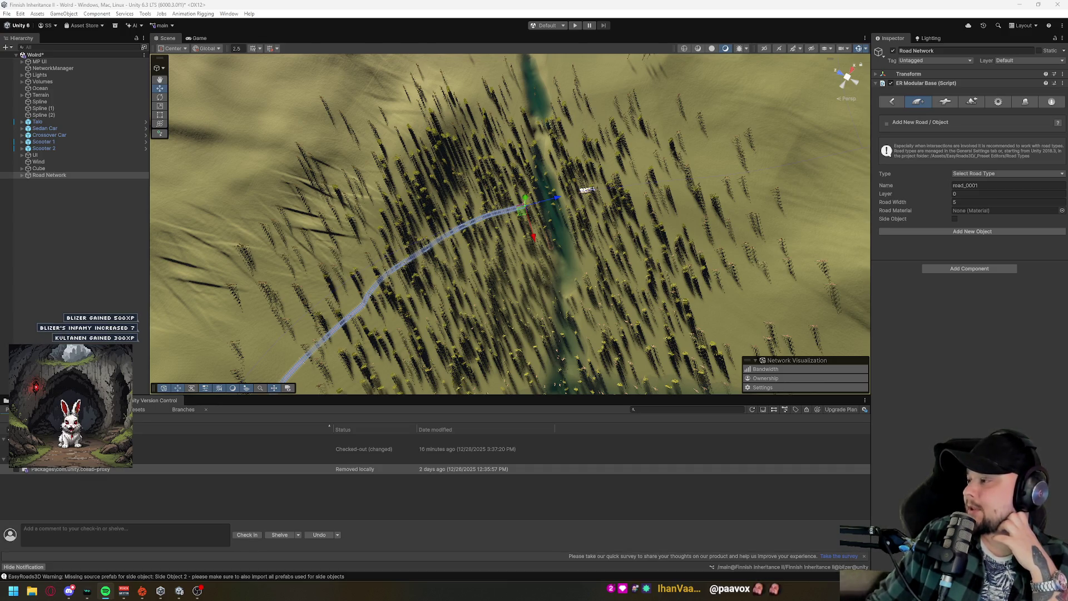
Orbit and zoom the Scene view from the aerial overview down to the road's end by the river.
mouse_move(650, 202)
left_mouse_down()
mouse_move(591, 225)
mouse_move(612, 192)
mouse_move(582, 182)
mouse_move(651, 192)
mouse_move(632, 155)
left_mouse_up()
scroll(632, 155, "up", 10)
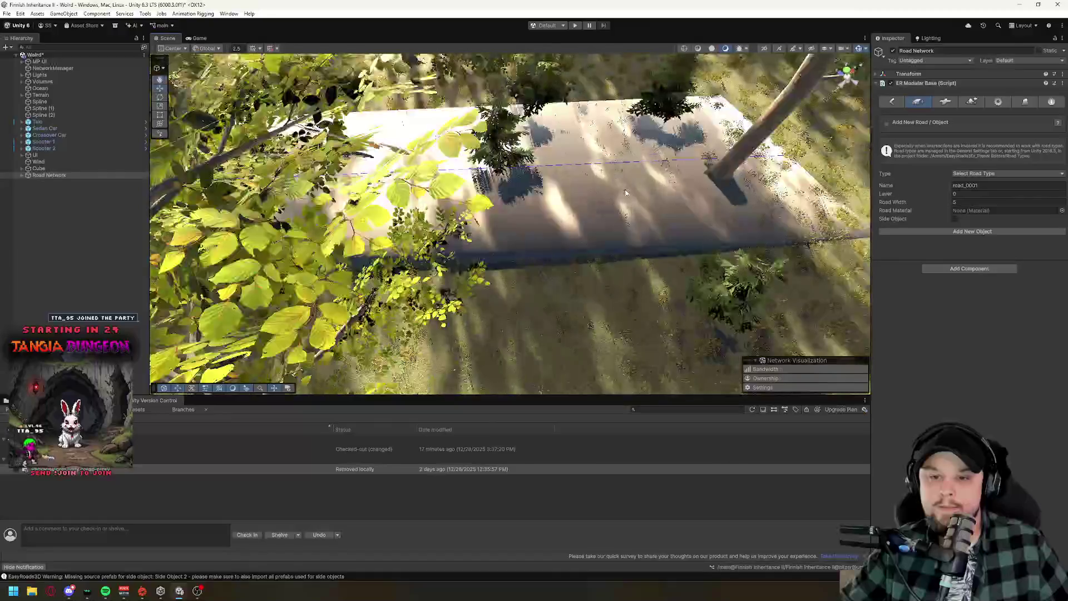
scroll(626, 191, "up", 2)
mouse_move(654, 205)
left_mouse_down()
mouse_move(634, 167)
mouse_move(573, 216)
left_mouse_up()
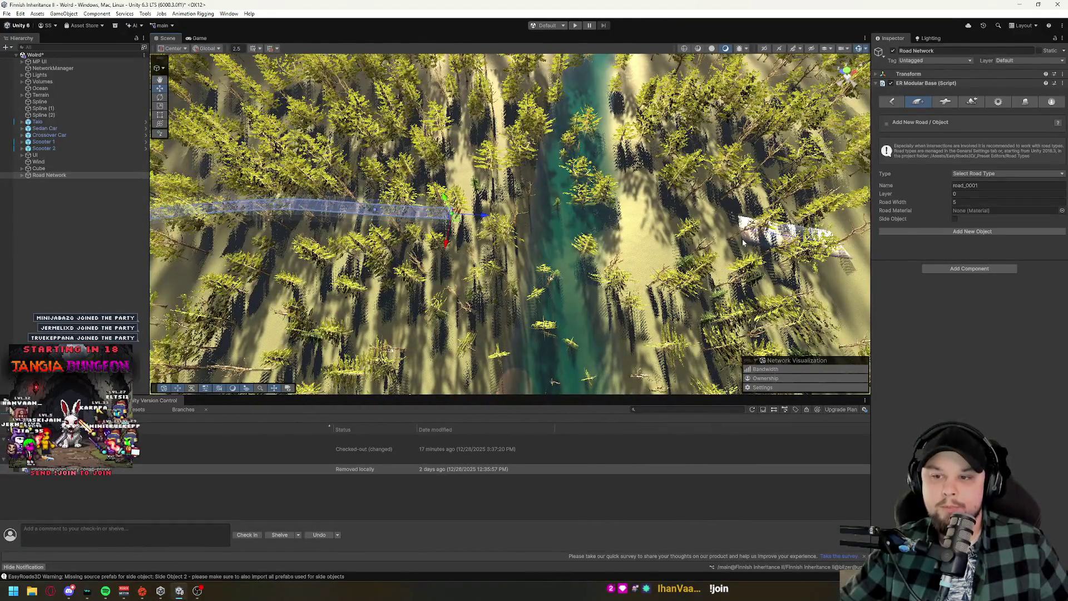
mouse_move(555, 382)
left_mouse_down()
mouse_move(545, 251)
mouse_move(557, 239)
left_mouse_up()
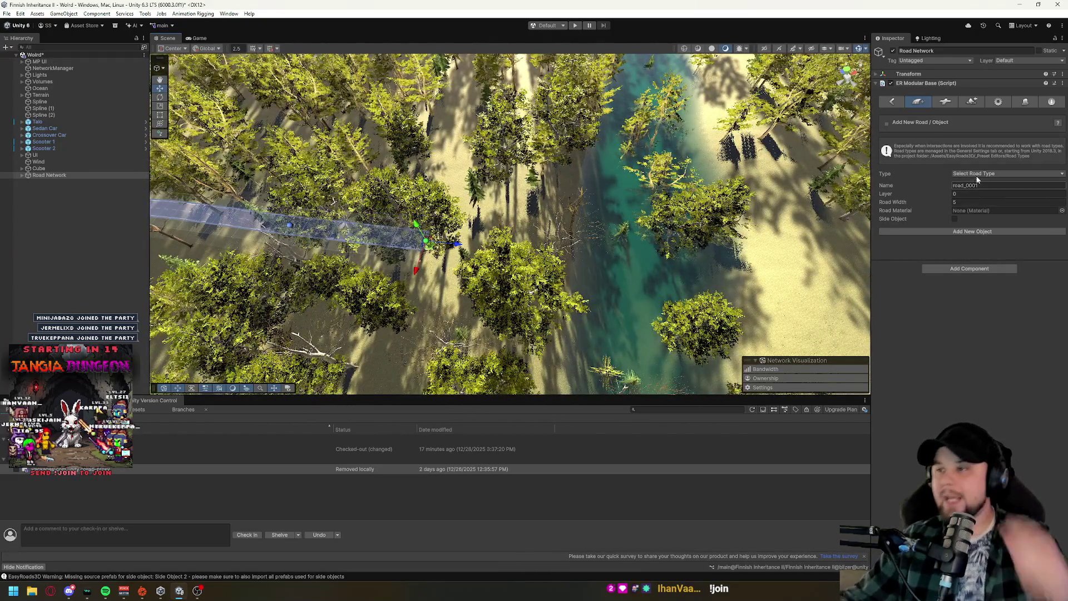
Select Default Road 001 and set the new road type to 1. Default Road.
left_click(1026, 101)
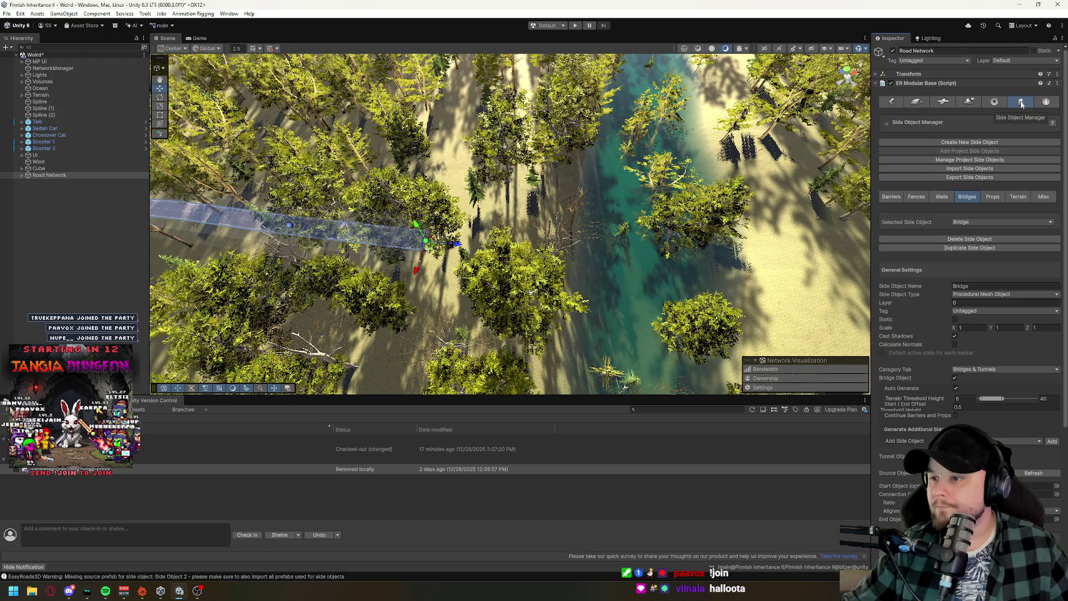
left_click(918, 103)
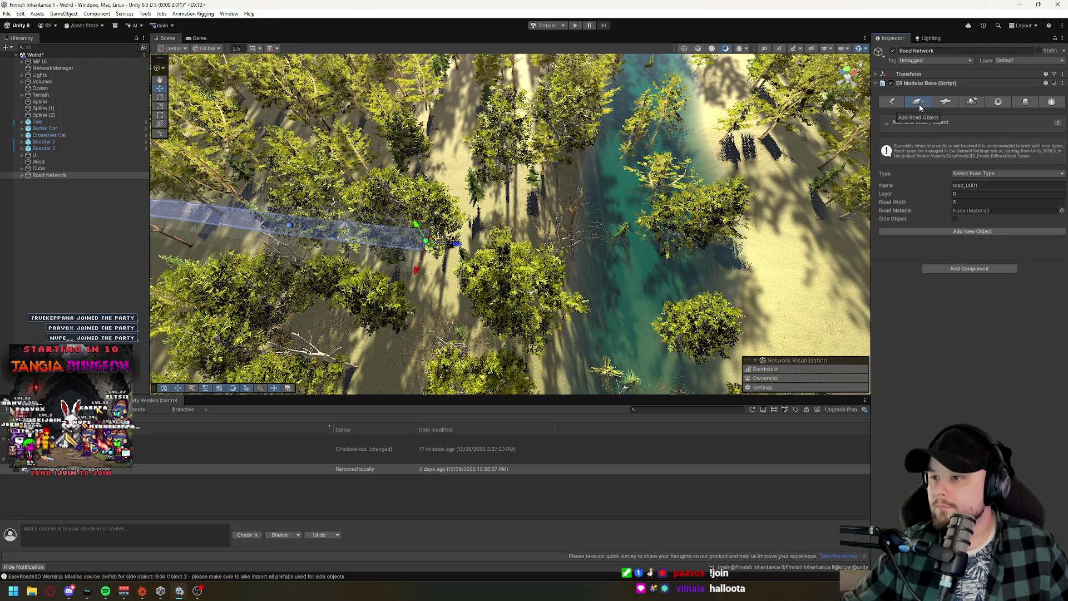
left_click(968, 174)
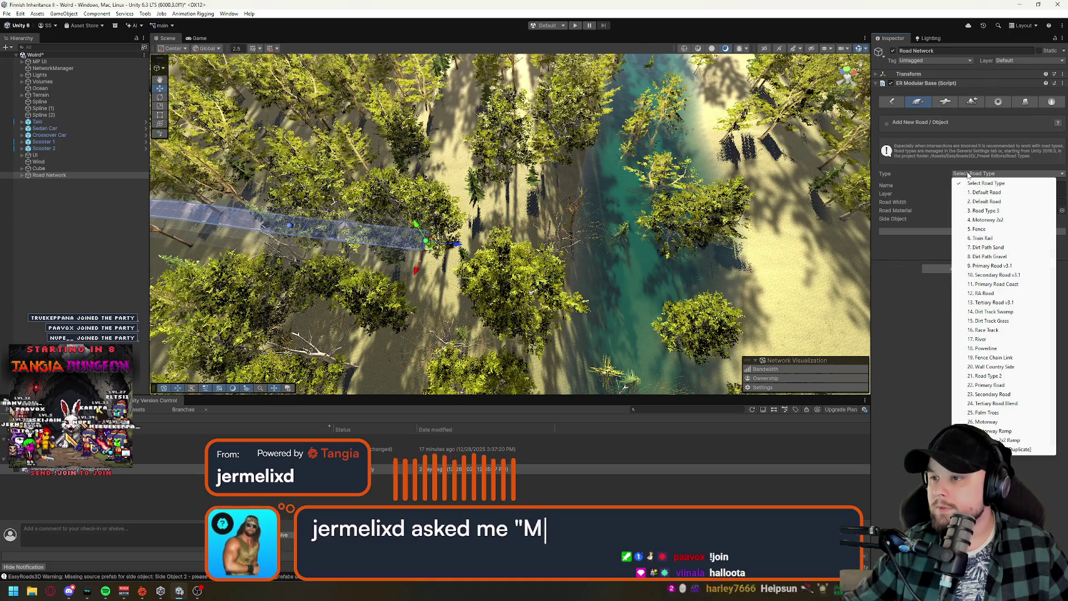
left_click(426, 246)
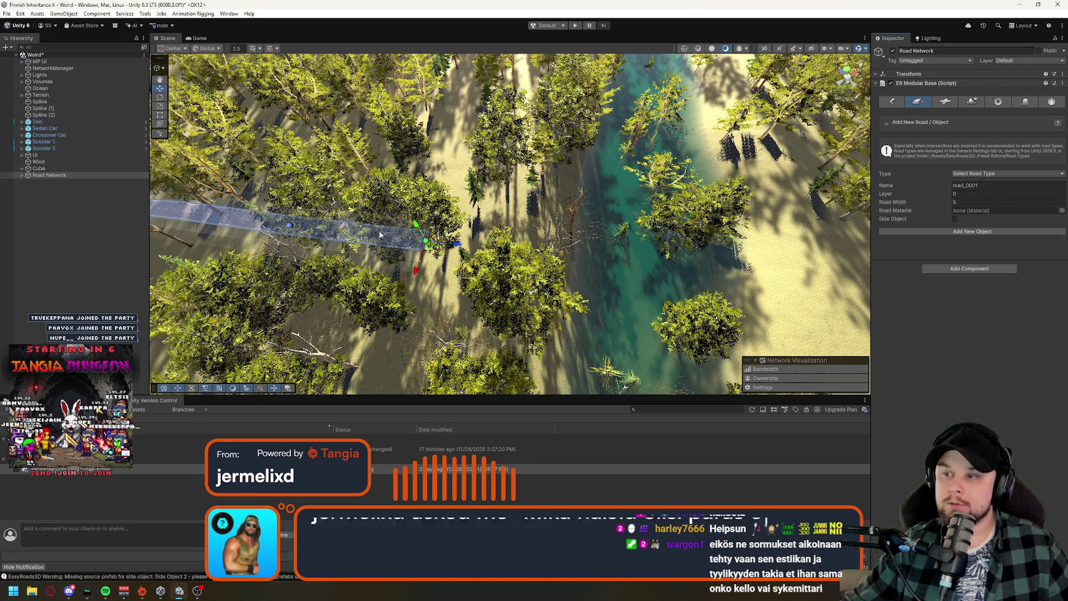
left_click(425, 245)
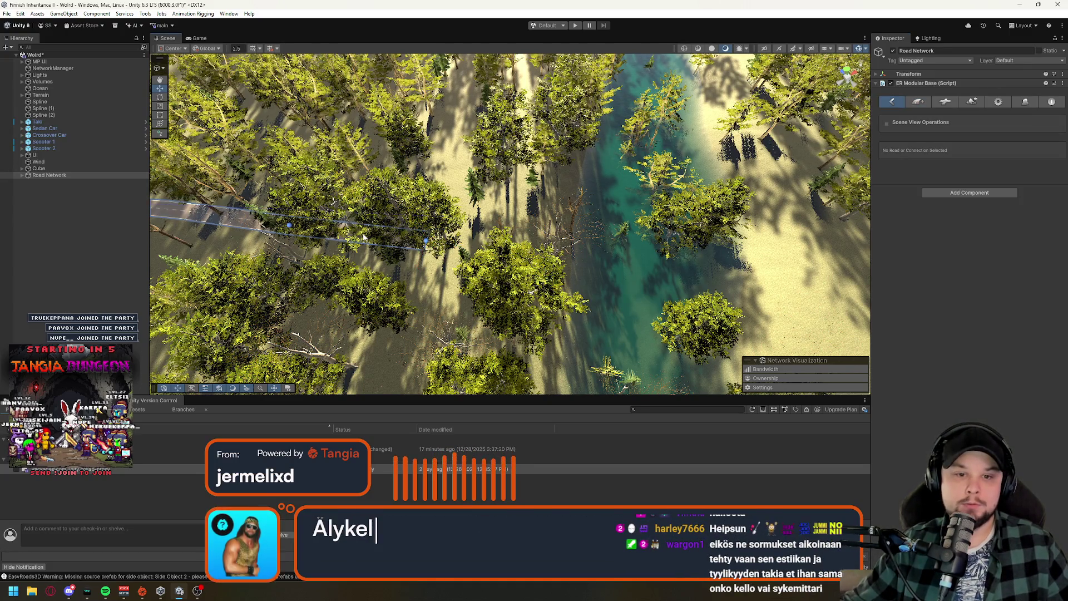
left_click(424, 246)
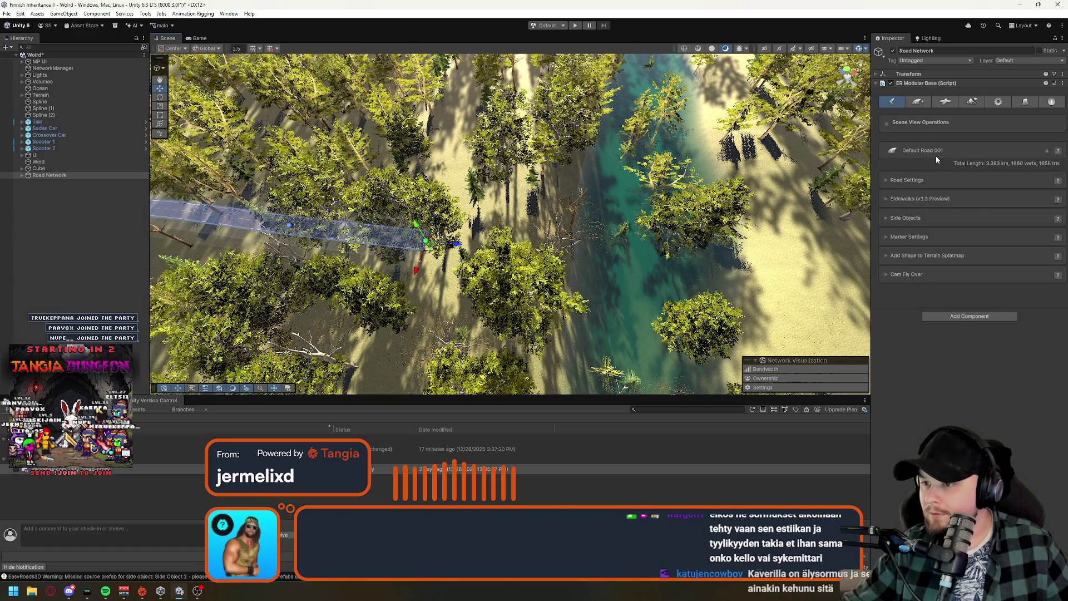
left_click(921, 101)
left_click(988, 174)
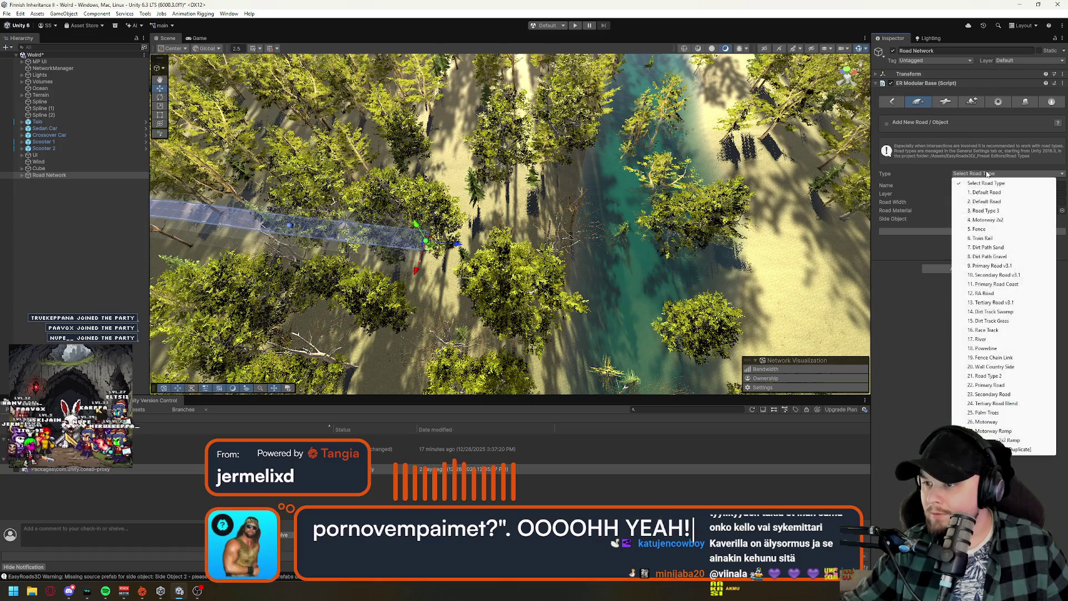
left_click(985, 192)
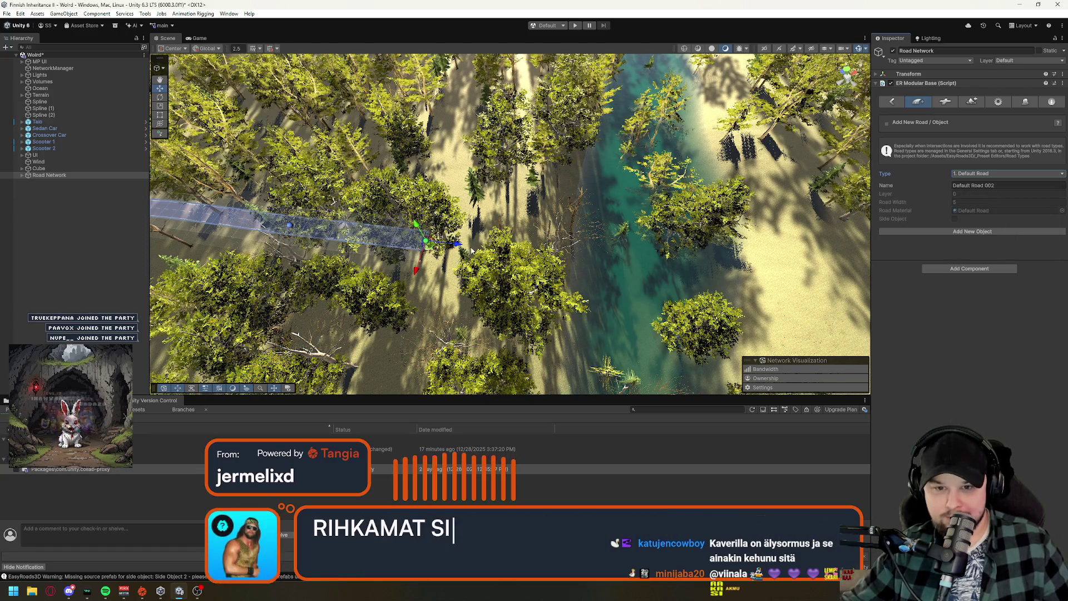
Extend Default Road 001 with a new point toward the river.
left_click(475, 246, "shift")
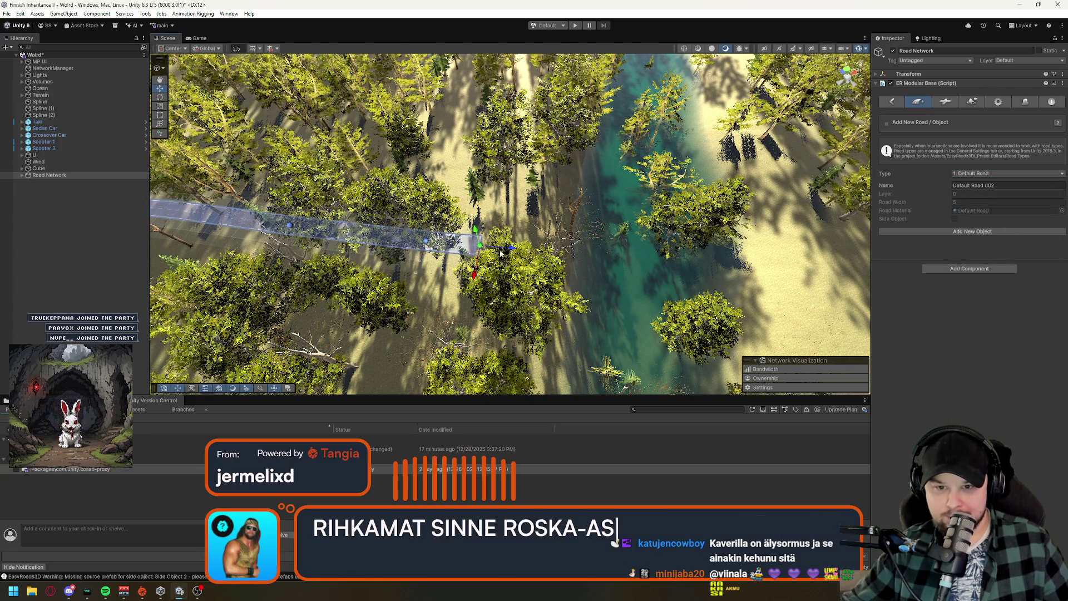
left_click(491, 204)
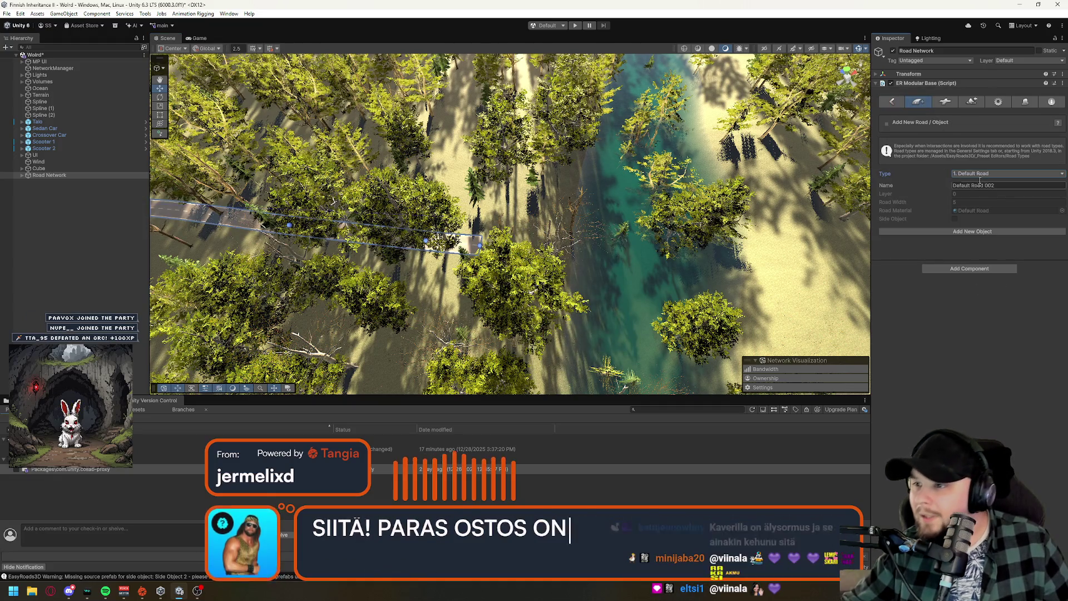
left_click_drag(517, 228, 520, 217)
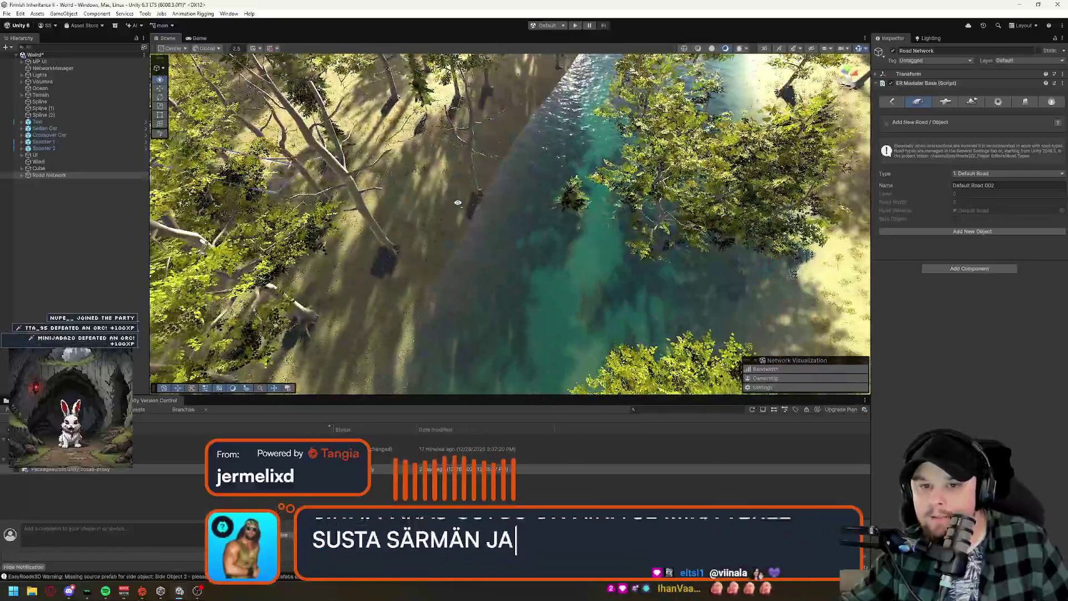
Keep type Default Road and place Default Road 002's start and end points across the river.
left_click(980, 174)
left_click(895, 272)
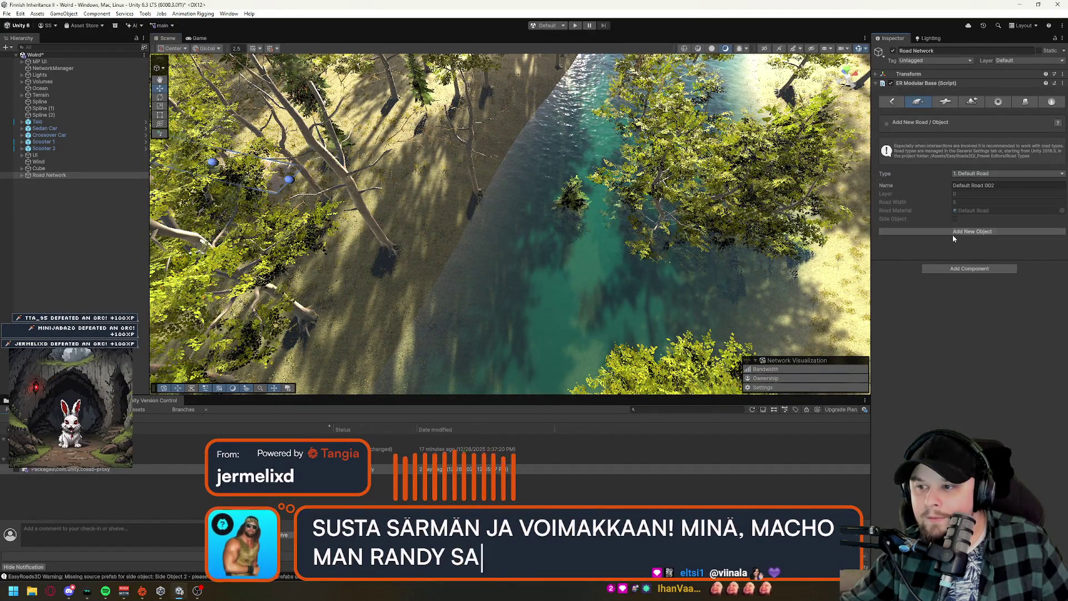
left_click(953, 231)
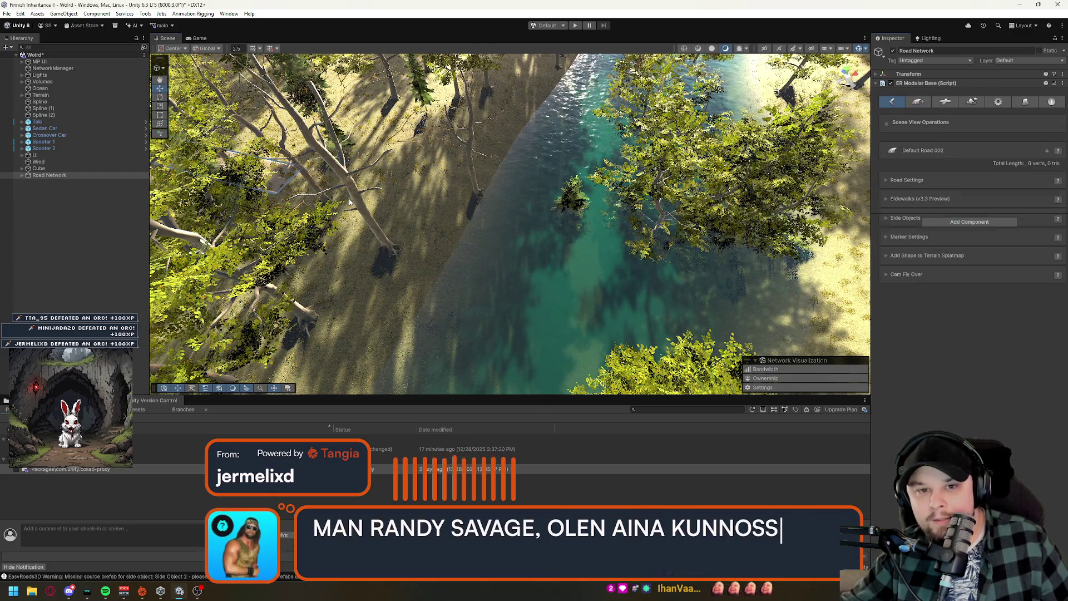
left_click(350, 202, "shift")
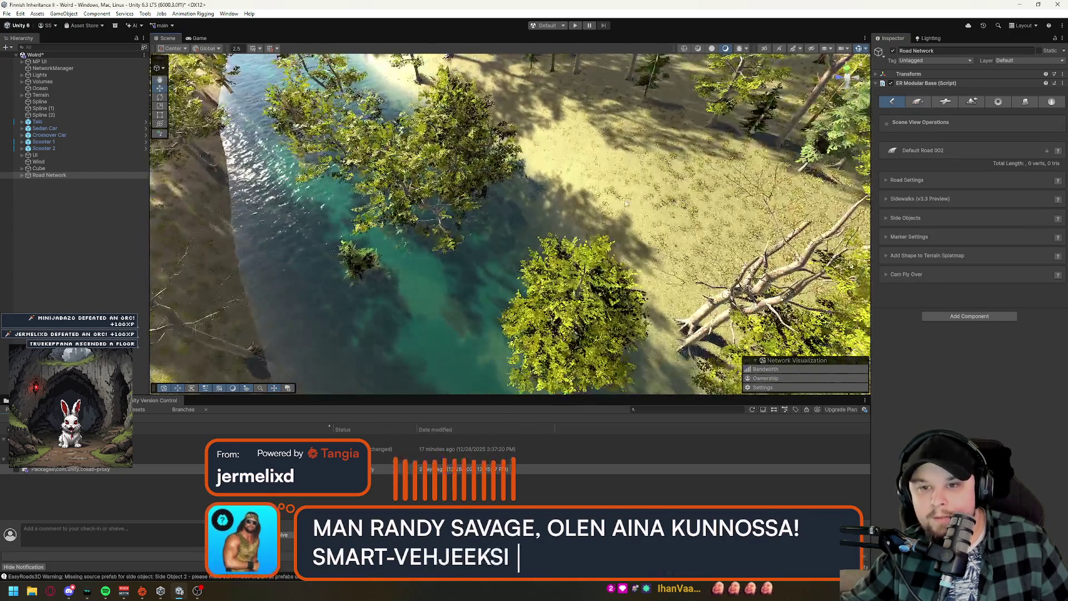
left_click(628, 202, "shift")
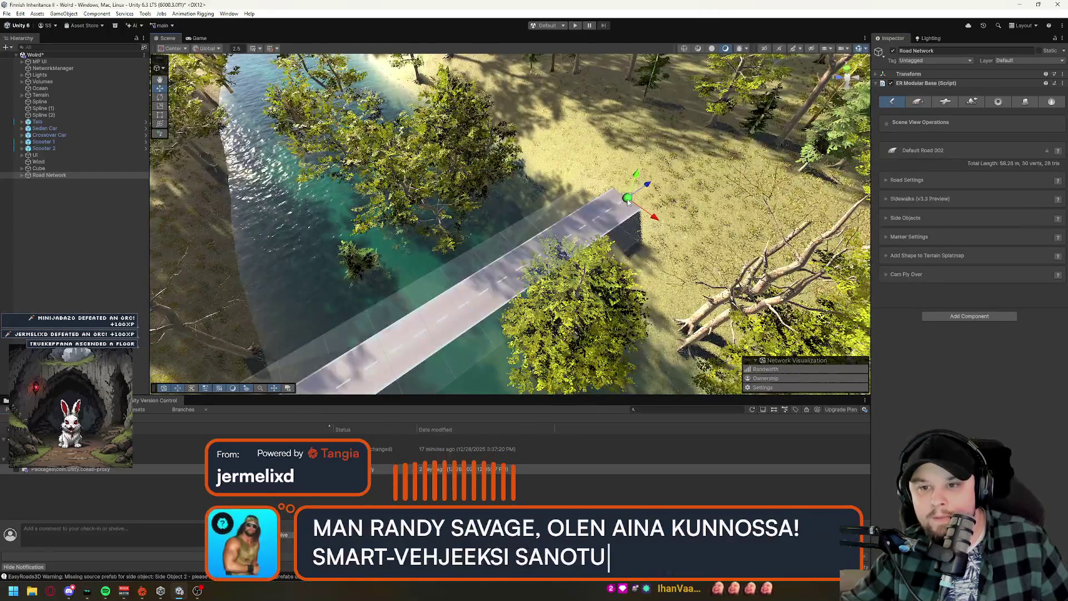
Browse the new road's bridge side object settings.
left_click(1021, 102)
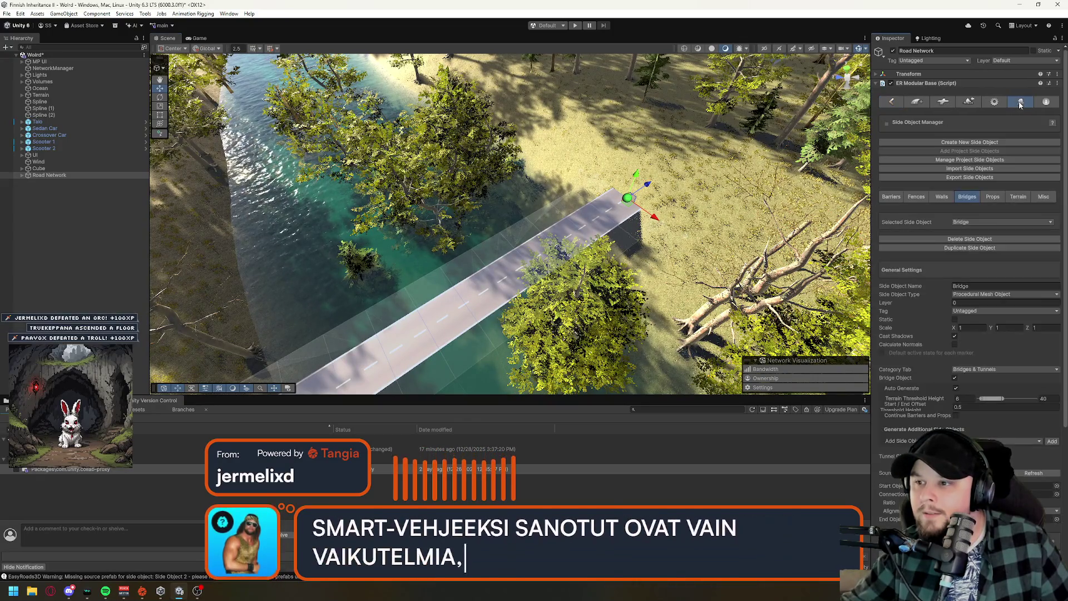
scroll(886, 310, "down", 2)
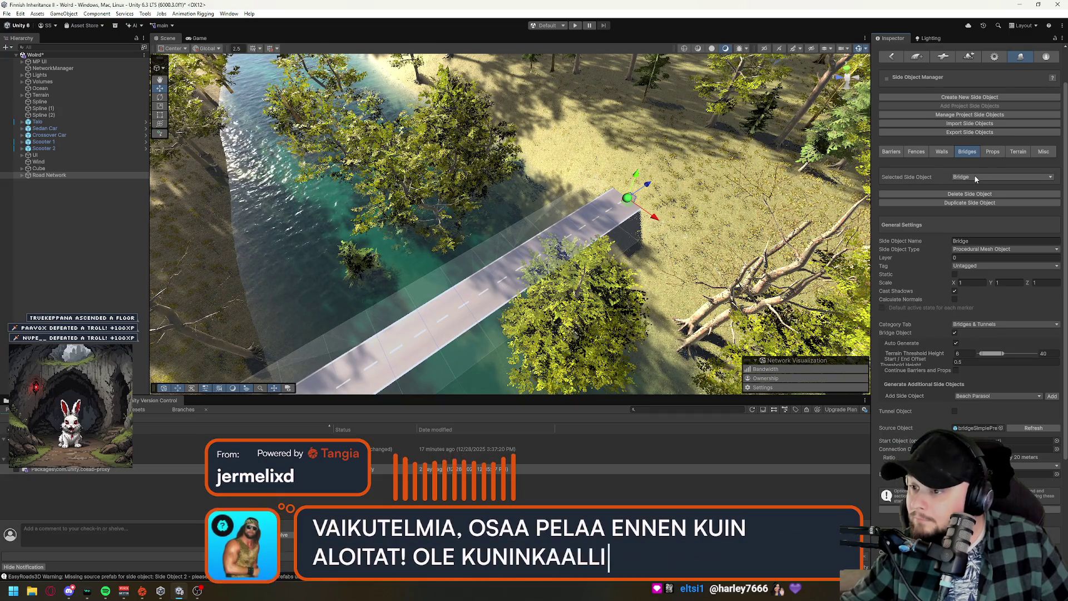
scroll(975, 179, "down", 3)
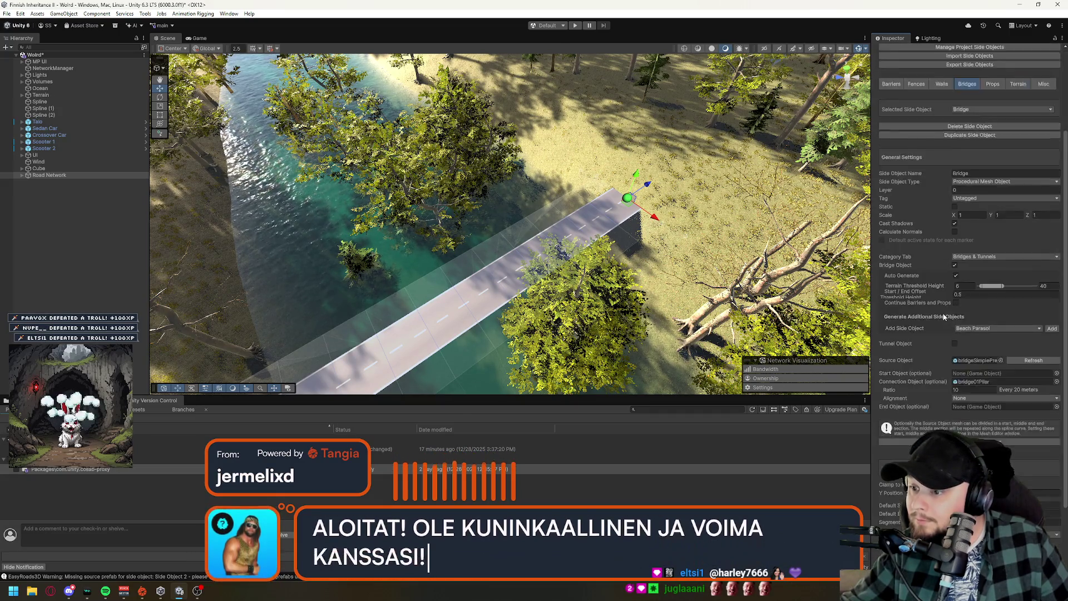
scroll(945, 317, "down", 1)
scroll(944, 316, "up", 6)
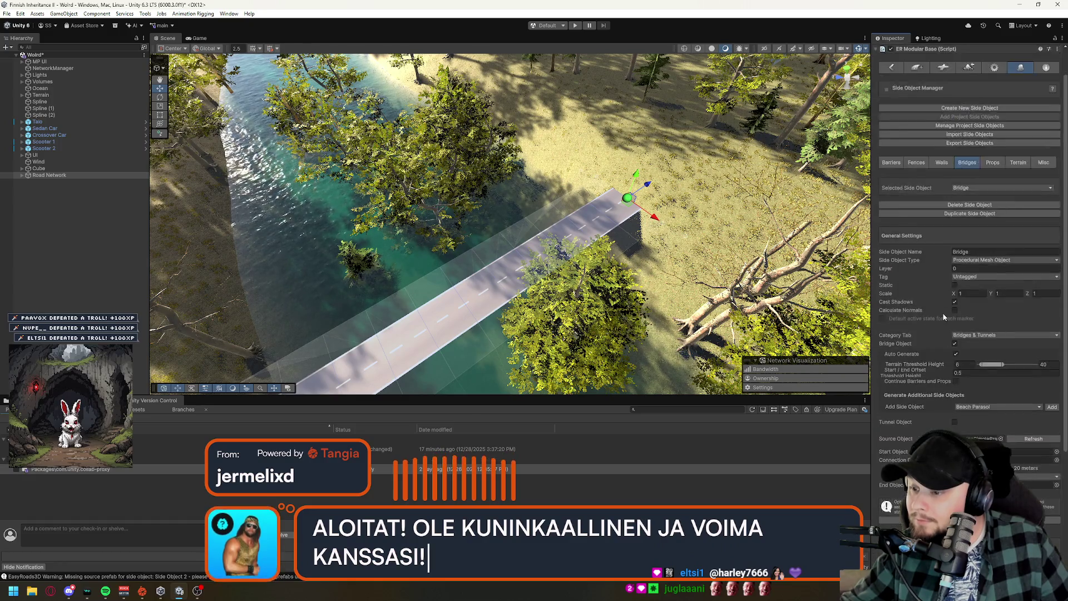
left_click(972, 104)
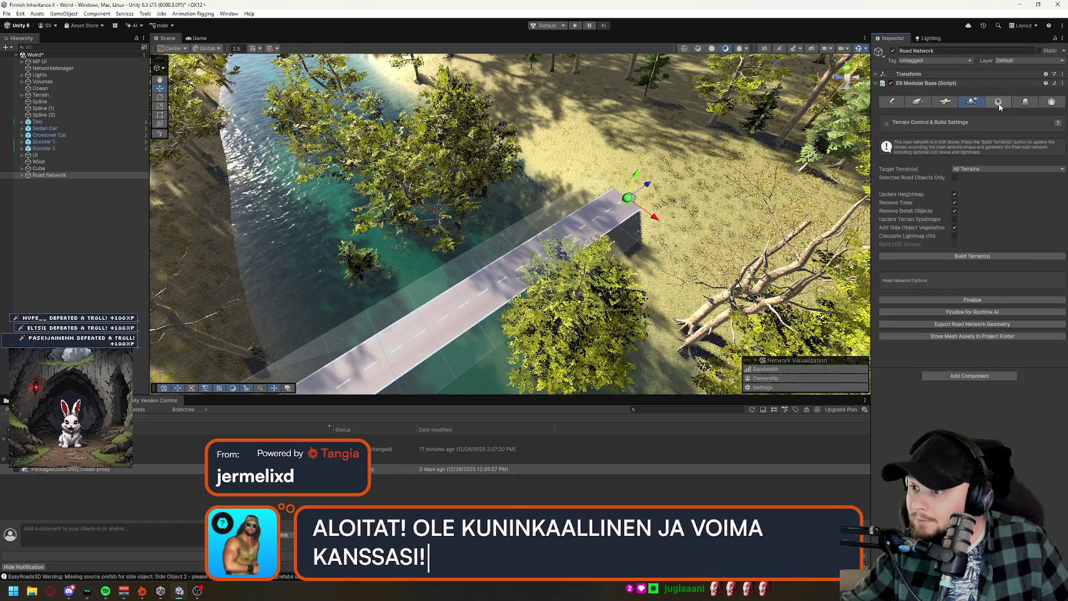
Browse the Road Types list in the general road network settings without changing it.
left_click(999, 103)
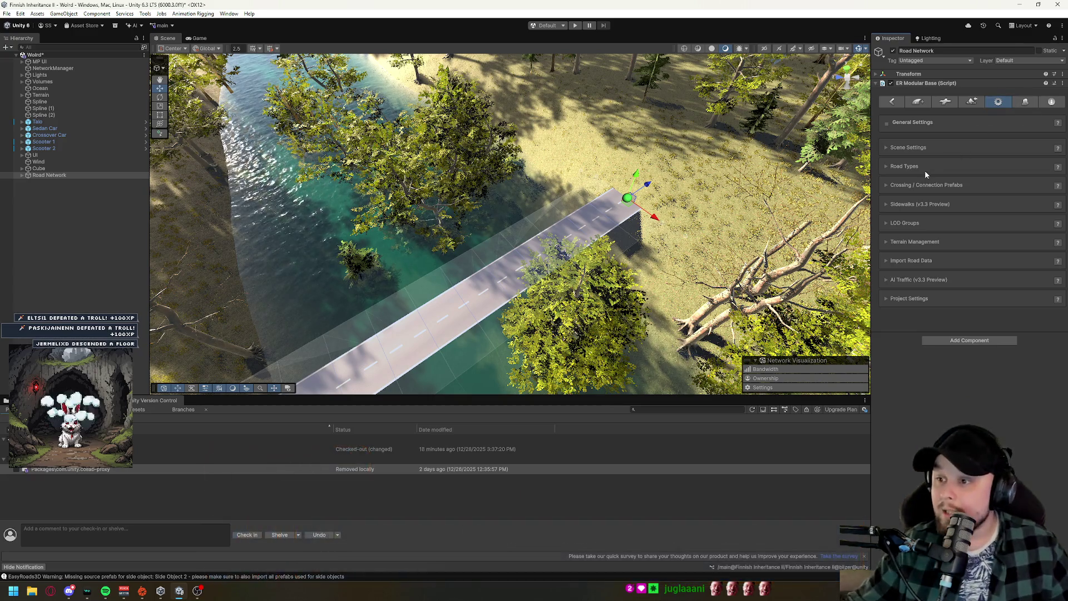
left_click(887, 167)
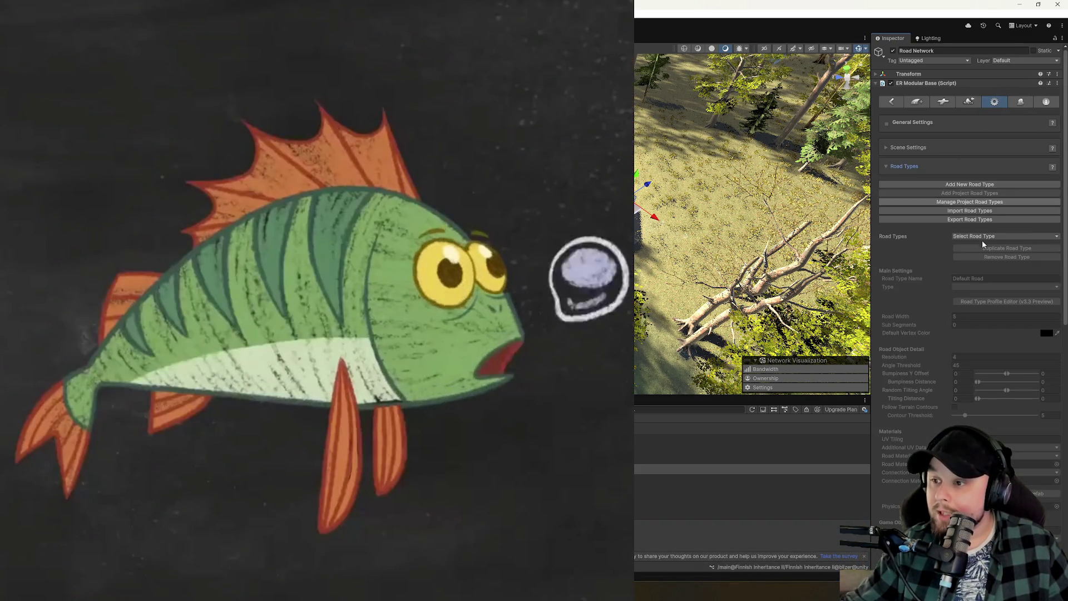
left_click(982, 237)
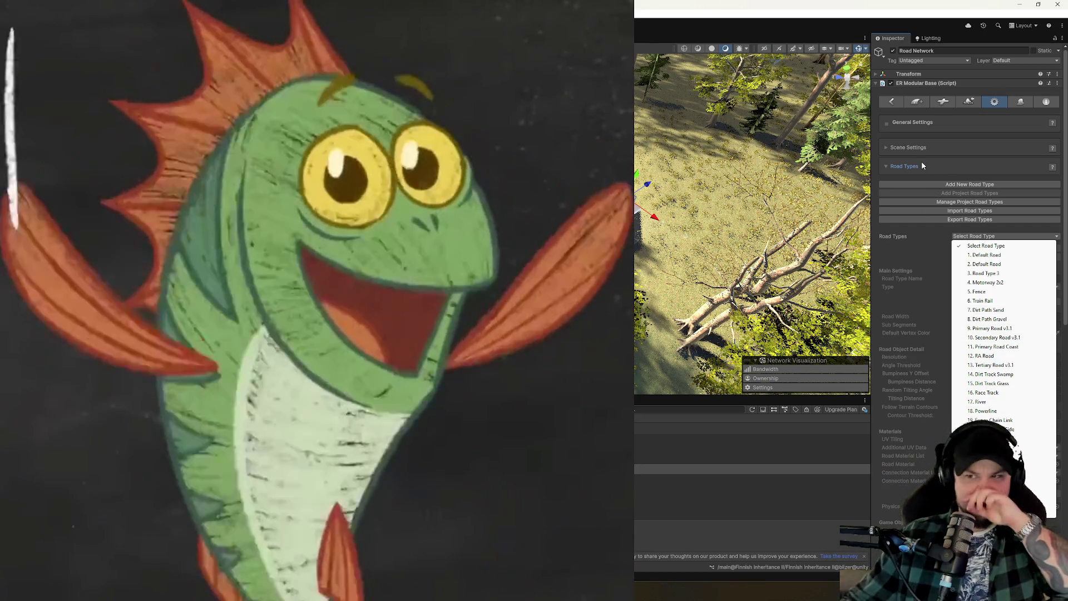
left_click(889, 167)
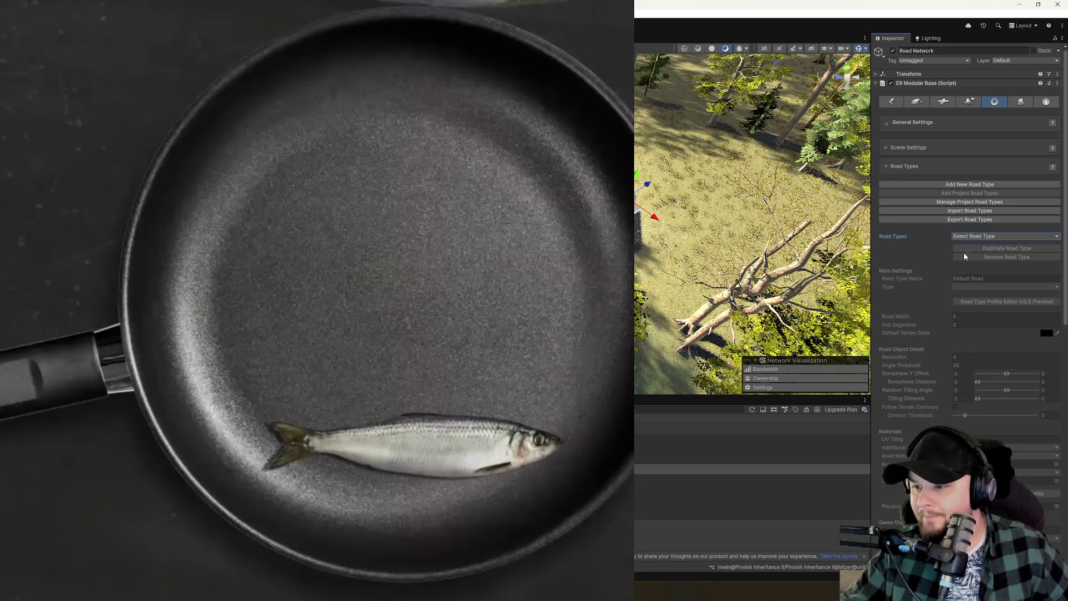
left_click(980, 240)
left_click(886, 209)
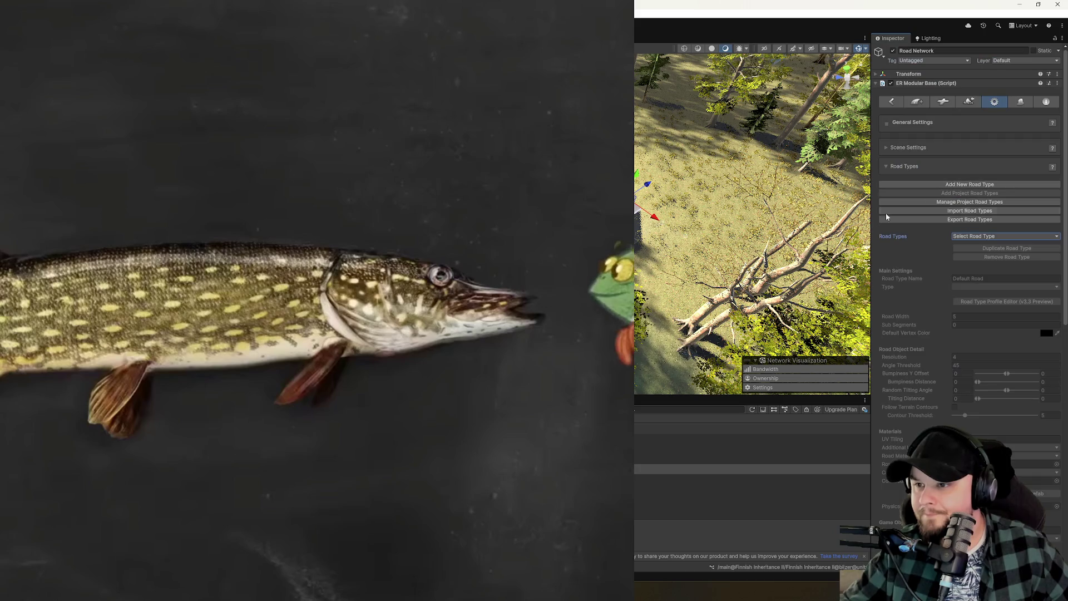
left_click(887, 167)
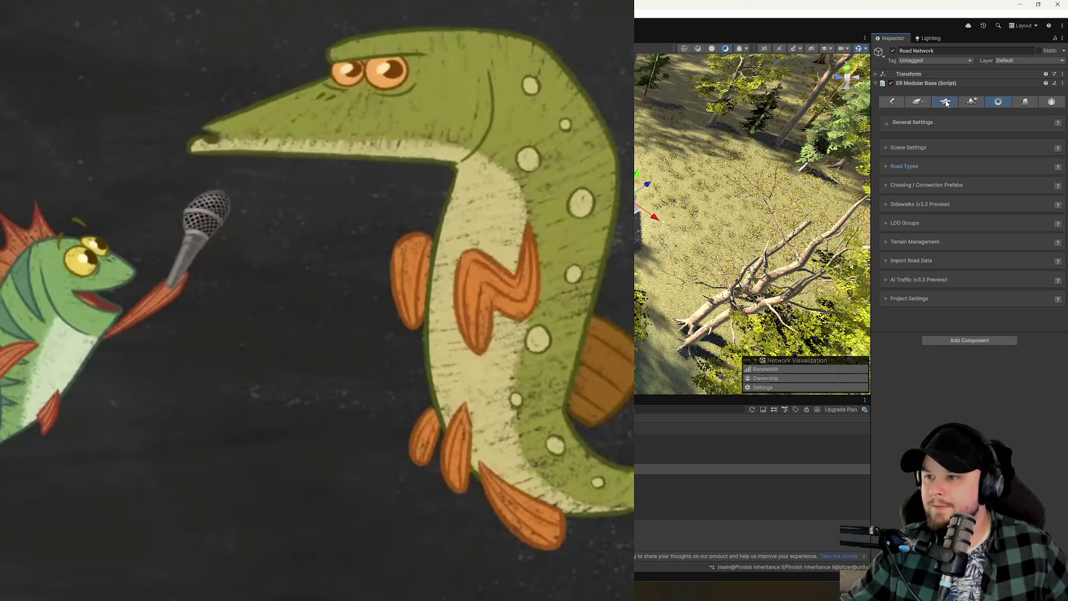
Open the side object manager and fly the view down over the river bridge.
left_click(946, 103)
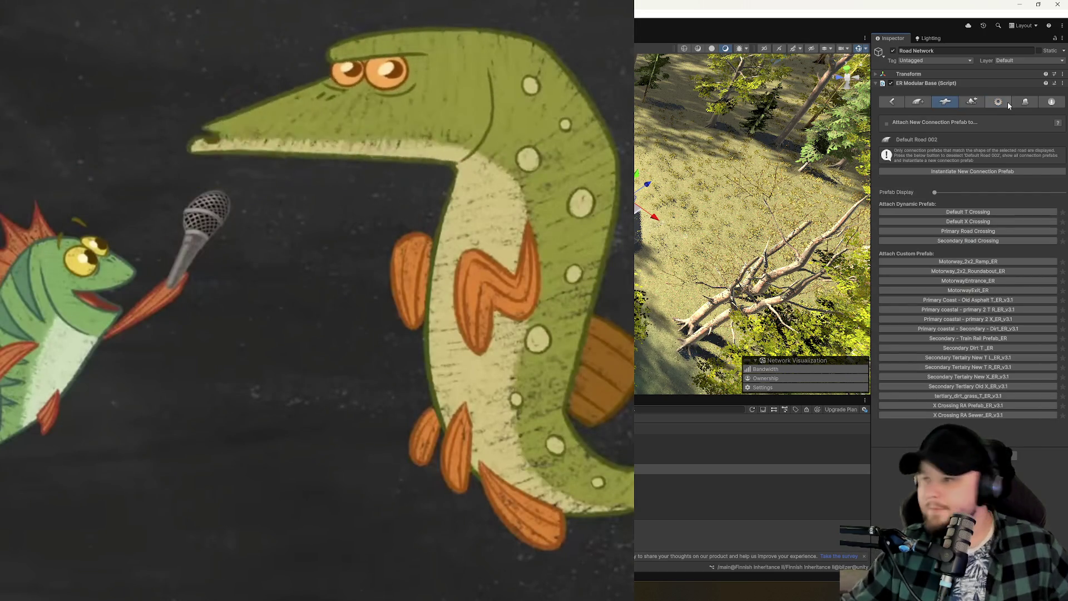
left_click(1007, 102)
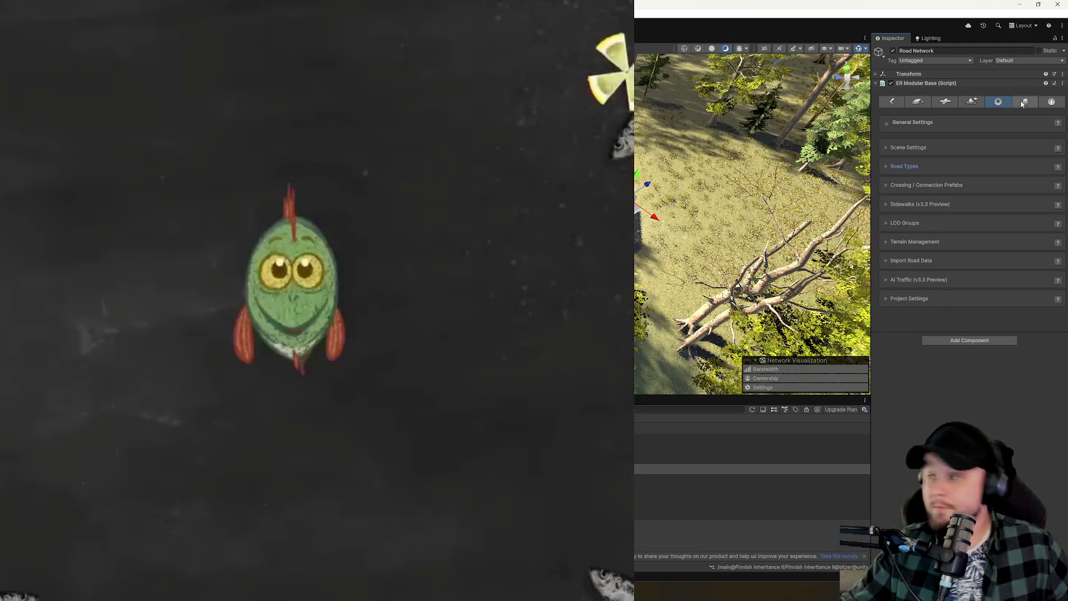
left_click(1022, 103)
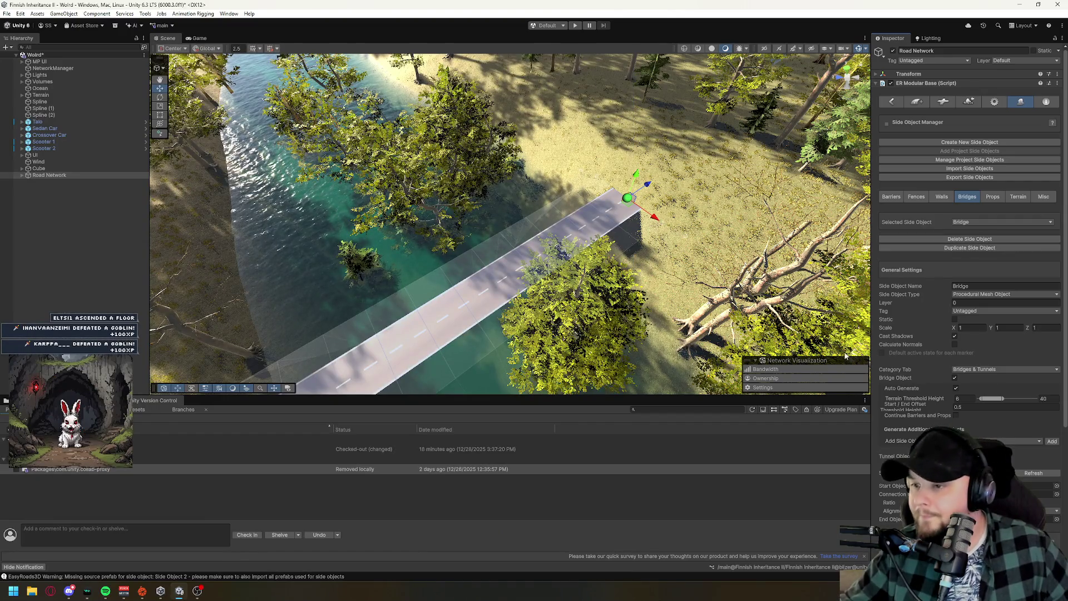
mouse_move(845, 355)
left_mouse_down()
mouse_move(436, 303)
mouse_move(387, 241)
mouse_move(601, 181)
left_mouse_up()
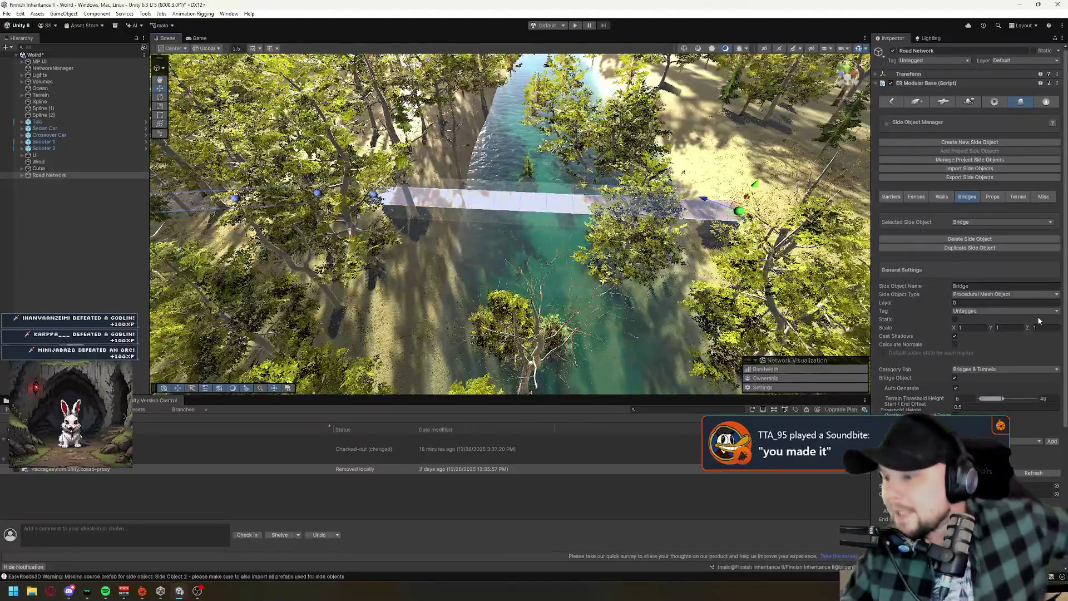
Review the Bridge side object settings, keeping the Bridges & Tunnels category unchanged.
scroll(975, 266, "down", 2)
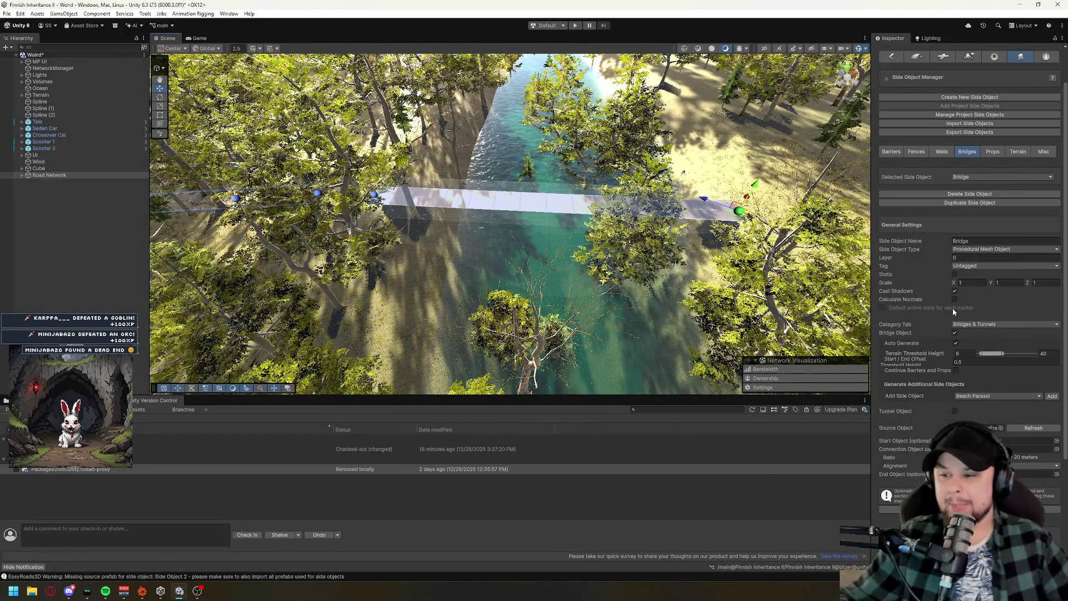
scroll(986, 278, "down", 2)
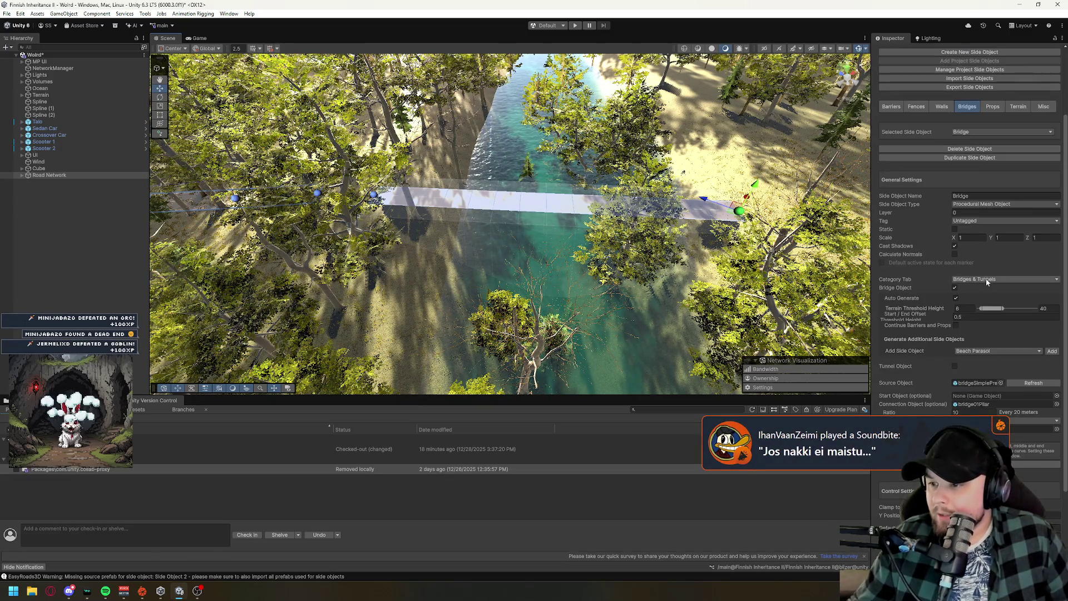
scroll(957, 251, "down", 2)
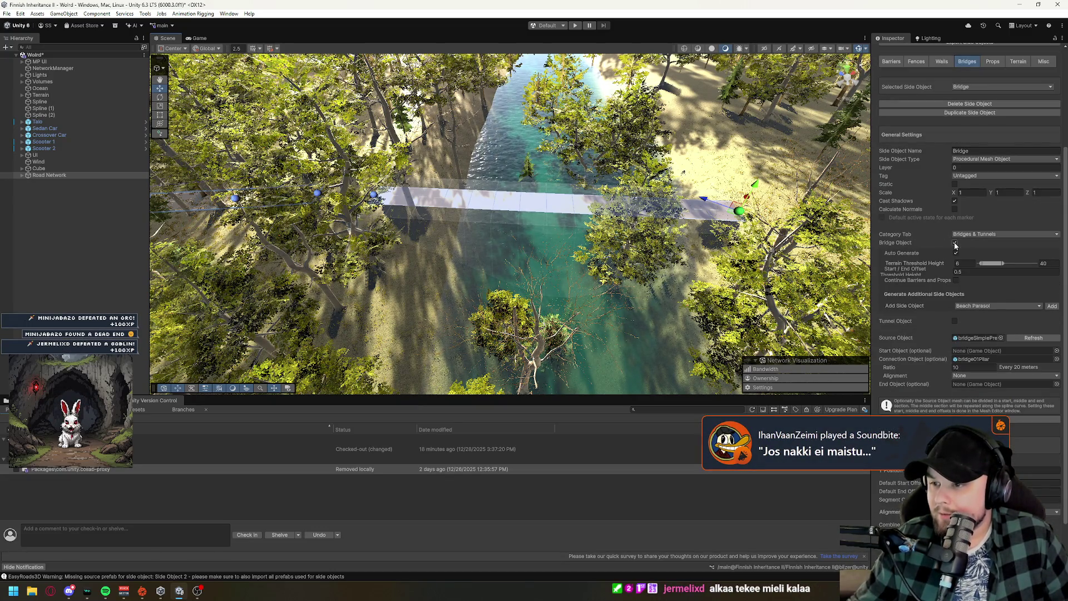
scroll(933, 315, "down", 2)
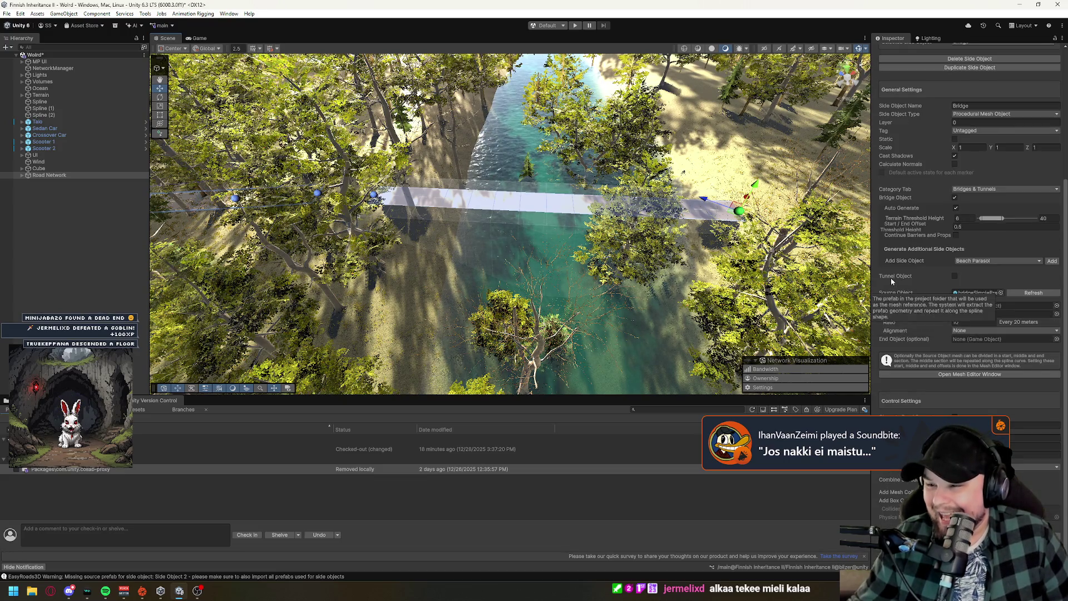
left_click(964, 191)
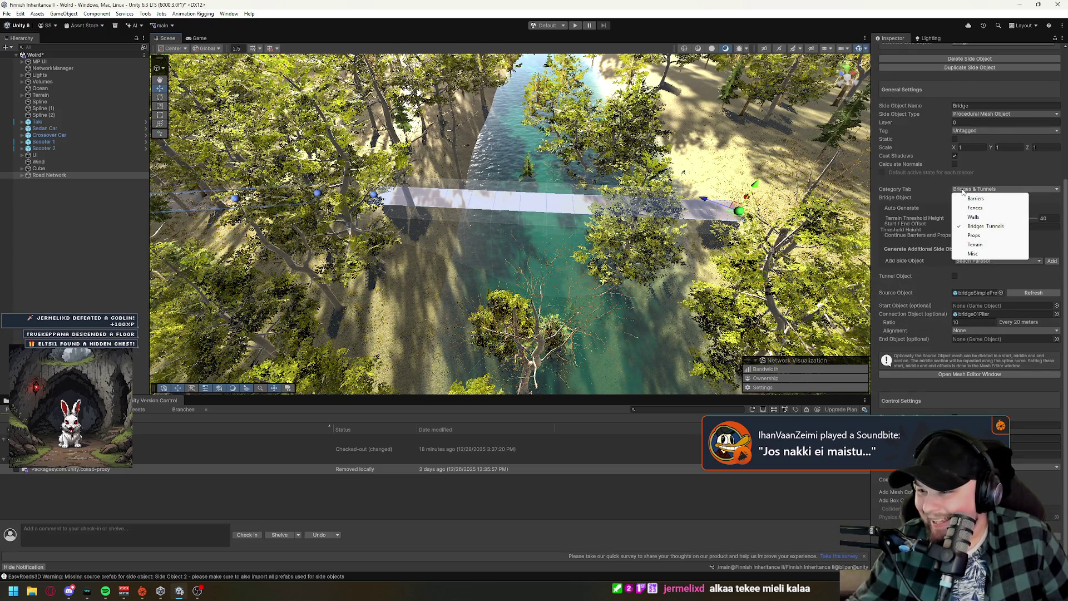
left_click(933, 186)
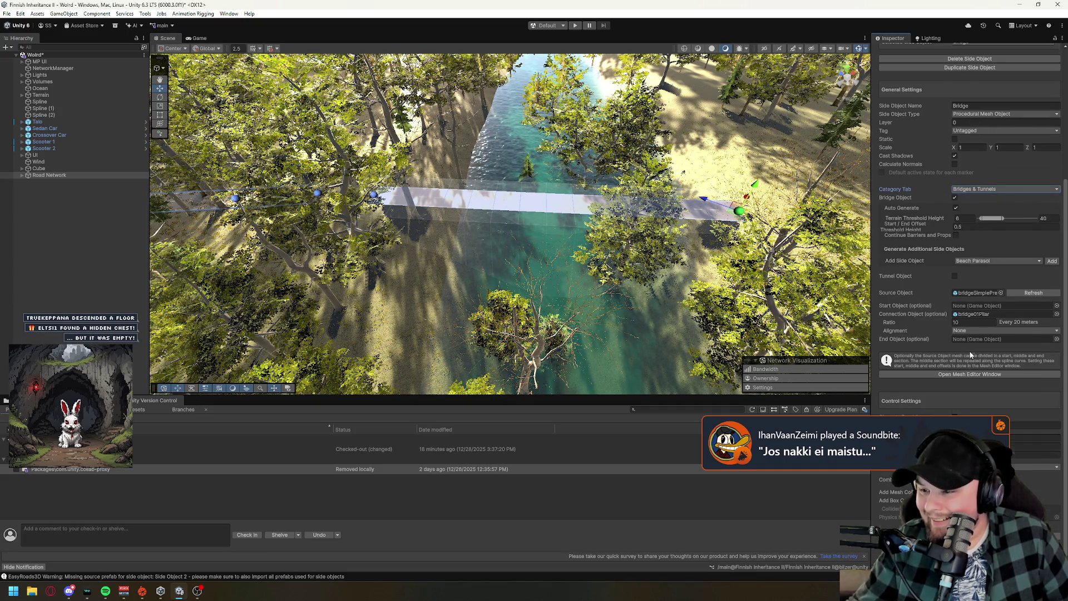
scroll(971, 355, "down", 1)
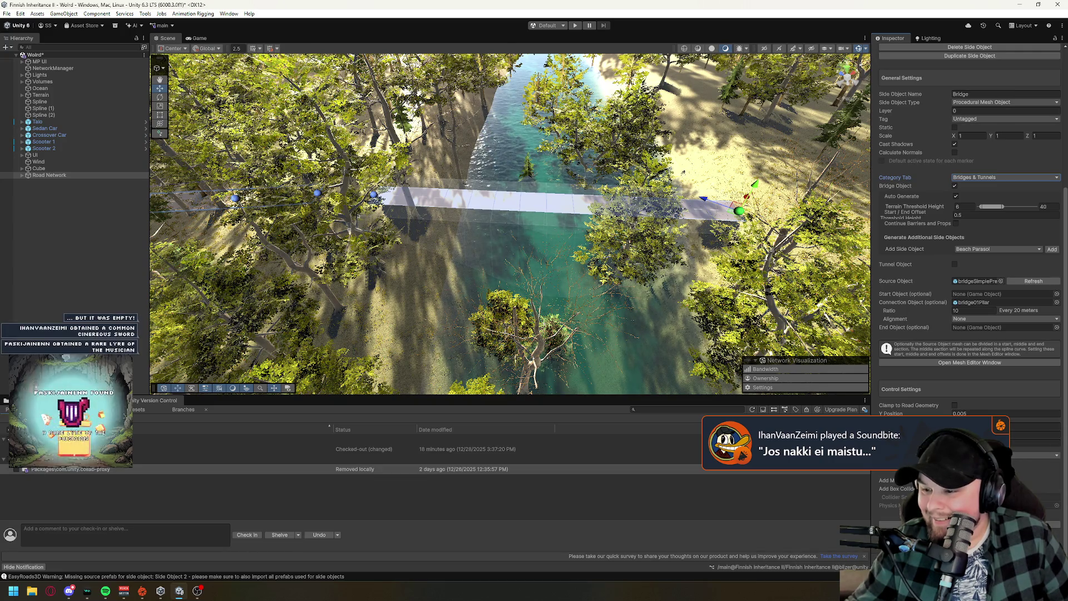
scroll(999, 199, "up", 5)
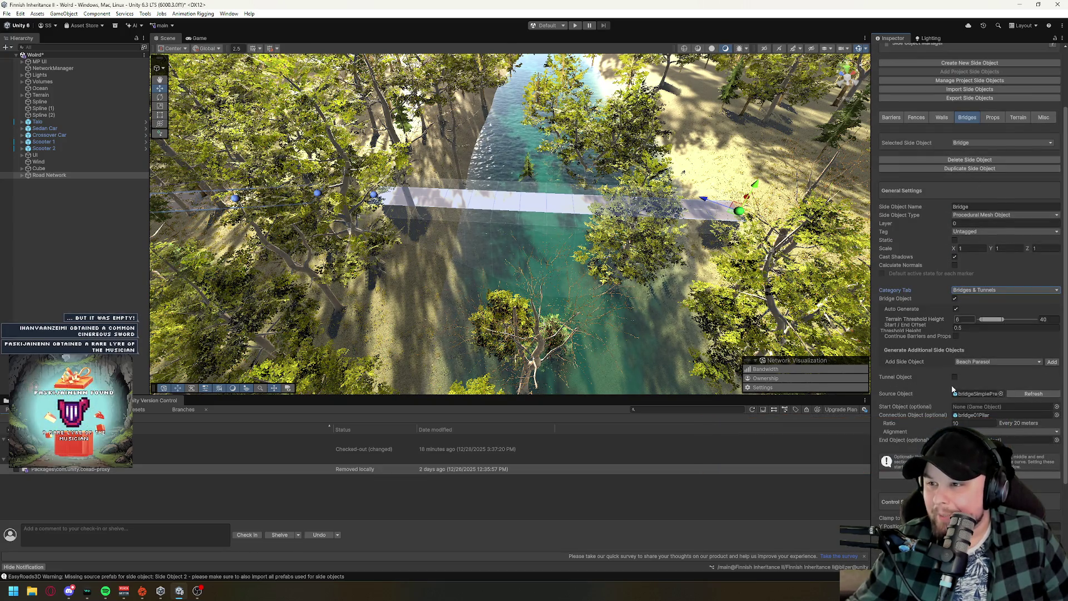
scroll(946, 388, "up", 3)
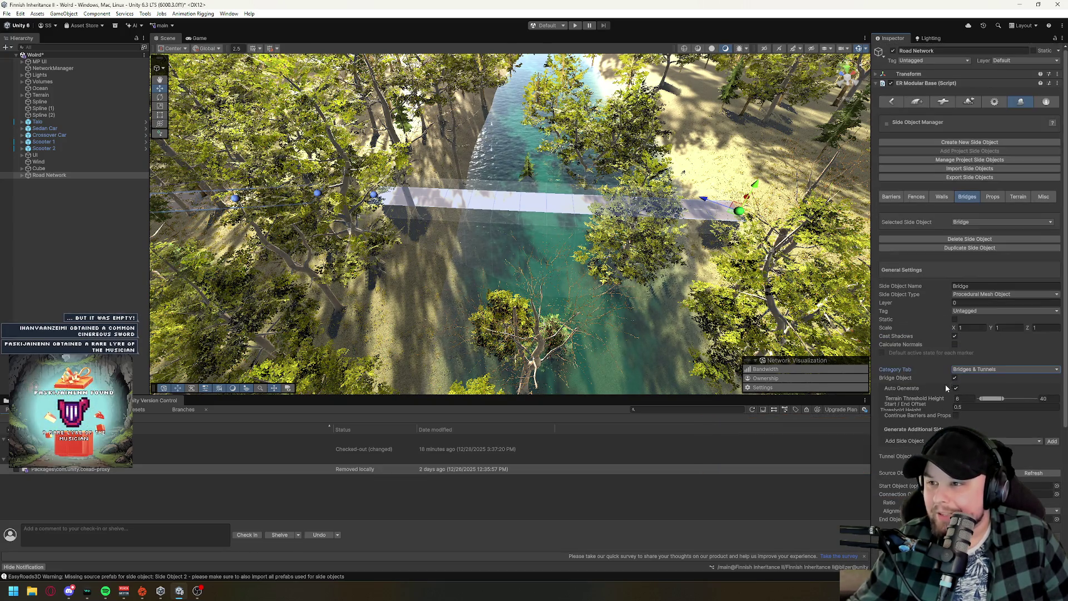
Create Side Object 85, toggle the Road Types settings, and show the crossing connection prefabs.
left_click(981, 142)
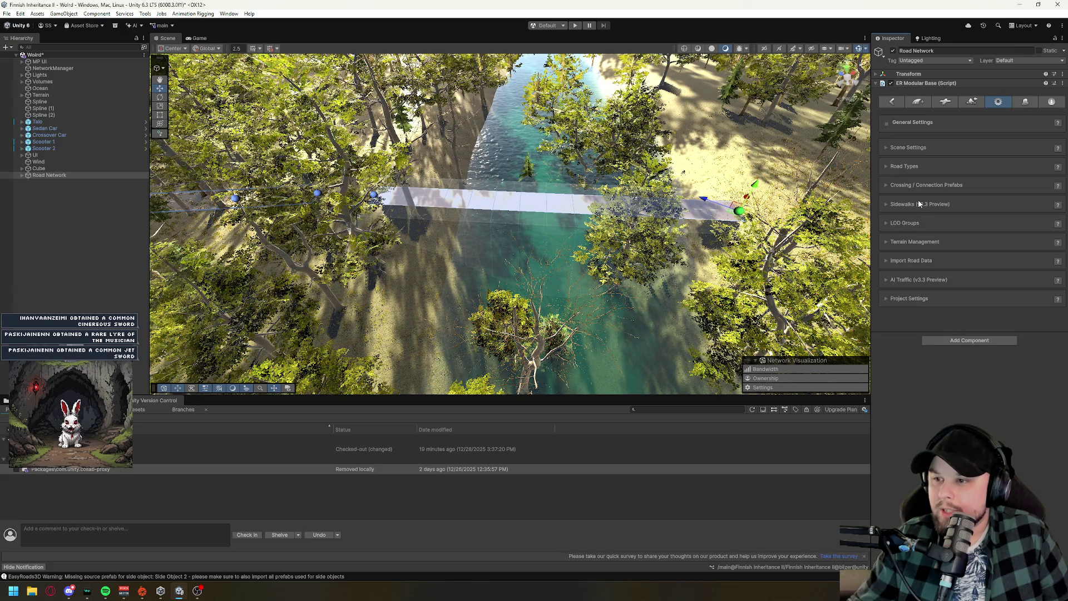
left_click(894, 165)
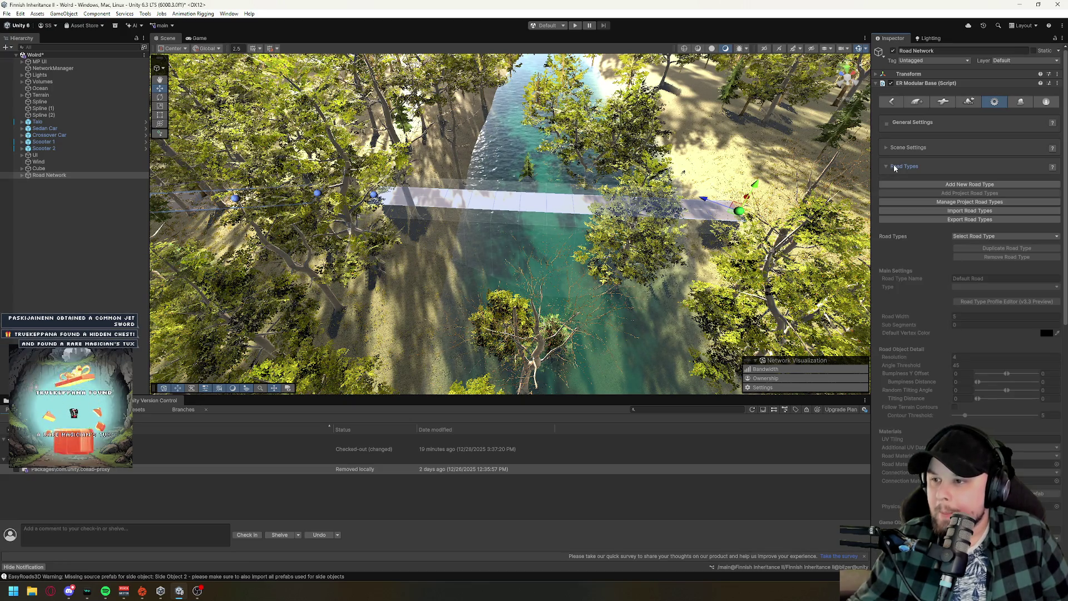
left_click(894, 166)
left_click(894, 166)
left_click(894, 167)
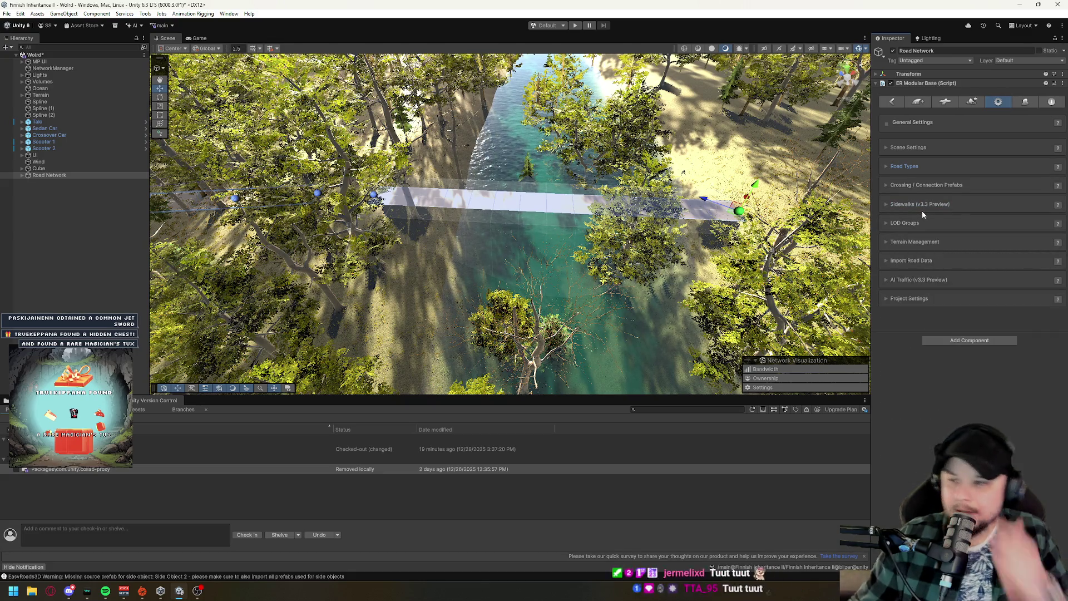
left_click(944, 103)
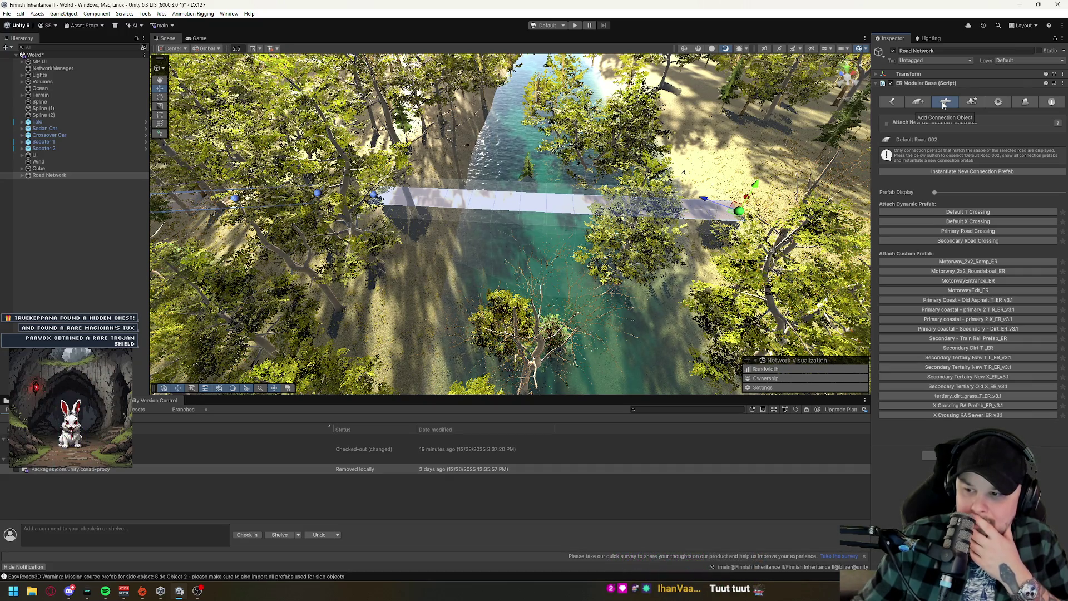
Select Default Road 002 over the river and check the Road Types list without choosing one.
left_click(929, 102)
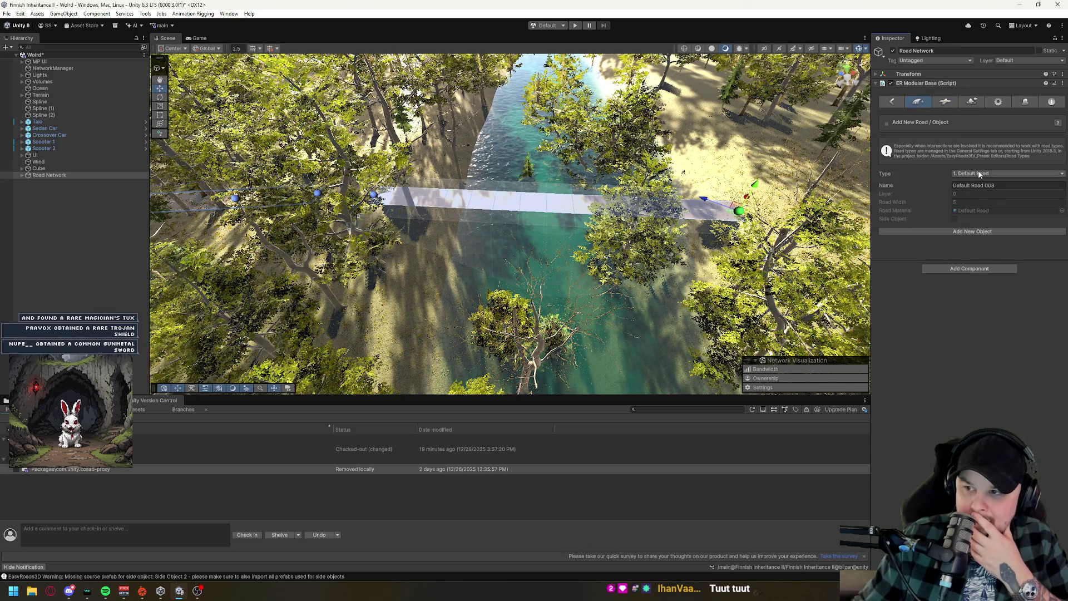
left_click(518, 205)
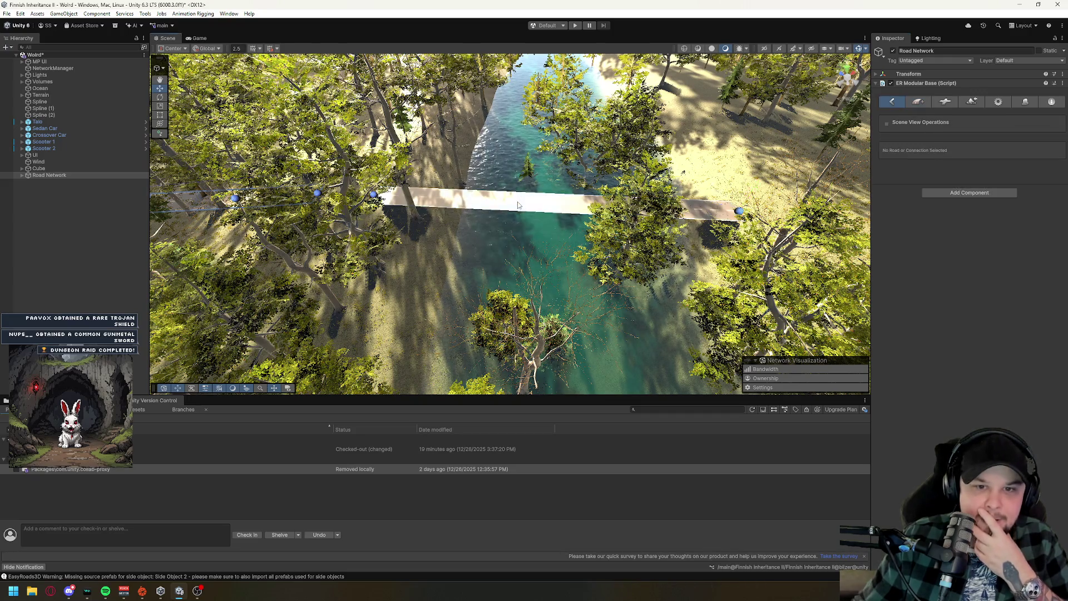
left_click(1007, 100)
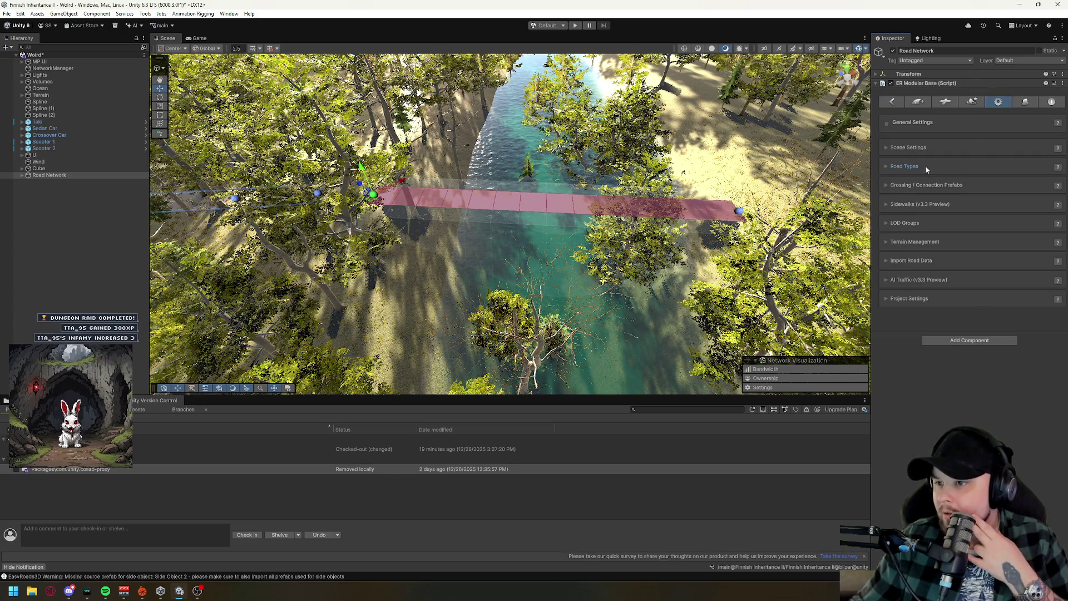
left_click(897, 167)
left_click(975, 236)
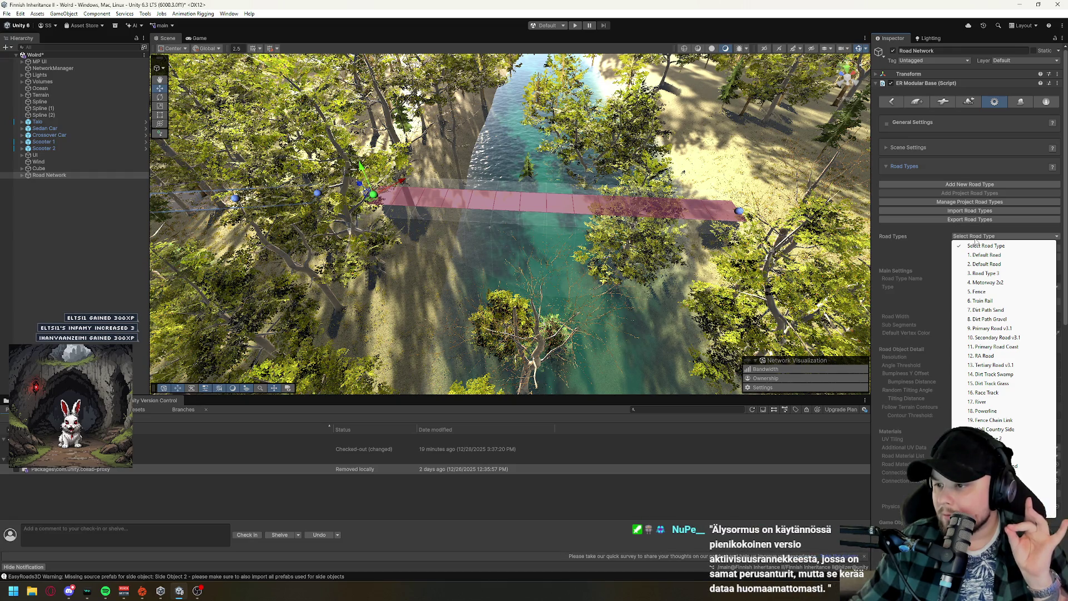
left_click(925, 235)
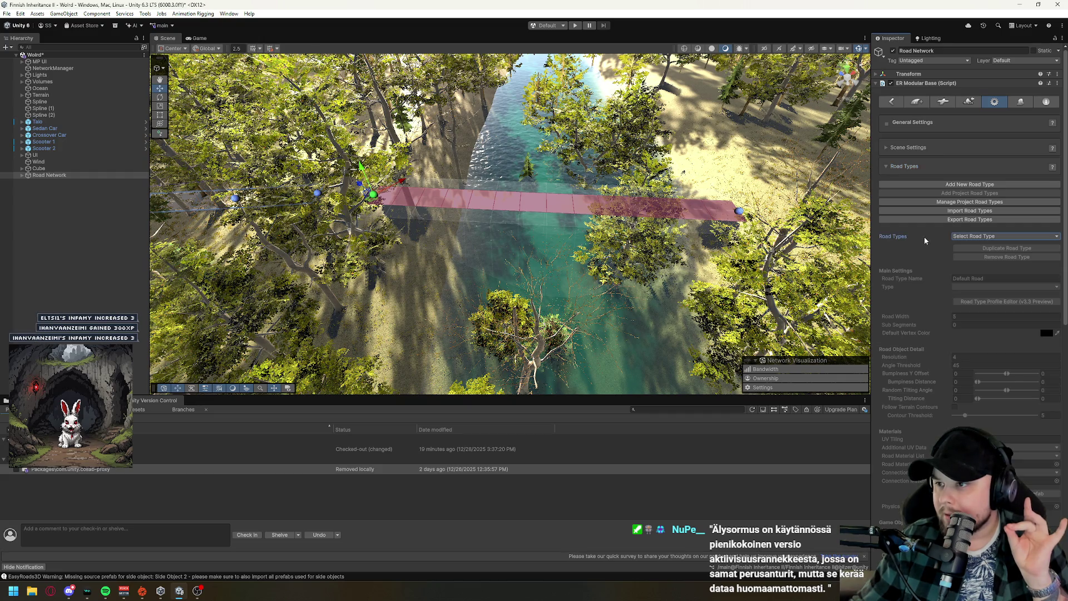
left_click(1021, 102)
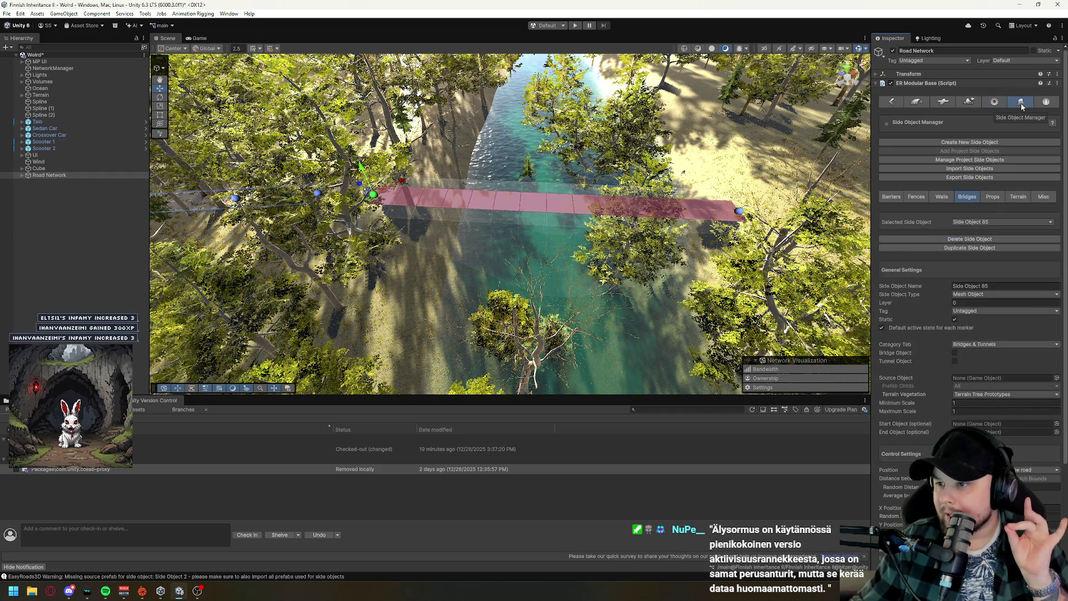
Preview the Bridge Simple side object on the river crossing.
left_click(982, 224)
left_click(984, 251)
left_click_drag(556, 267, 547, 284)
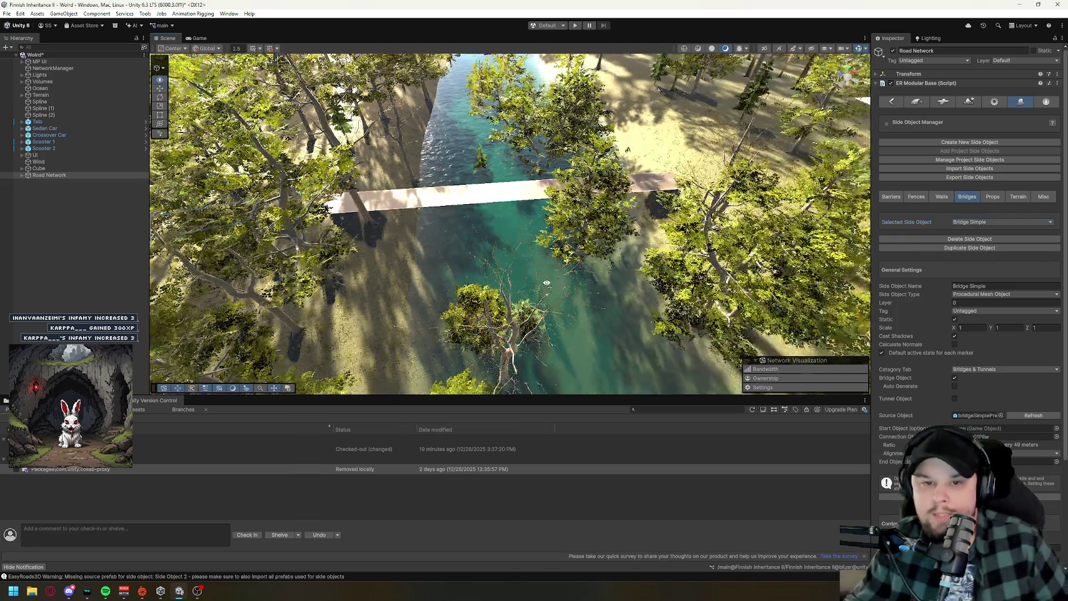
scroll(547, 284, "up", 5)
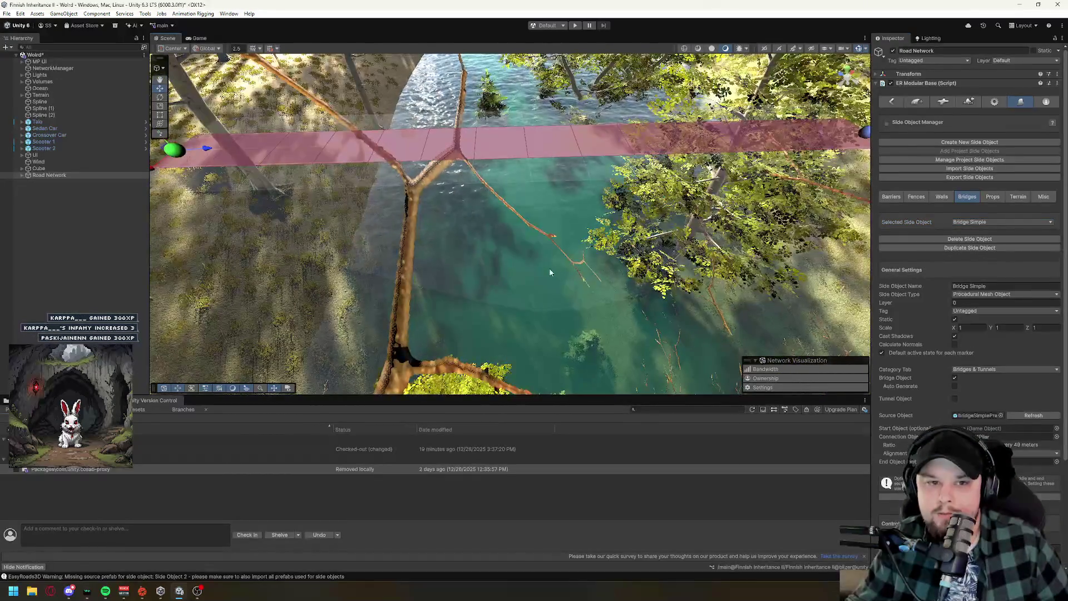
scroll(549, 270, "down", 3)
Switch the side object to Bridge 01 Pillar, then delete the selected river road.
left_click(964, 222)
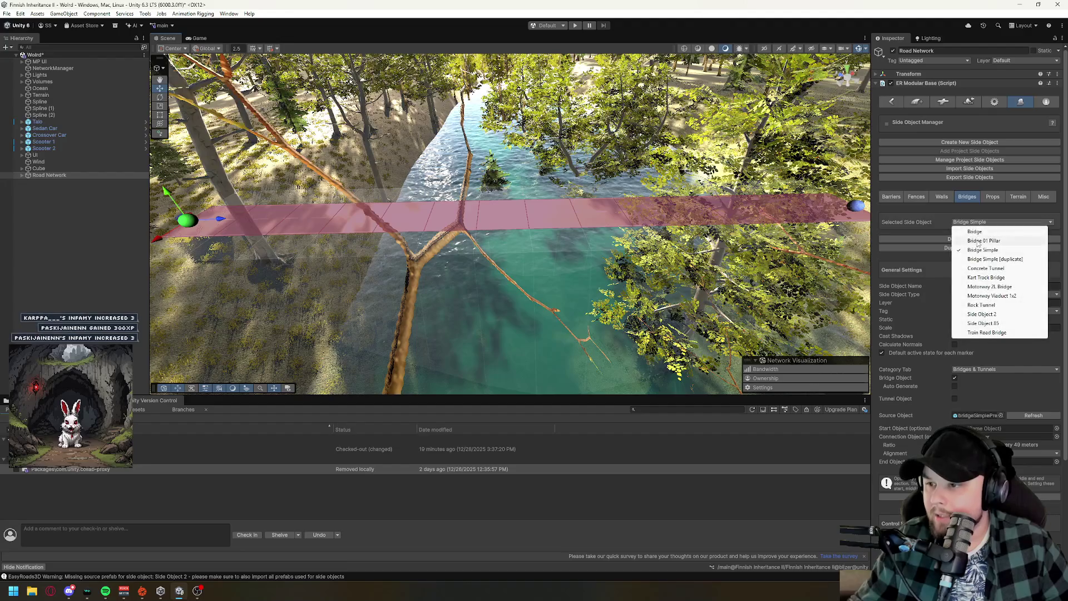
left_click(983, 241)
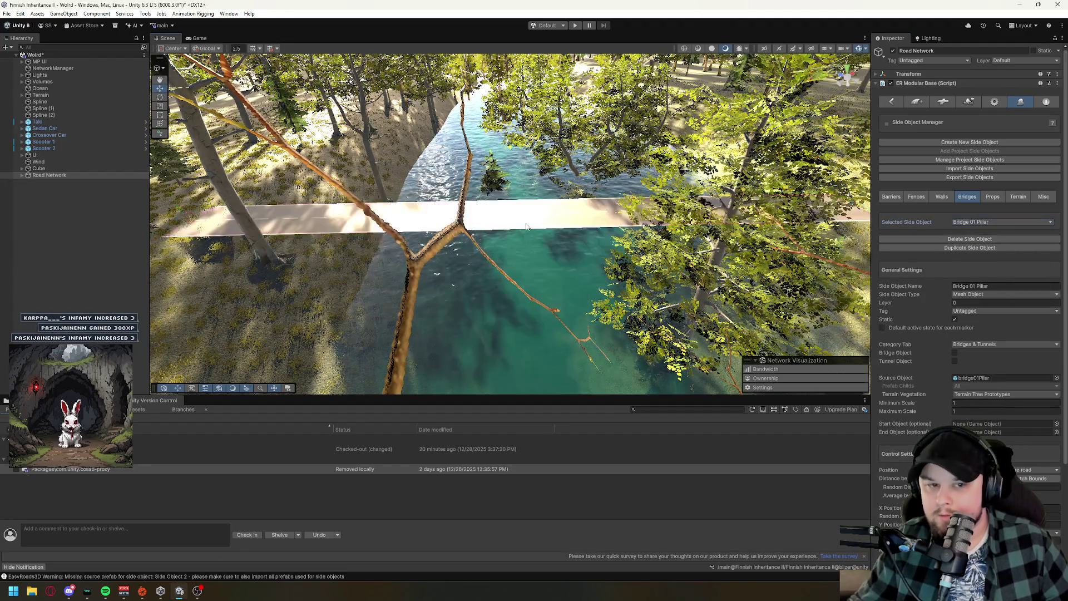
scroll(525, 231, "down", 3)
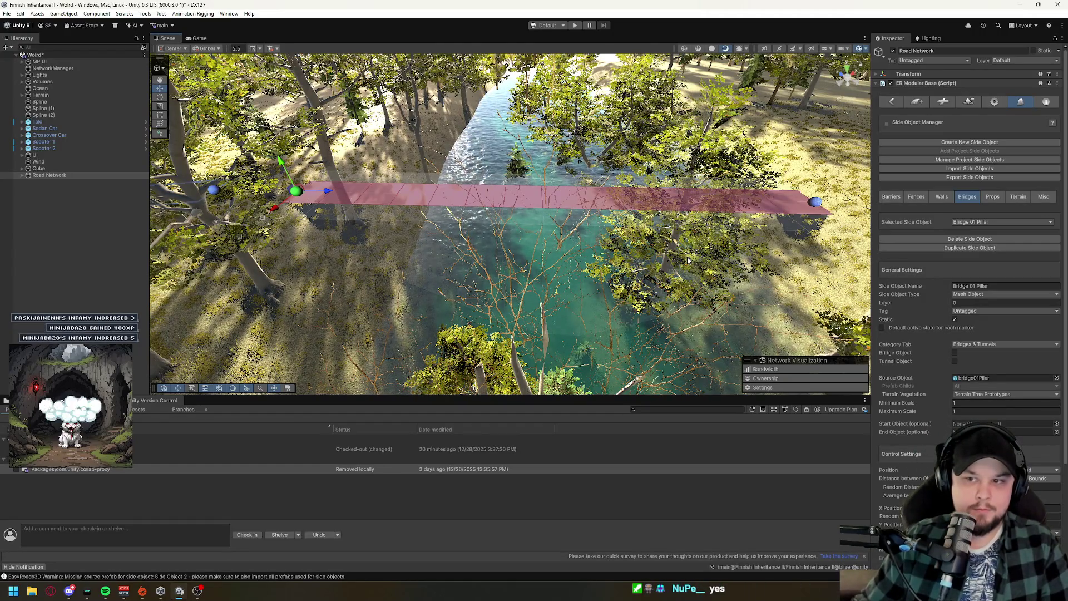
key("Delete")
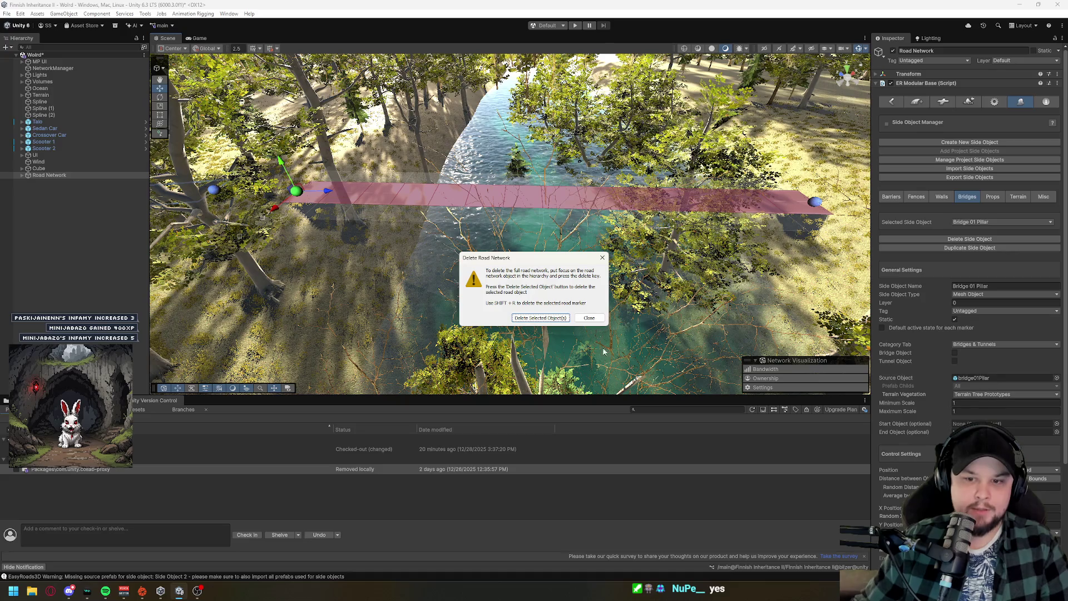
Confirm deleting the river-crossing road.
left_click(603, 259)
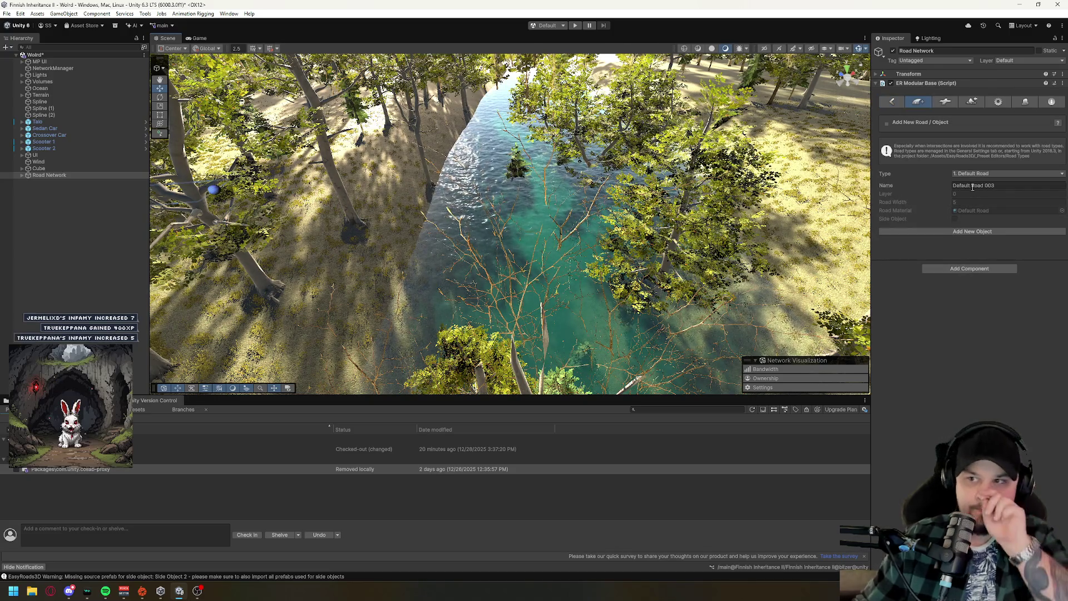
left_click(999, 102)
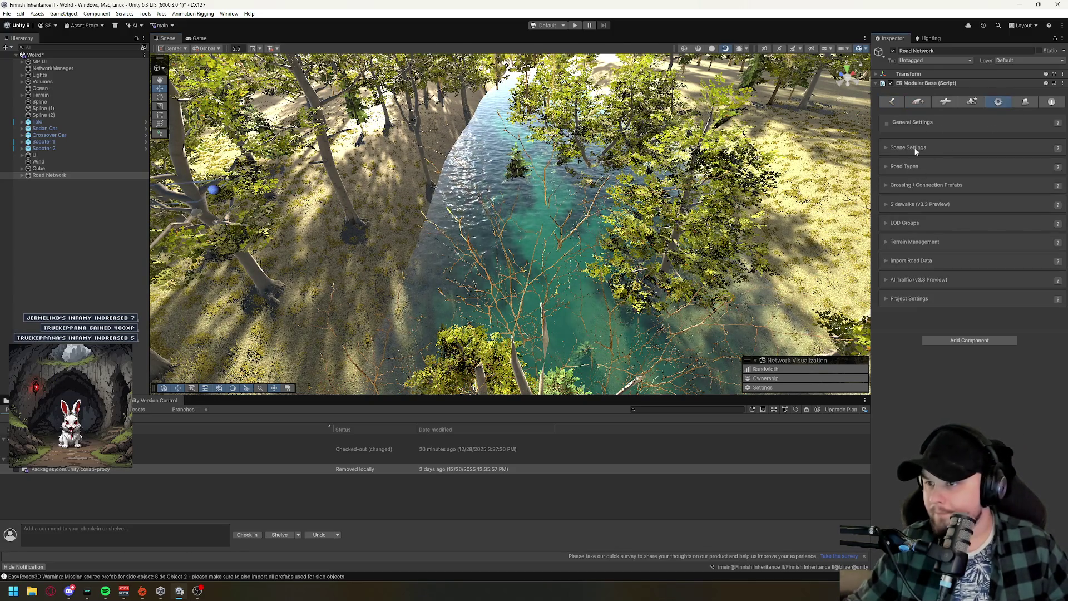
left_click(1018, 102)
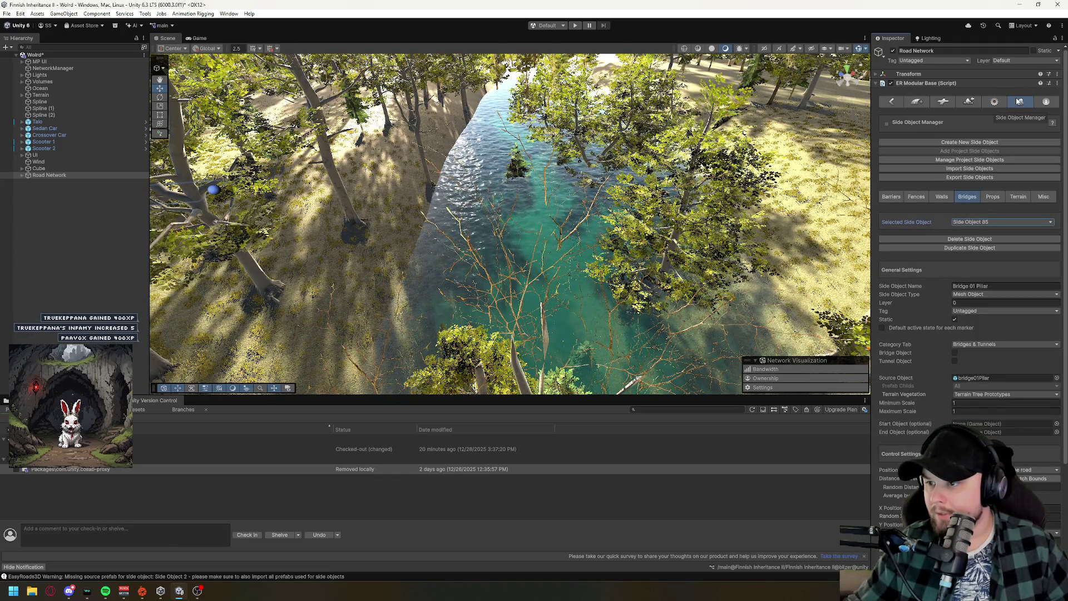
Choose Bridge 01 Pillar and create the new road Default Road 002.
left_click(973, 221)
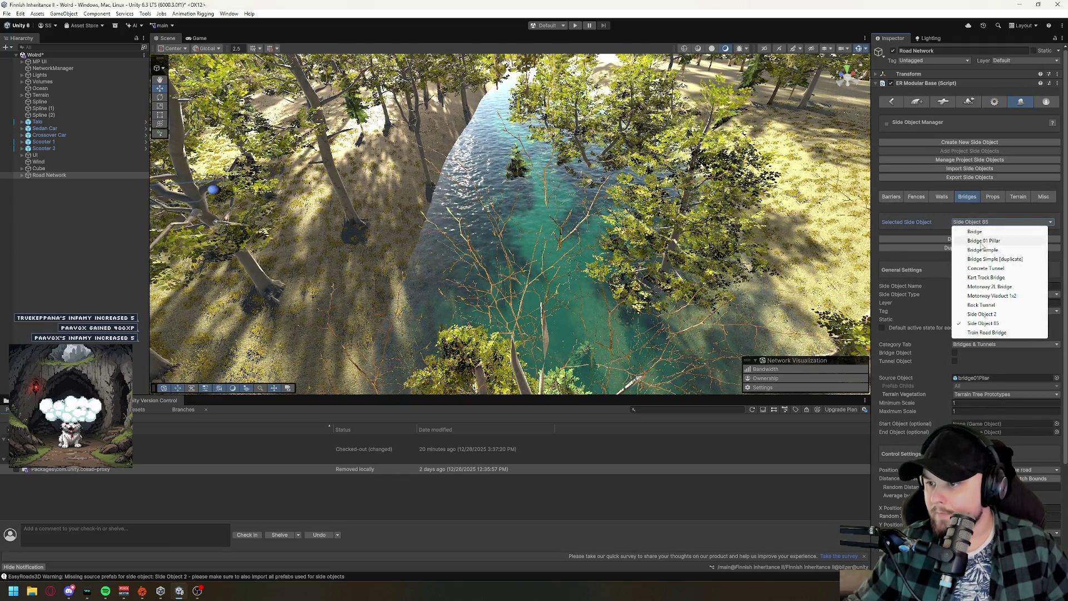
left_click(981, 243)
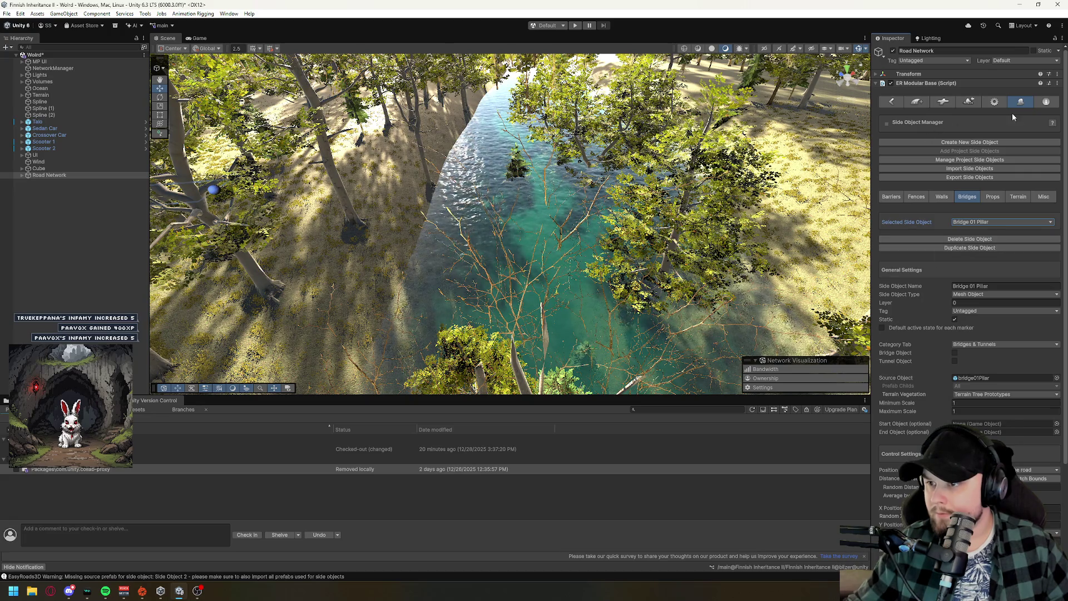
left_click(918, 102)
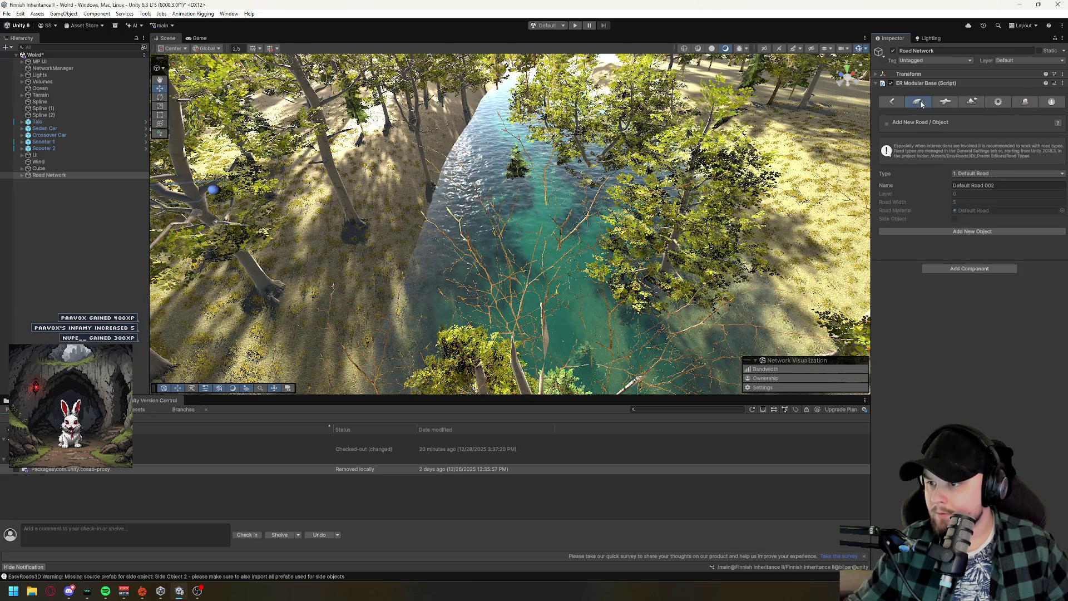
left_click(967, 233)
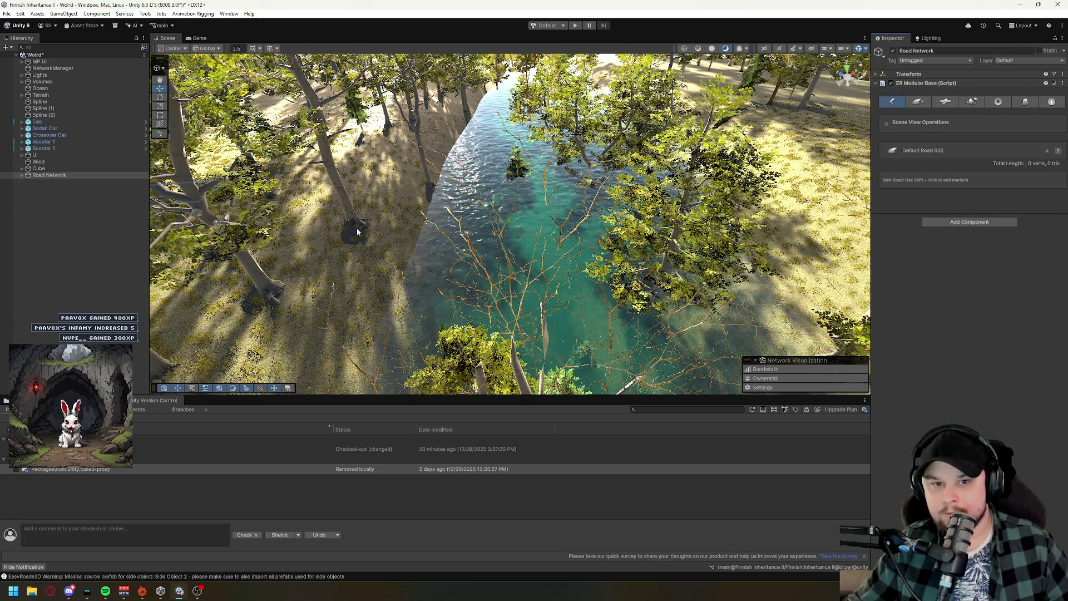
Add a road point across the river and select Bridge Simple as the side object to review.
left_click(850, 218, "shift")
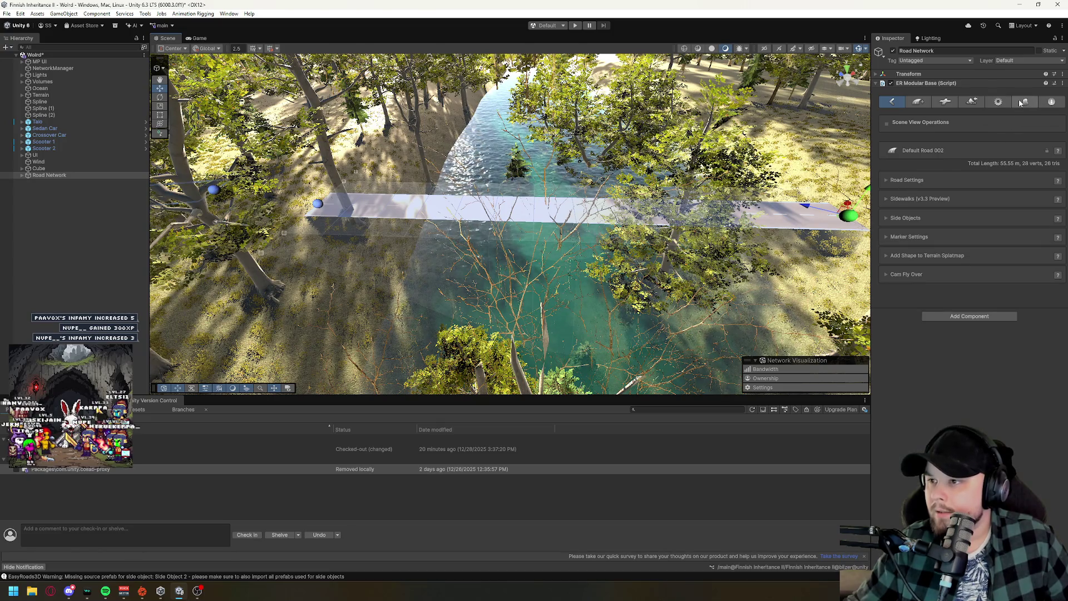
left_click(1023, 102)
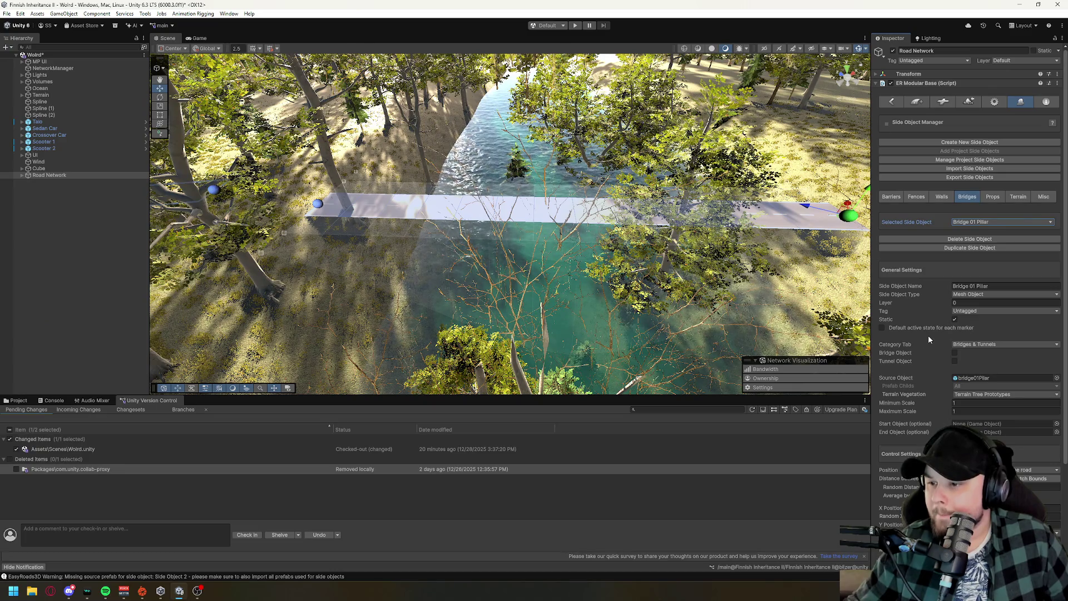
left_click(992, 223)
left_click(992, 252)
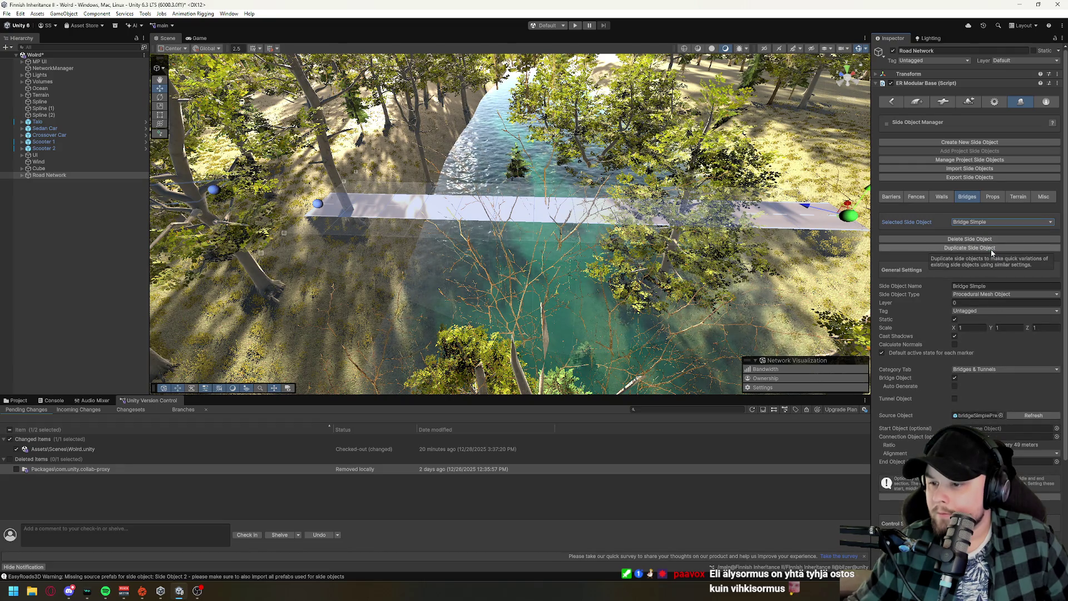
scroll(978, 331, "down", 3)
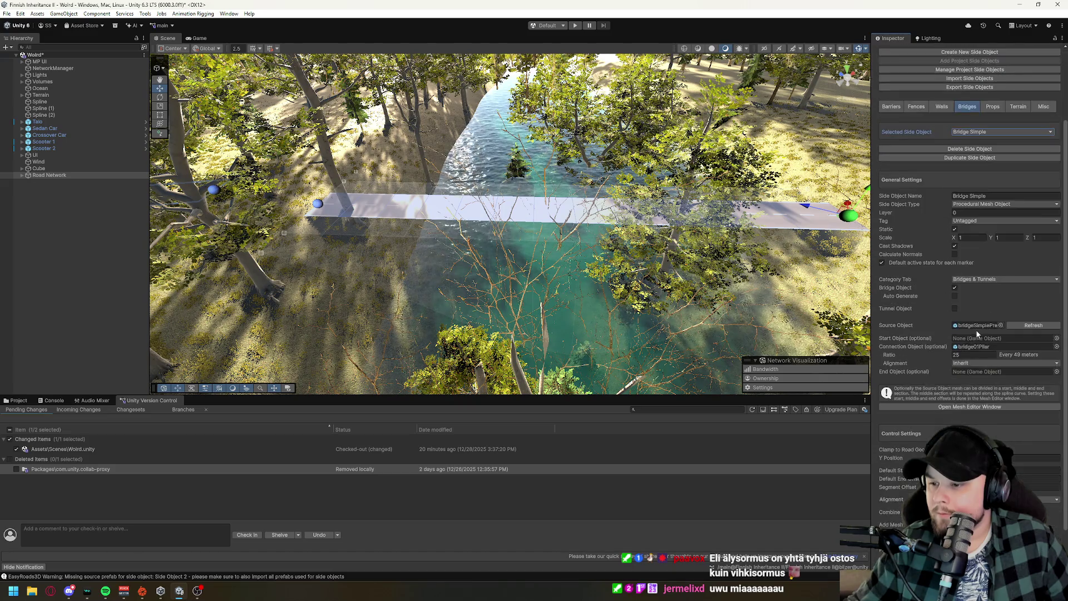
scroll(978, 333, "up", 1)
scroll(978, 333, "up", 1)
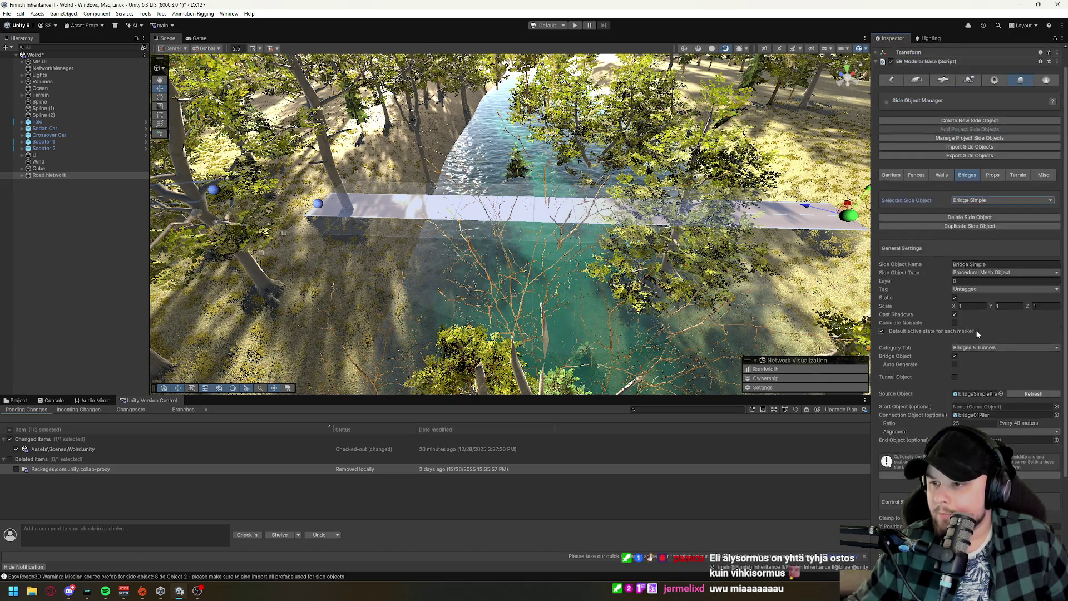
scroll(976, 330, "up", 1)
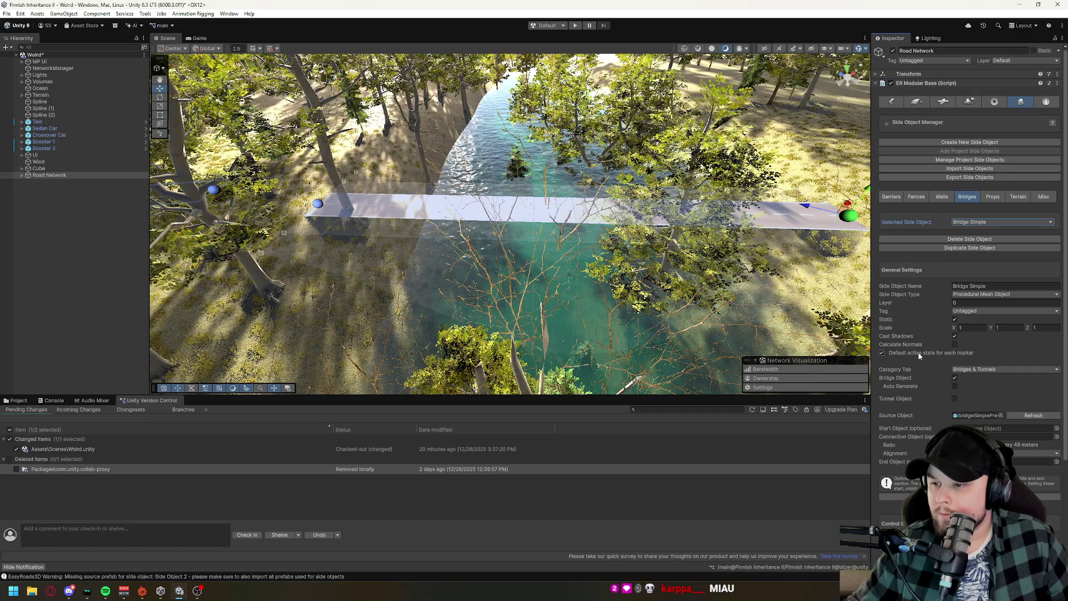
Toggle Bridge Simple's auto-generate and tunnel options, leaving it no longer flagged as a bridge.
left_click(957, 388)
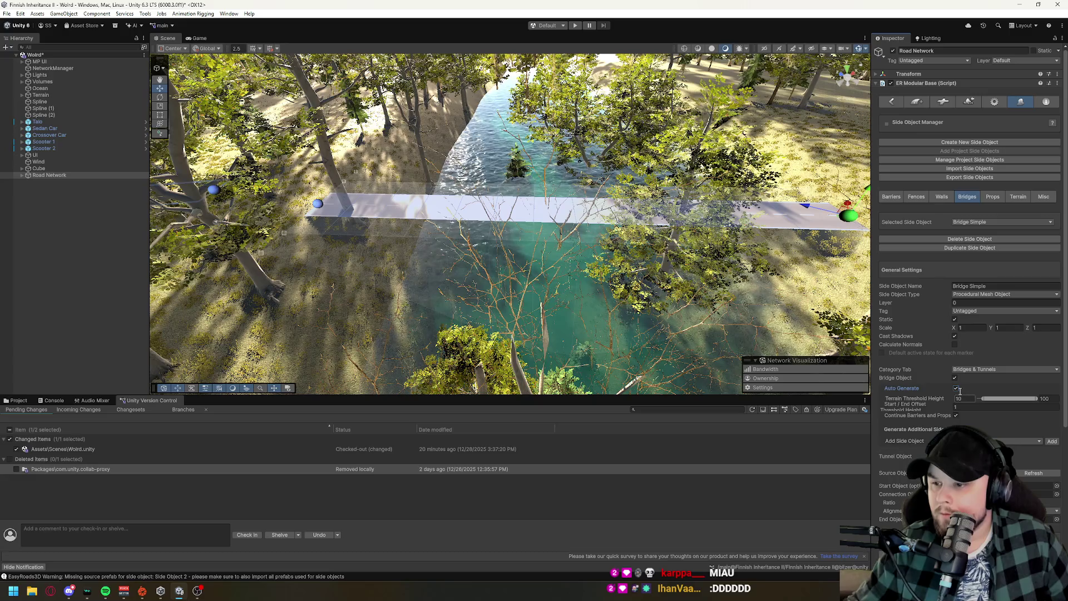
left_click(957, 388)
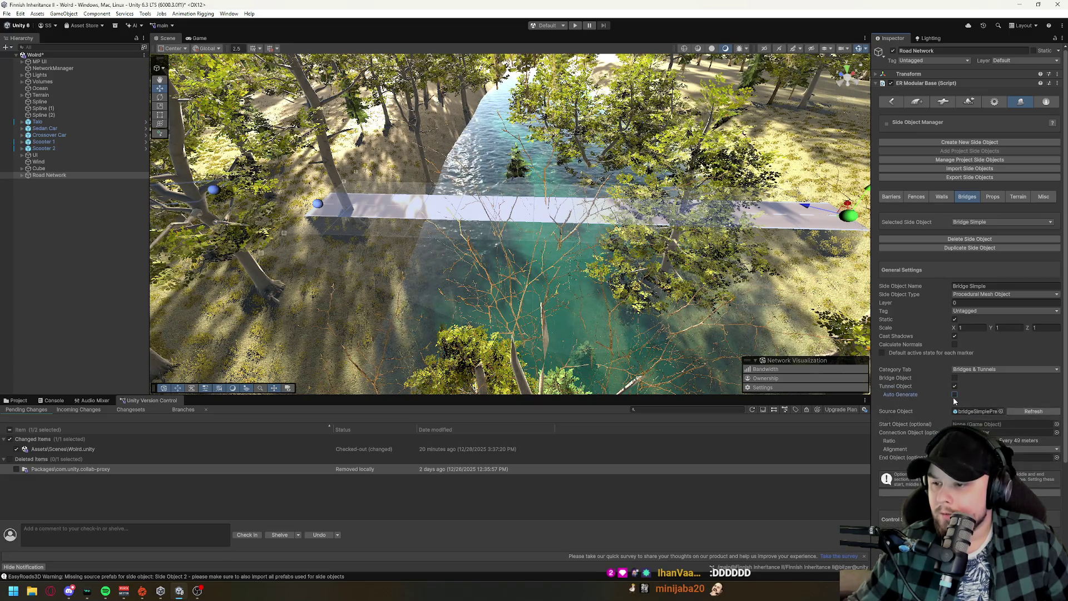
left_click(955, 396)
left_click(956, 397)
left_click(956, 396)
left_click(955, 386)
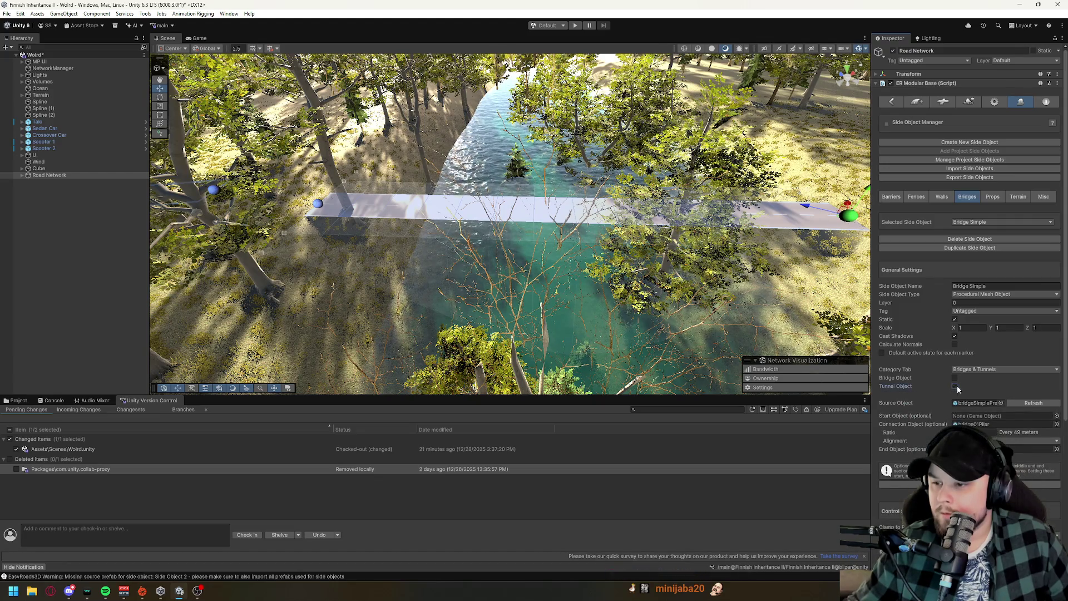
Toggle the marker default-active and calculate-normals options, and leave Clamp to Road Geometry off.
left_click(902, 353)
left_click(955, 344)
scroll(916, 346, "down", 3)
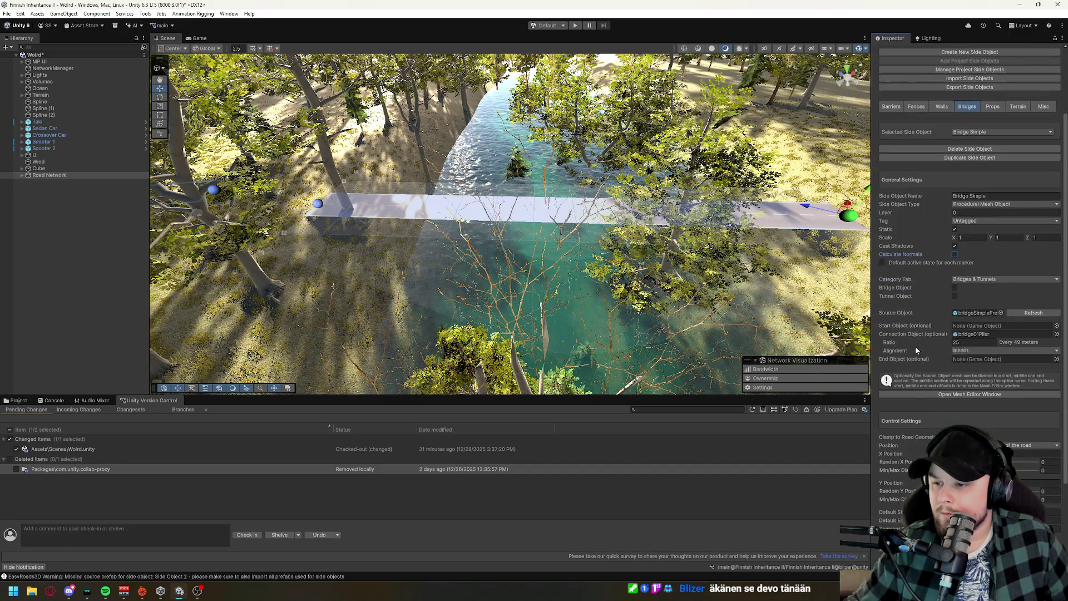
scroll(927, 384, "down", 3)
left_click(955, 347)
left_click(955, 346)
scroll(924, 357, "down", 1)
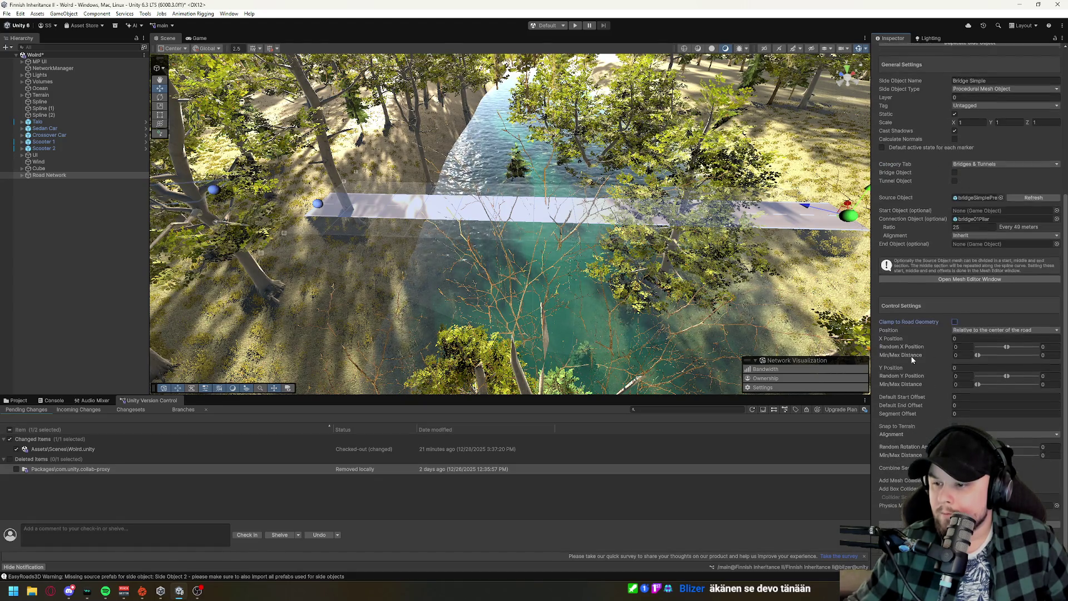
scroll(918, 350, "up", 8)
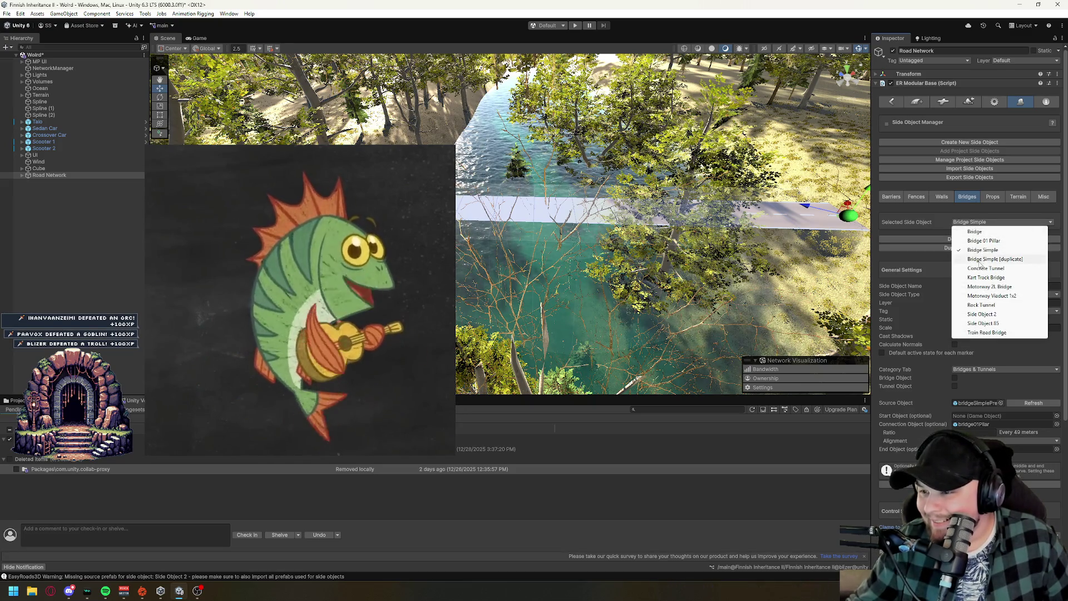
Close the side object list without changes and scroll through Bridge Simple's settings.
left_click(936, 270)
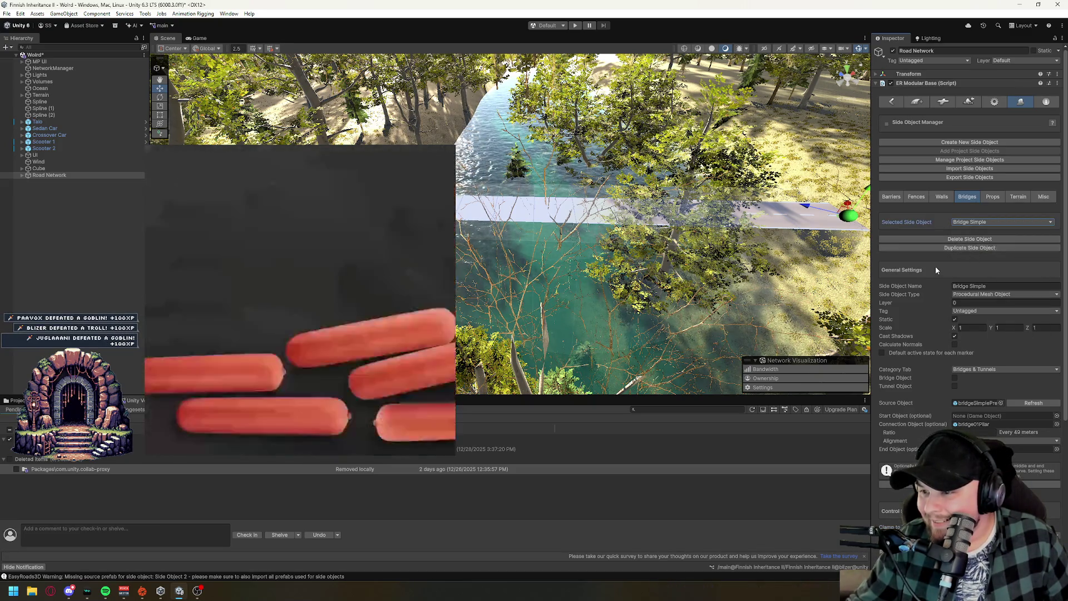
scroll(936, 266, "down", 2)
scroll(936, 266, "down", 3)
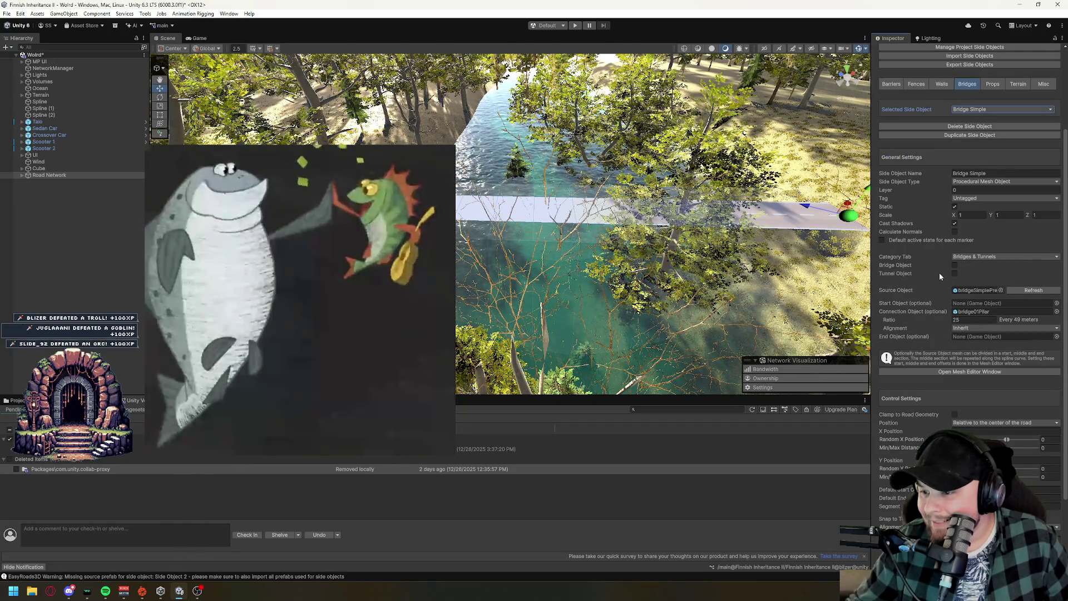
scroll(936, 369, "down", 4)
scroll(931, 340, "down", 1)
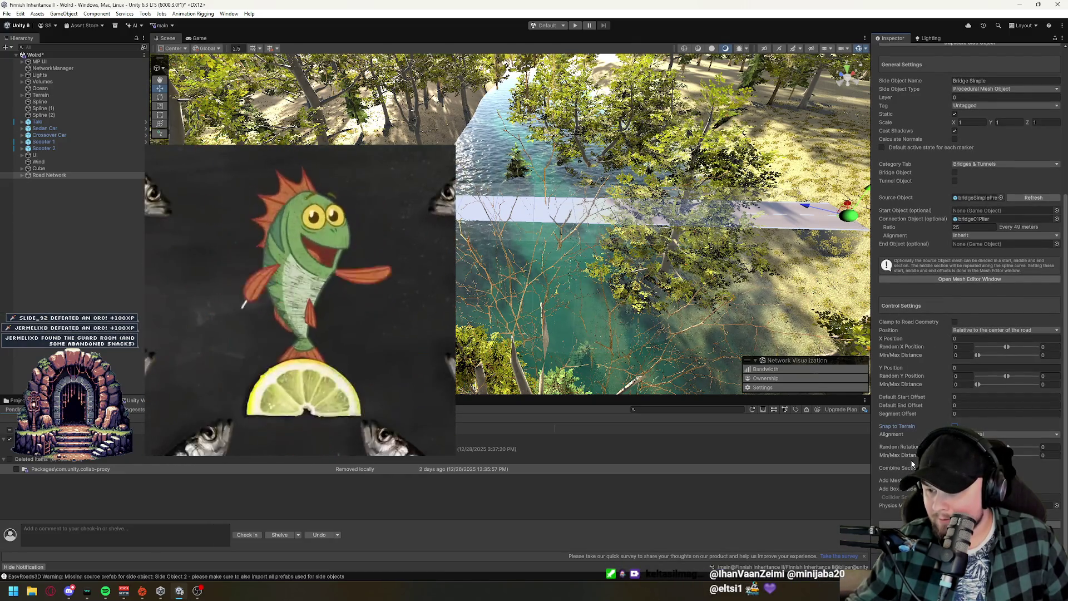
scroll(913, 464, "up", 9)
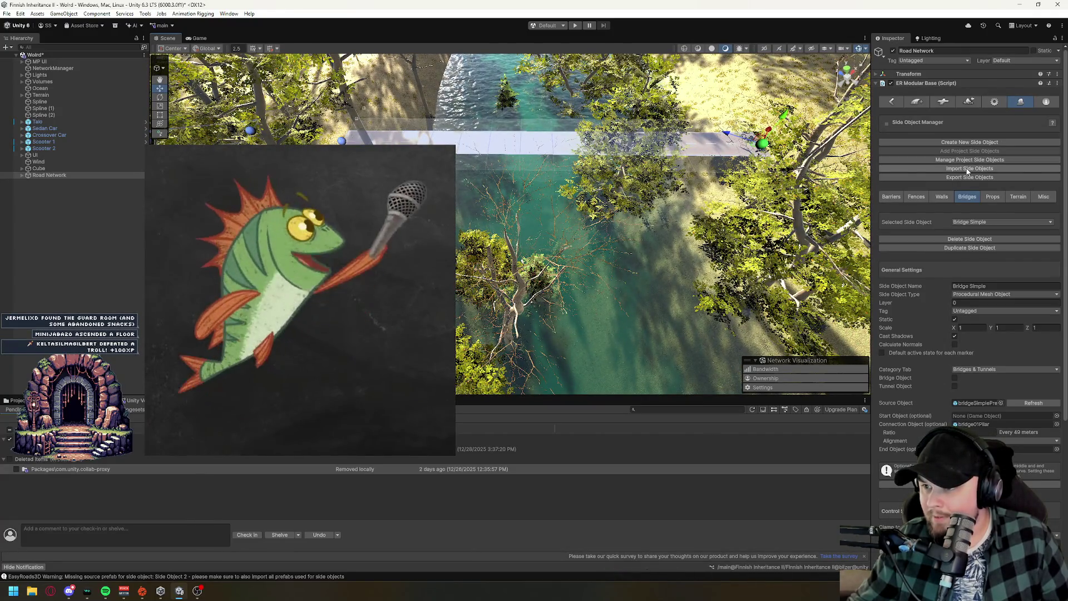
Switch the Selected Side Object to Bridge and tick a checkbox in its settings.
left_click(970, 221)
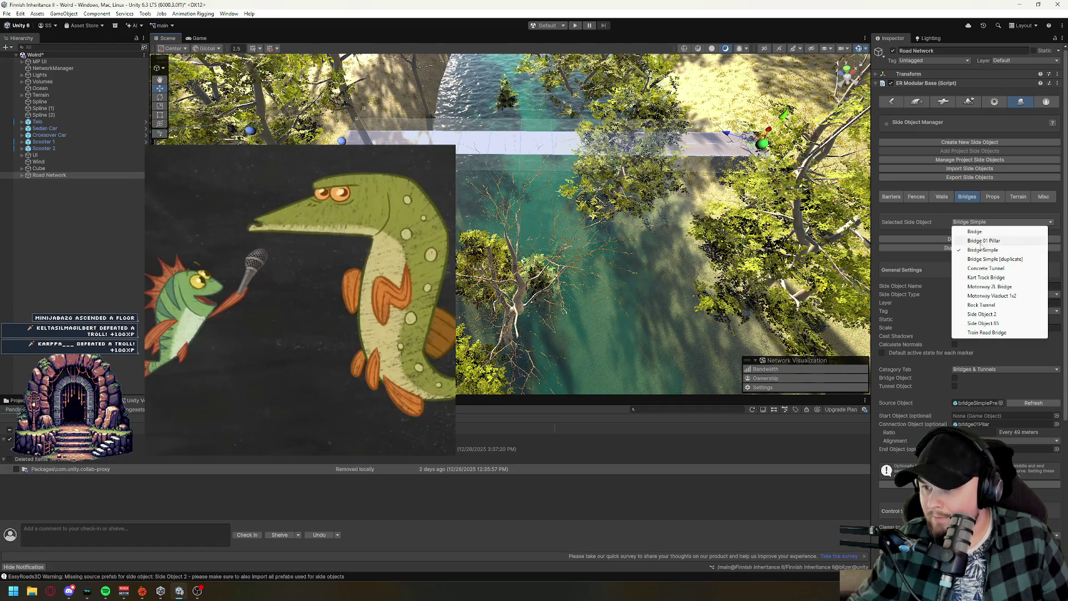
left_click(978, 232)
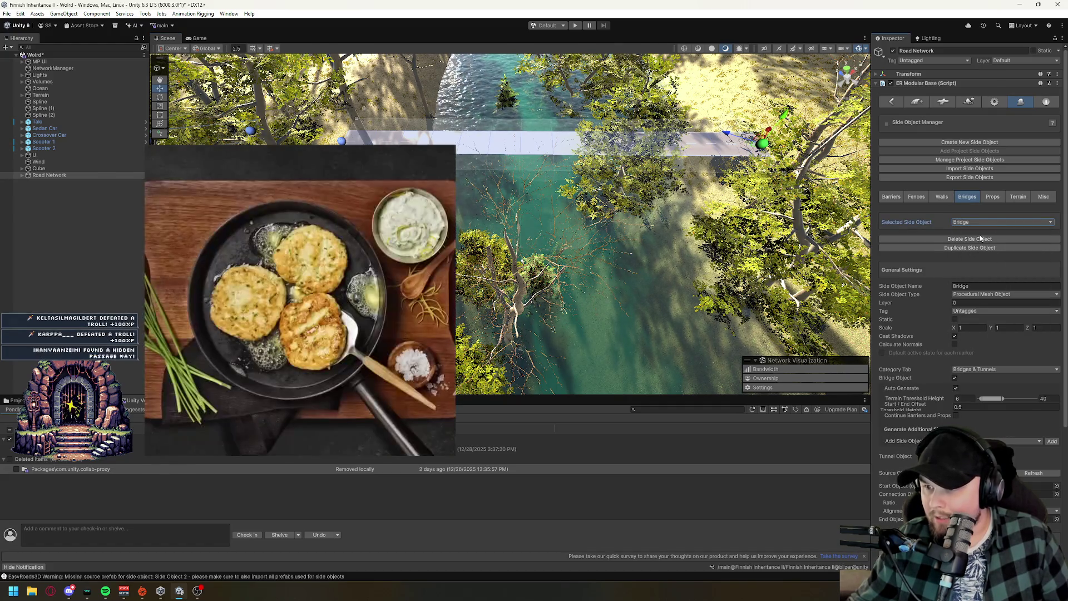
scroll(913, 311, "down", 1)
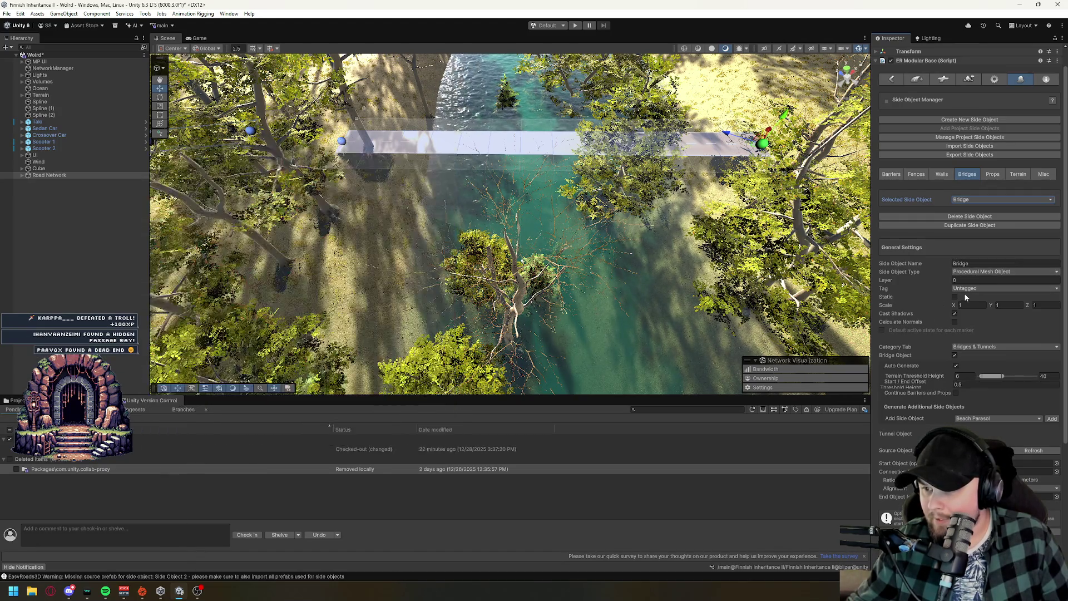
scroll(965, 294, "down", 2)
scroll(951, 274, "down", 2)
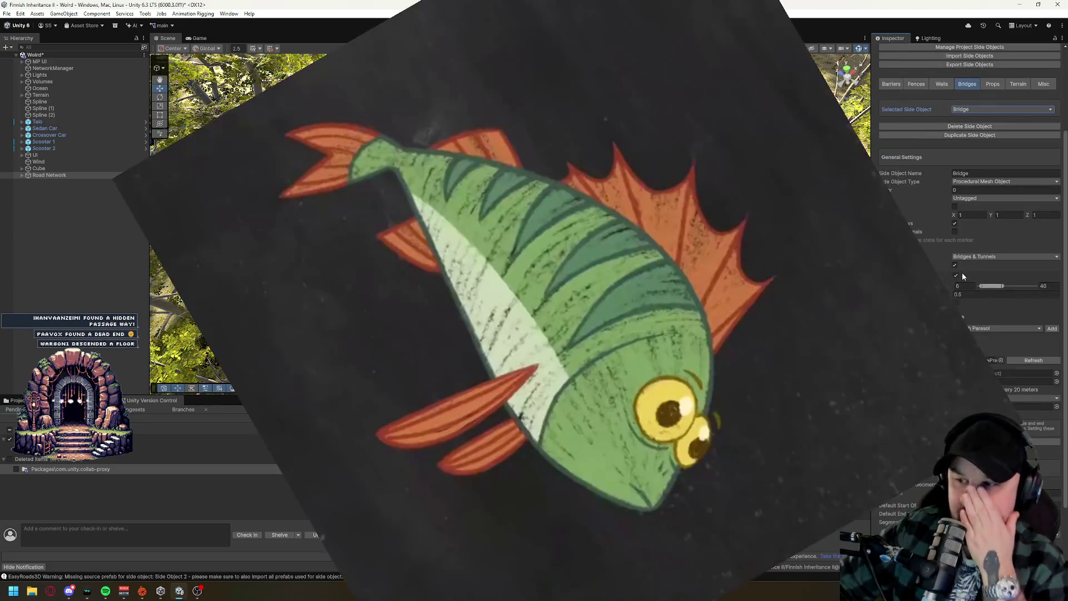
left_click(956, 274)
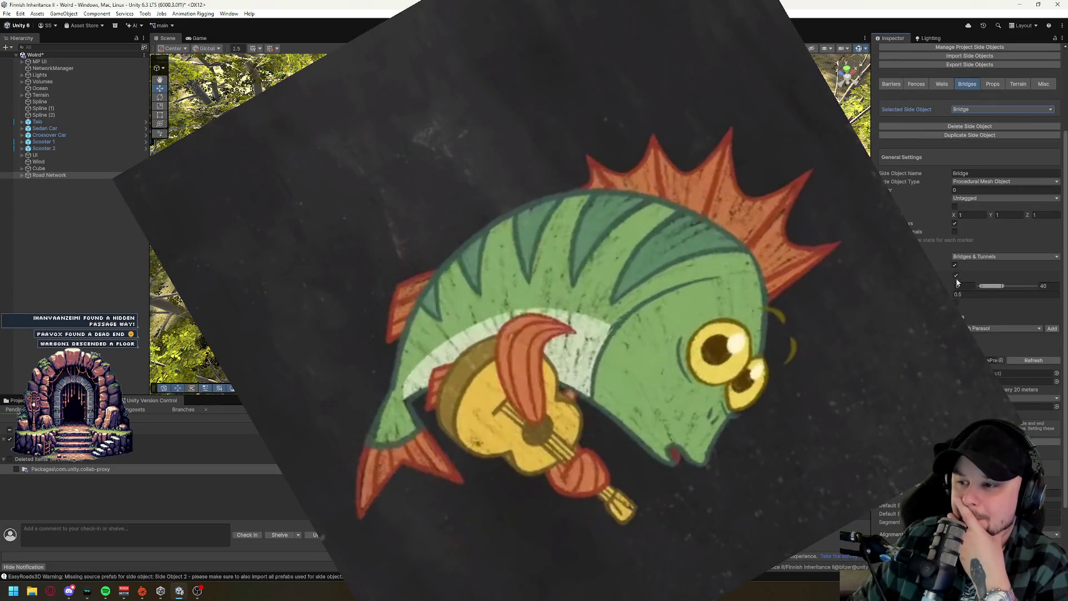
scroll(971, 374, "down", 3)
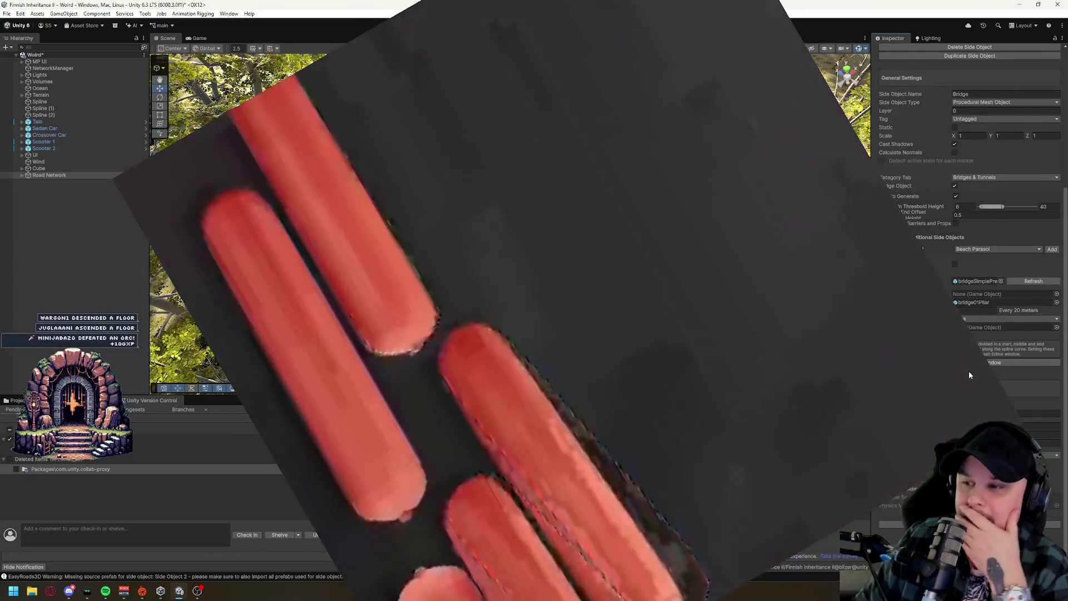
scroll(968, 372, "up", 7)
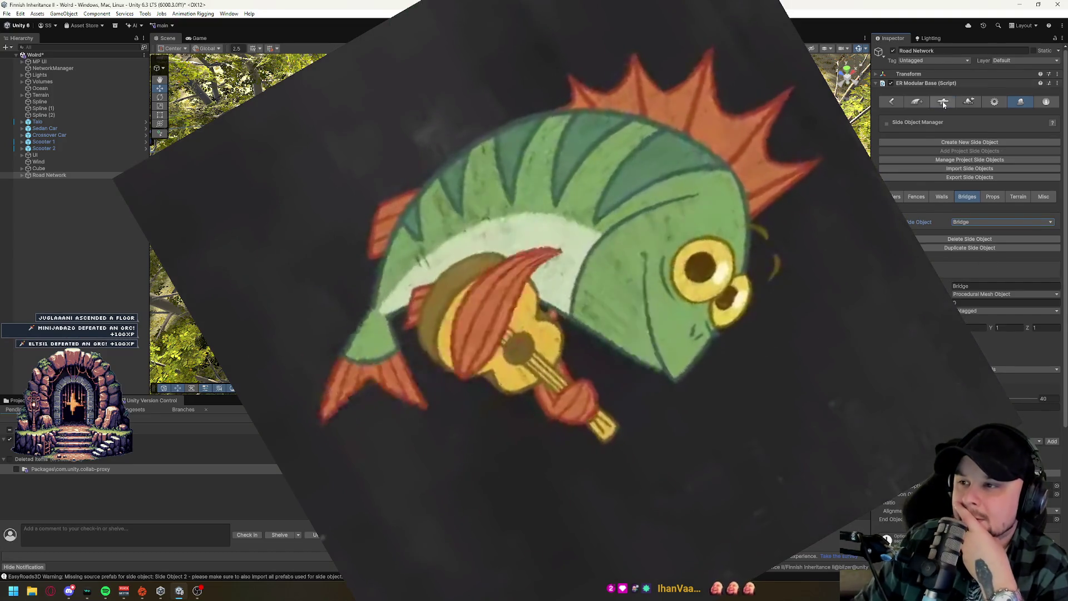
Check the connection prefabs, then browse the road types in general settings without choosing.
left_click(944, 103)
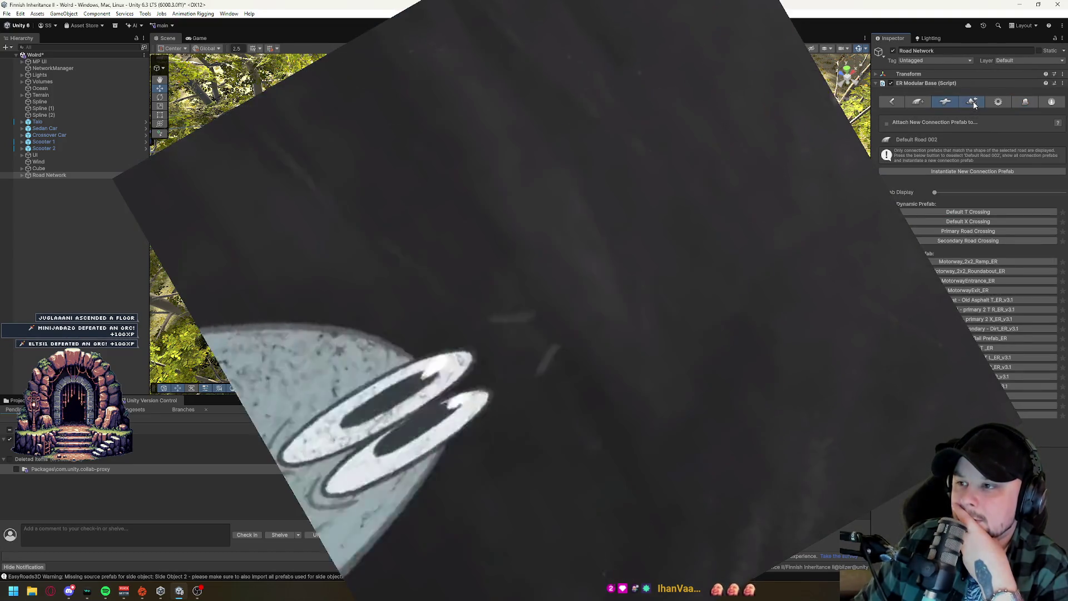
left_click(999, 103)
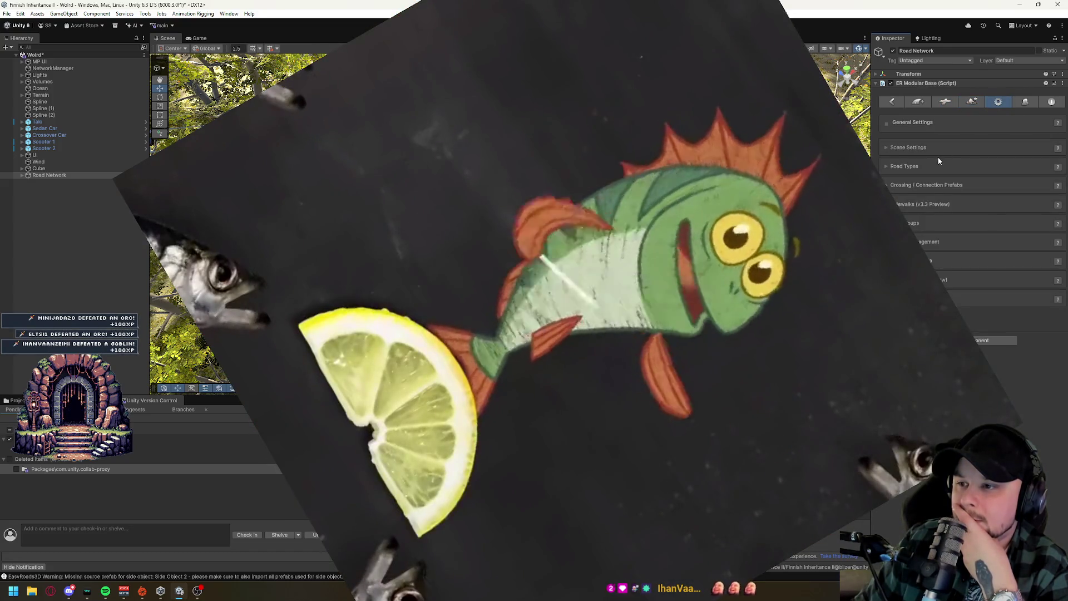
left_click(920, 167)
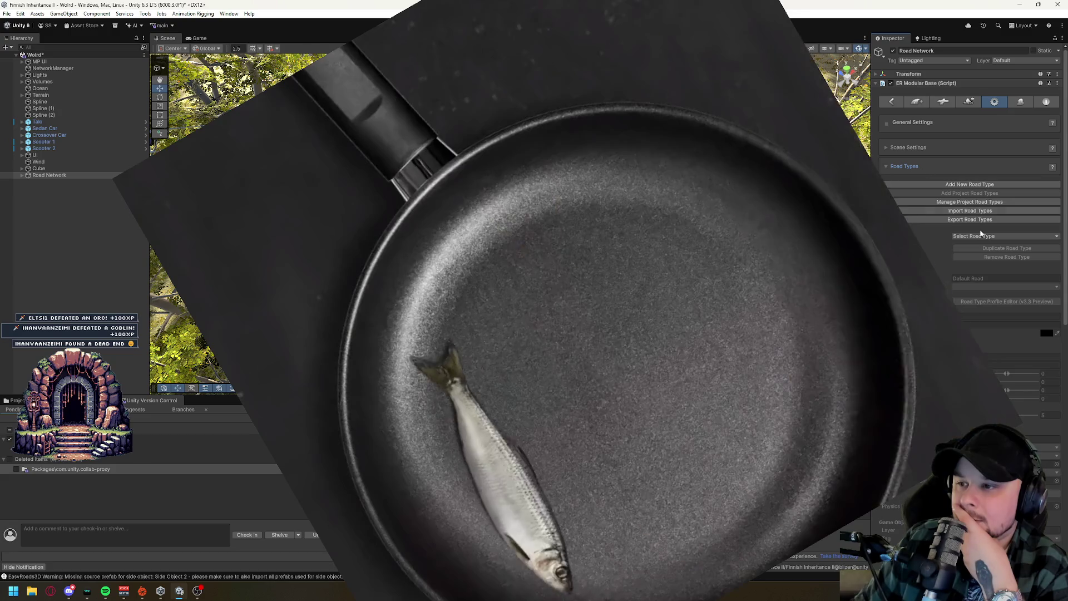
scroll(988, 249, "down", 1)
scroll(988, 254, "down", 1)
left_click(980, 190)
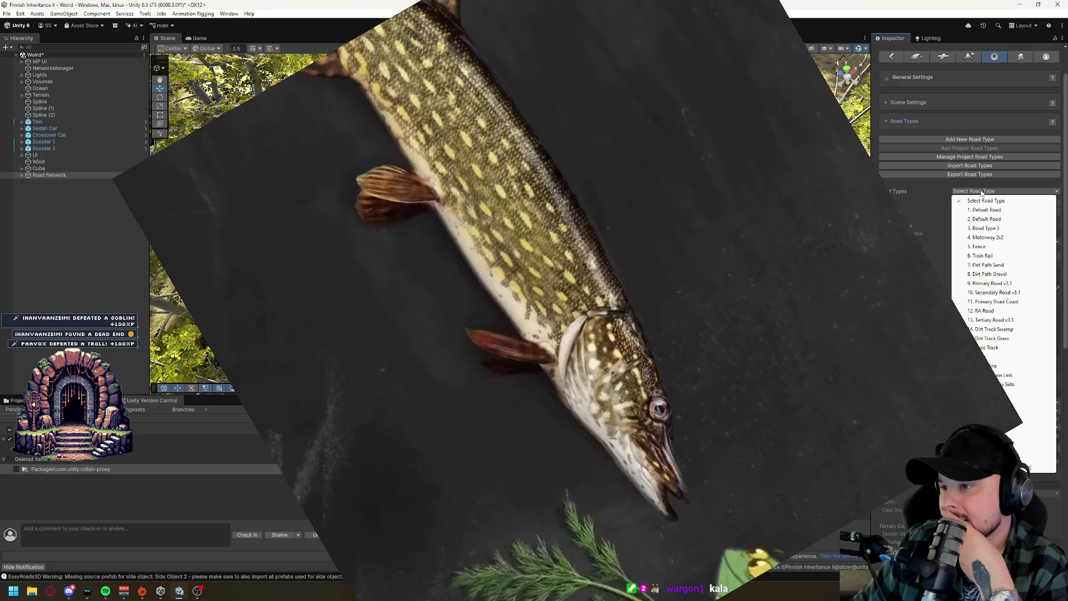
left_click(936, 195)
Return to the connection prefabs (Default T and X Crossing), then start a new Default Road 003.
scroll(951, 275, "down", 4)
scroll(950, 275, "down", 8)
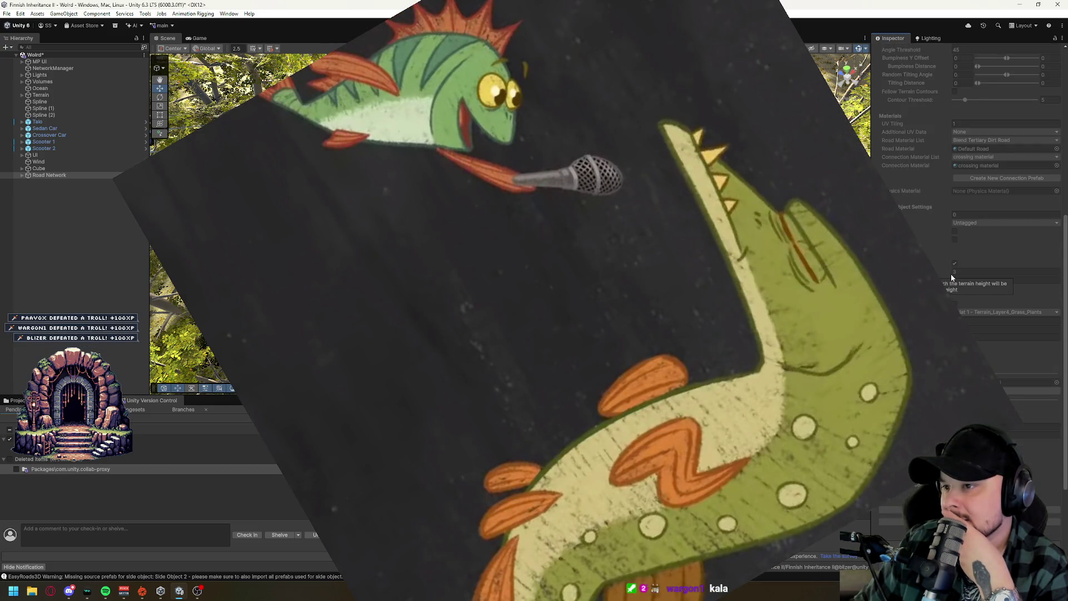
scroll(951, 274, "down", 2)
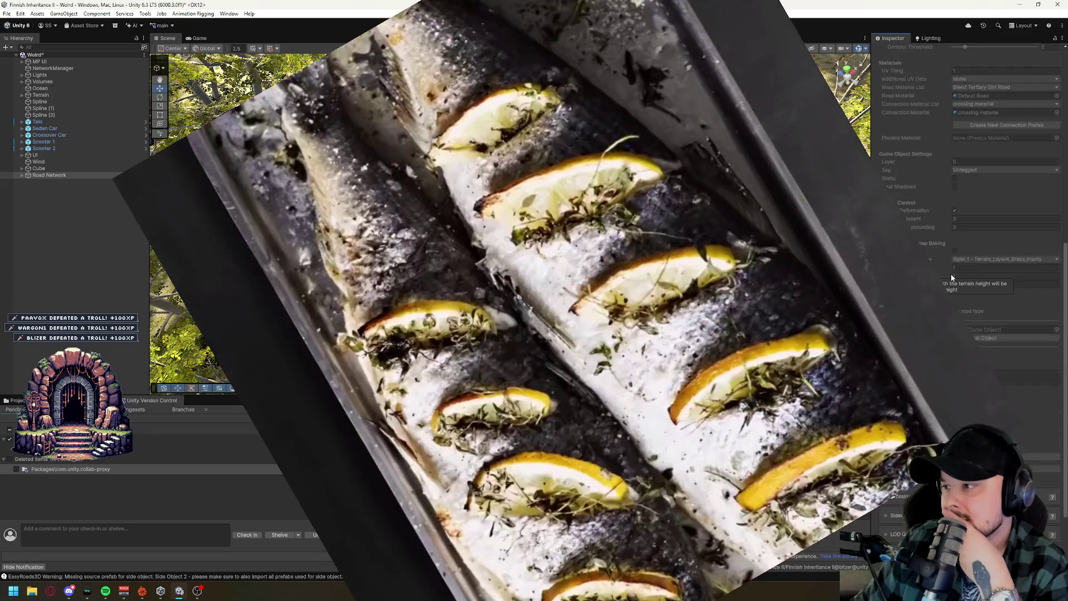
scroll(951, 274, "up", 15)
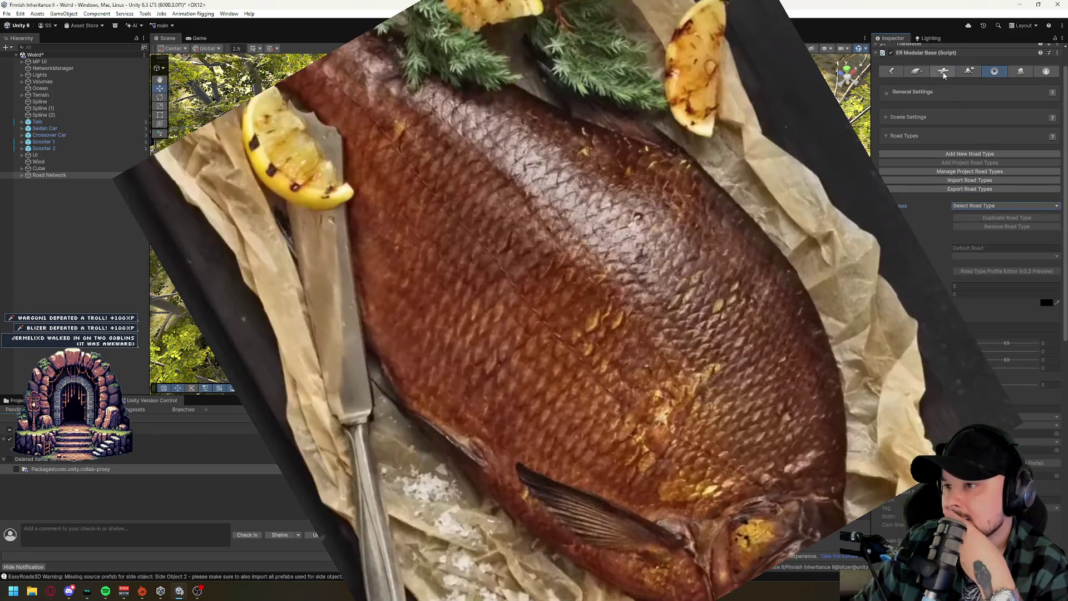
left_click(944, 72)
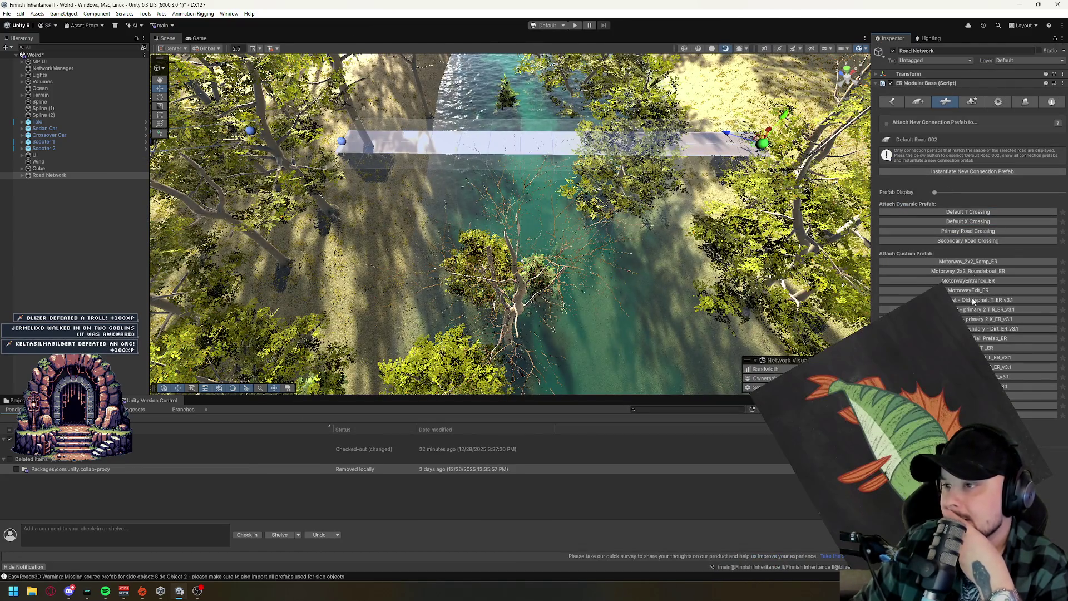
left_click(920, 101)
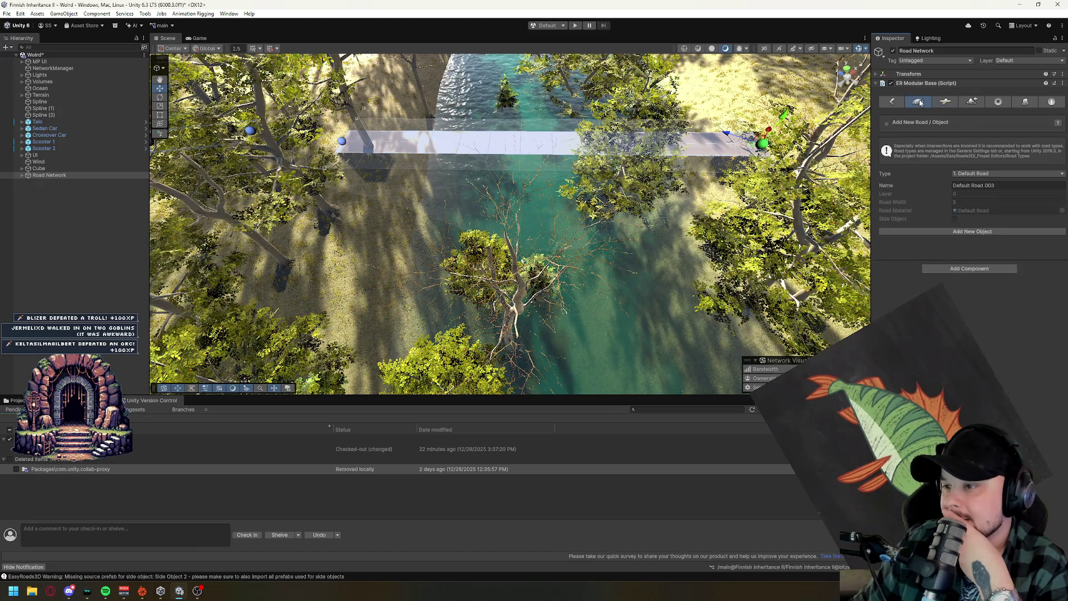
Browse the new road's Type dropdown repeatedly, keeping 1. Default Road.
left_click(987, 174)
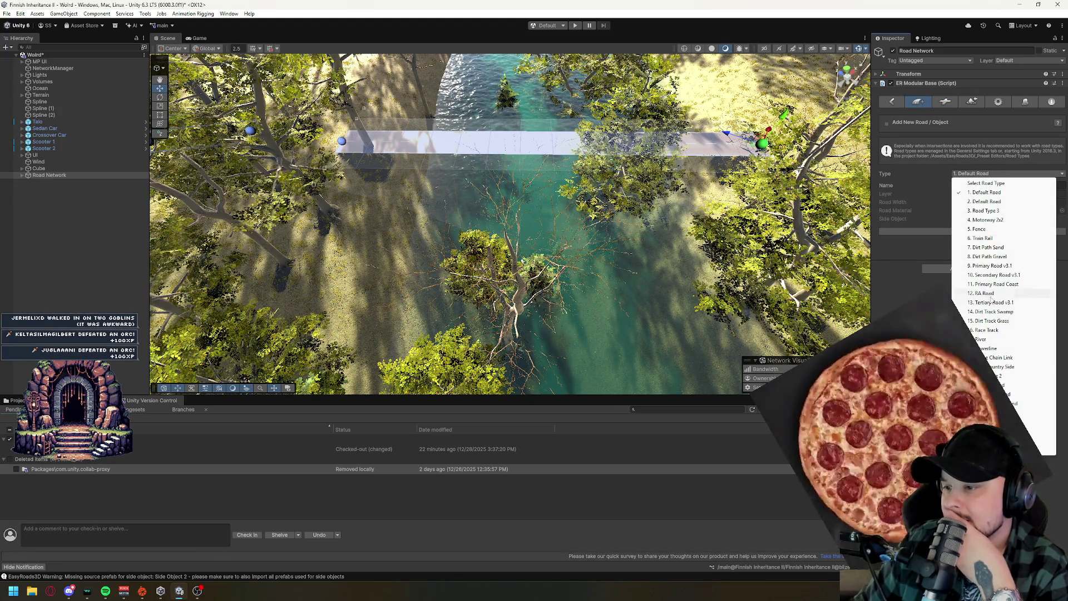
left_click(980, 177)
left_click(979, 177)
left_click(979, 177)
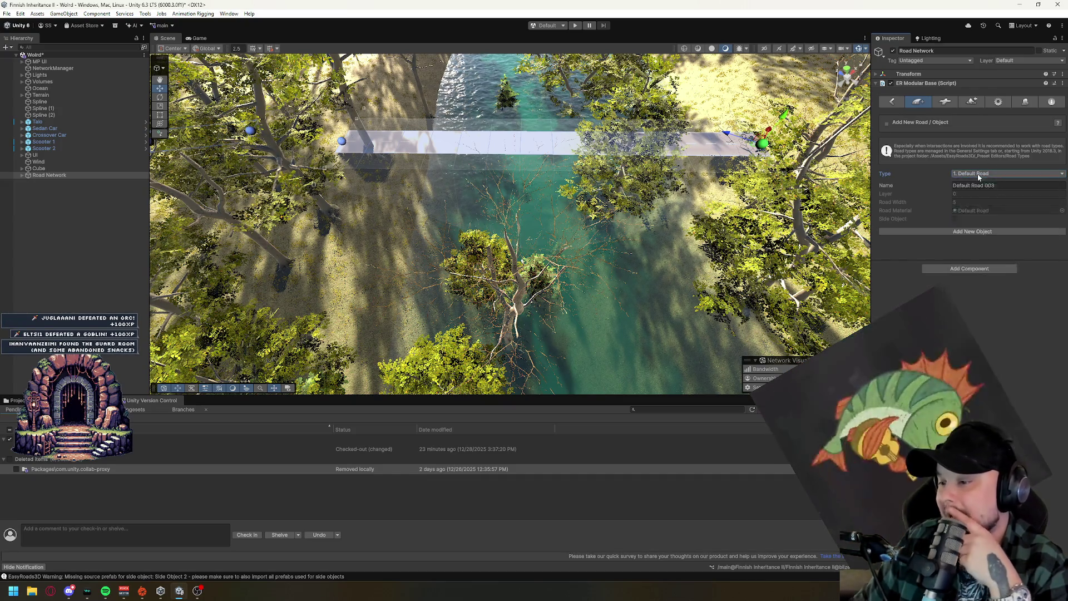
left_click(980, 177)
left_click(979, 177)
left_click(980, 177)
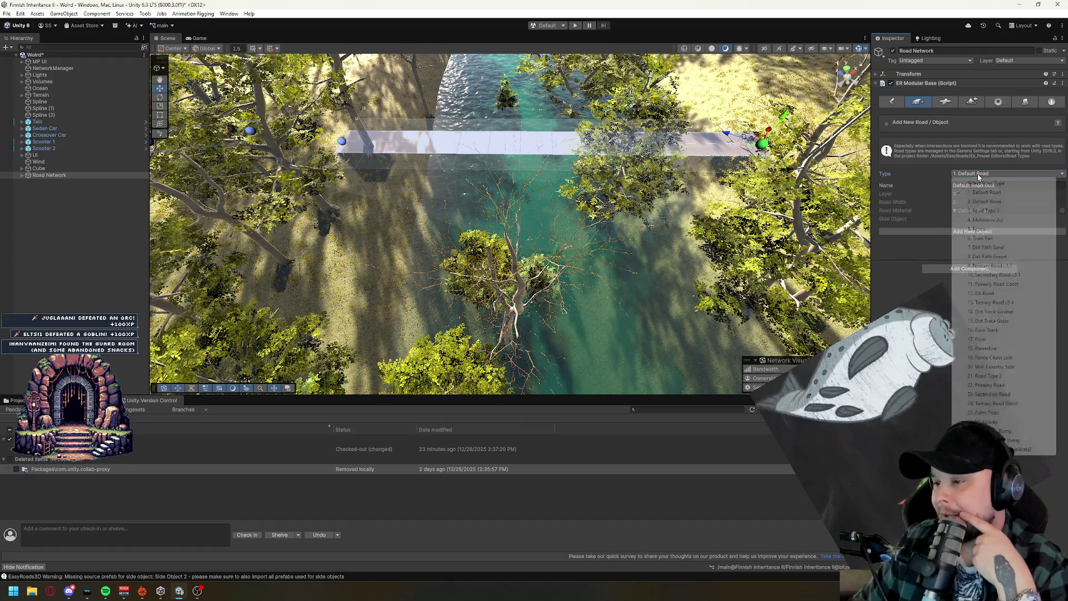
left_click(980, 177)
left_click(980, 177)
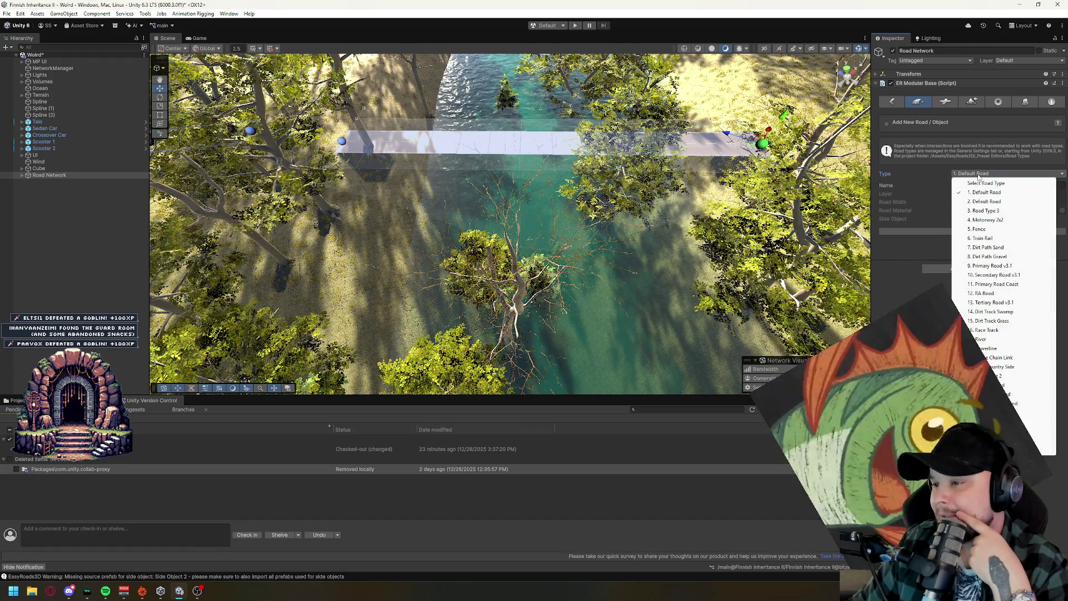
Toggle the Road Types and Scene Settings foldouts in General Settings, then open the Side Object Manager.
left_click(1006, 106)
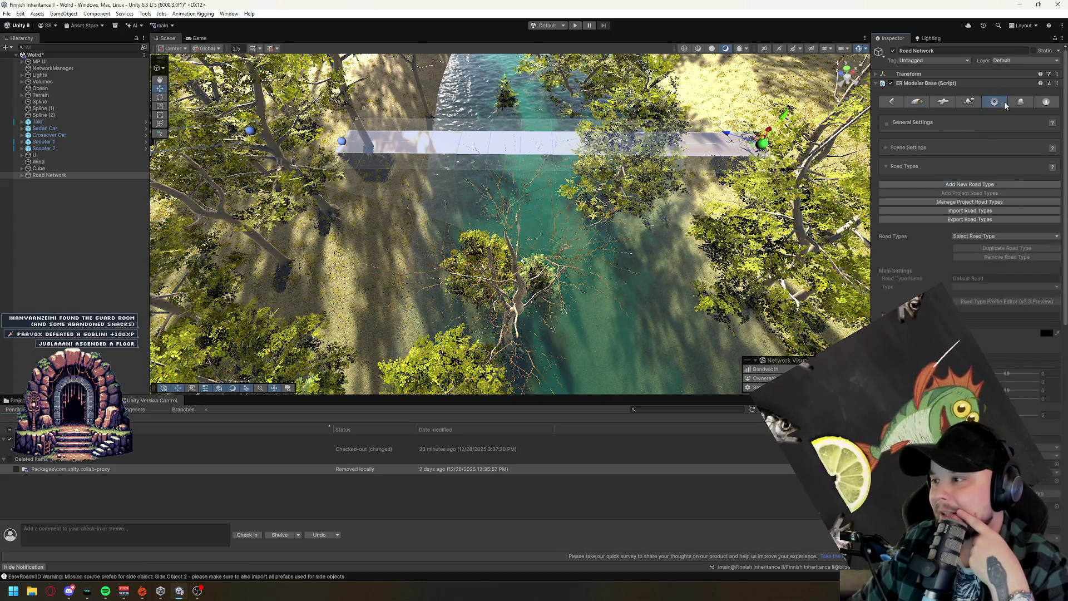
scroll(990, 111, "down", 2)
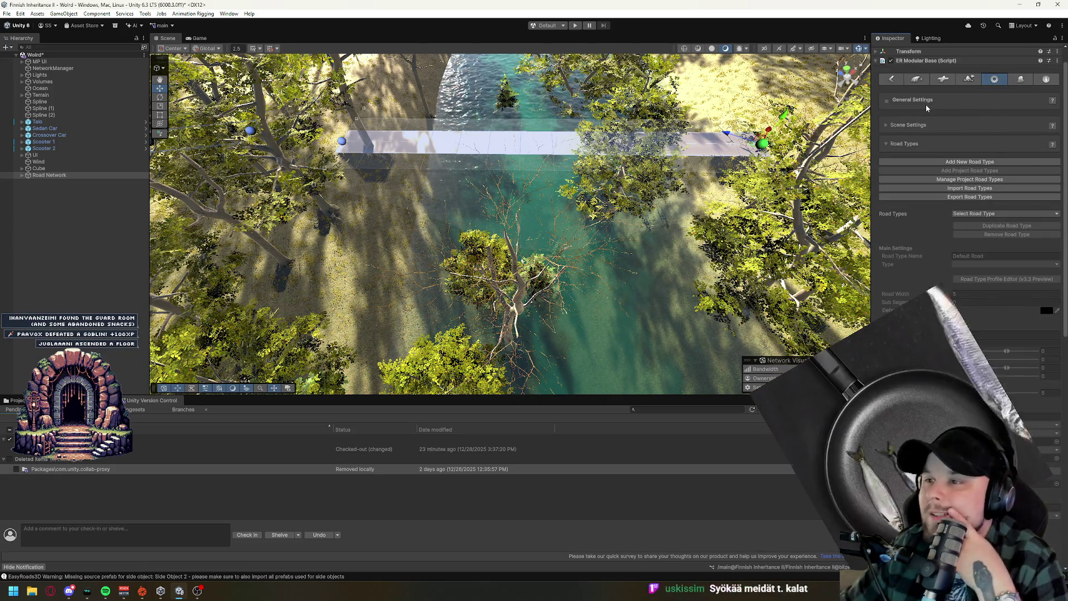
left_click(899, 148)
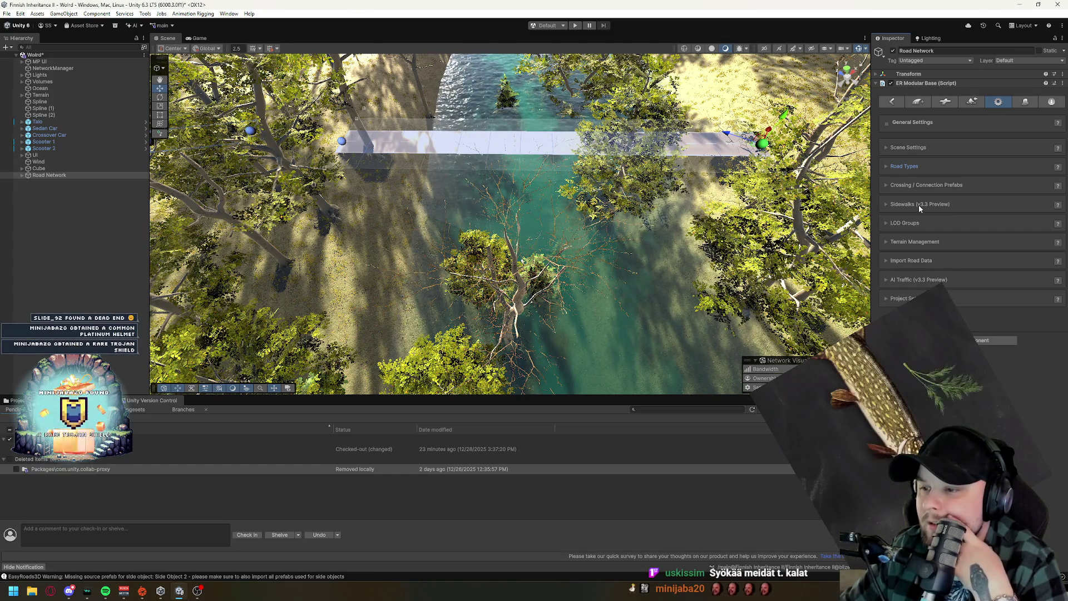
left_click(915, 147)
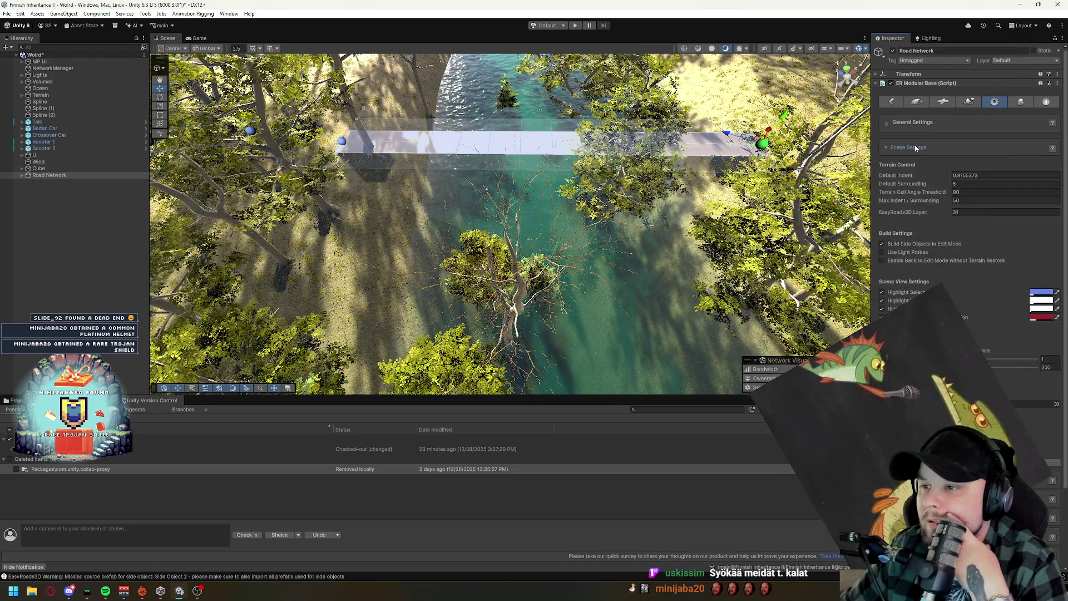
left_click(916, 148)
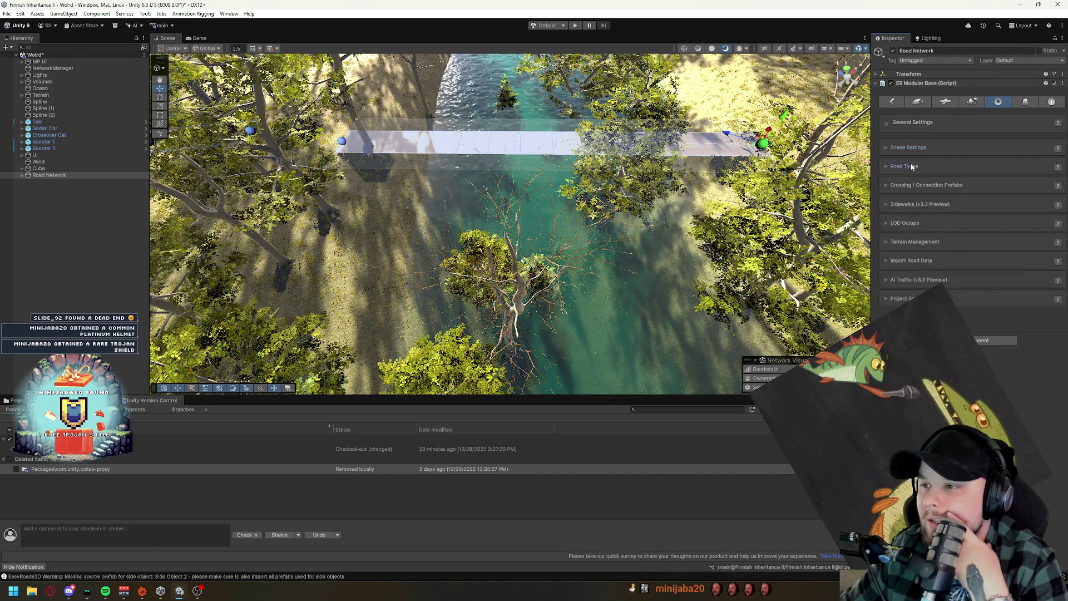
left_click(910, 163)
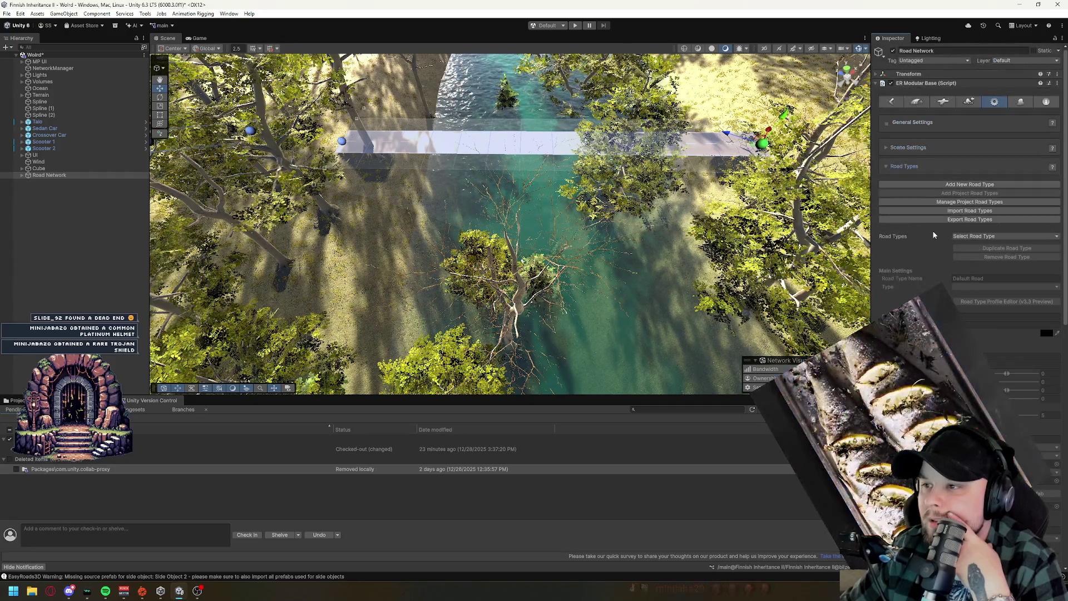
left_click(1019, 102)
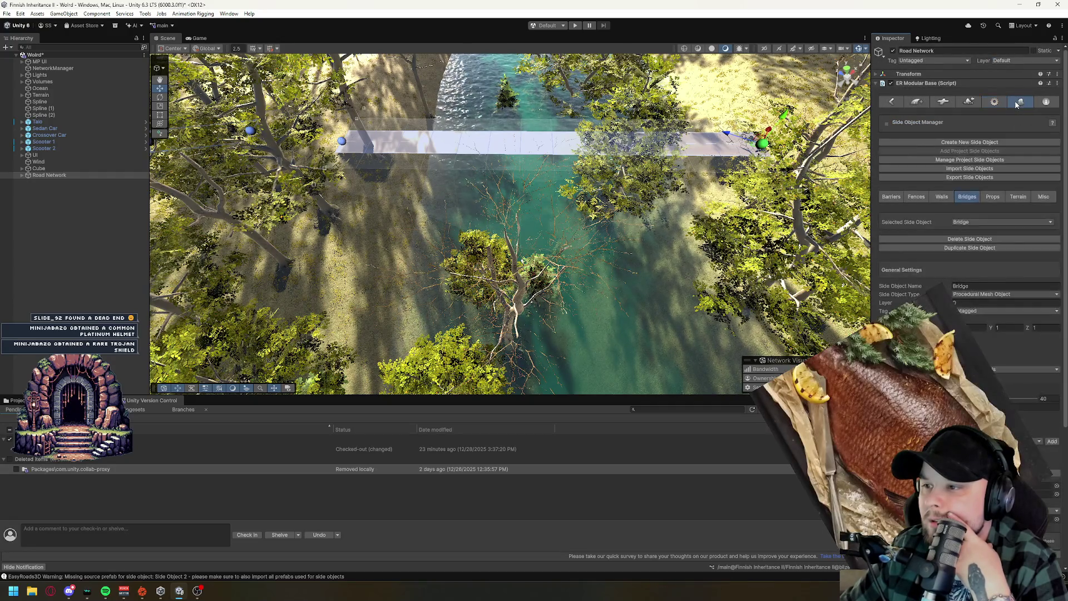
Switch from Walls back to Bridges and select Bridge 01 Pillar as the side object to edit.
left_click(937, 199)
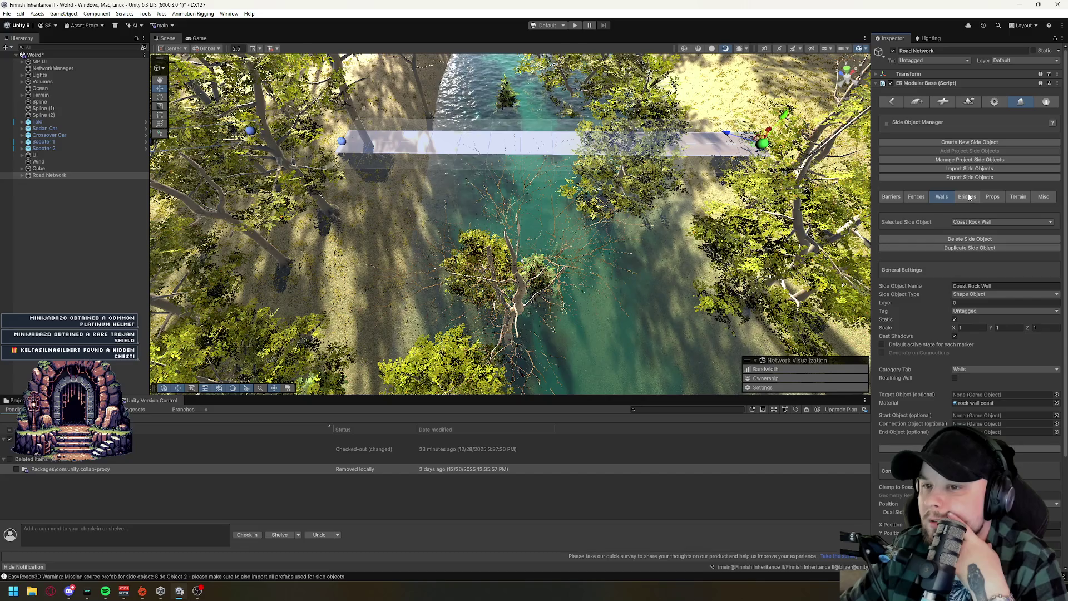
left_click(969, 197)
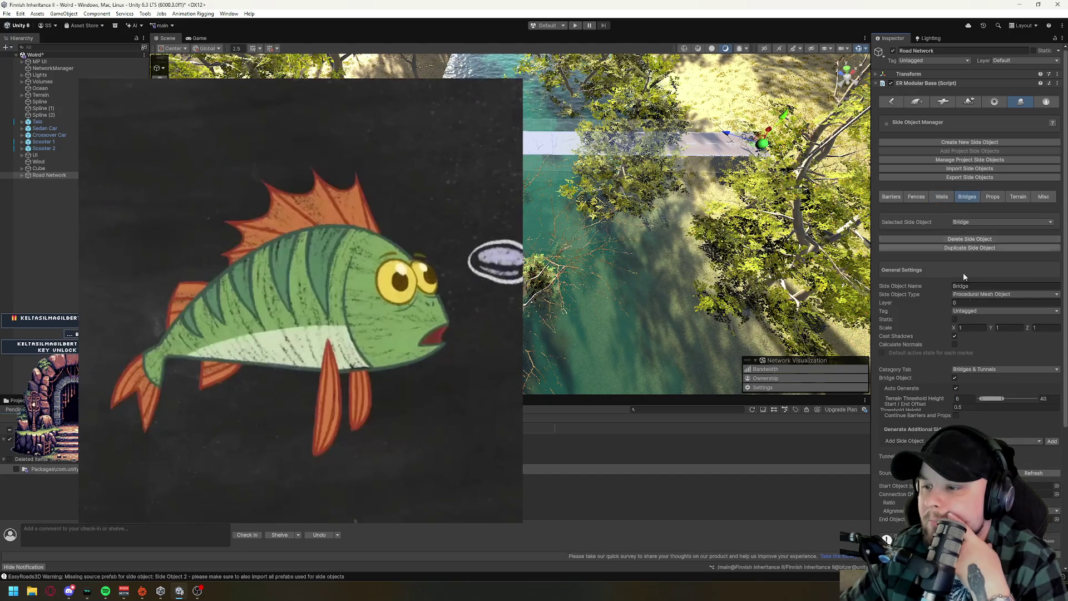
scroll(965, 357, "down", 2)
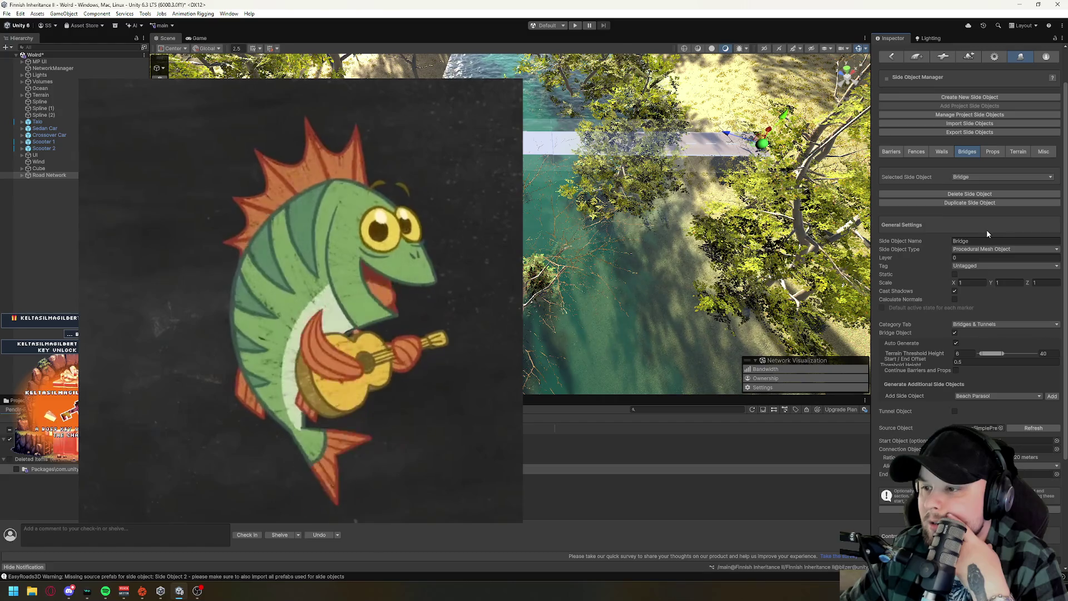
left_click(966, 178)
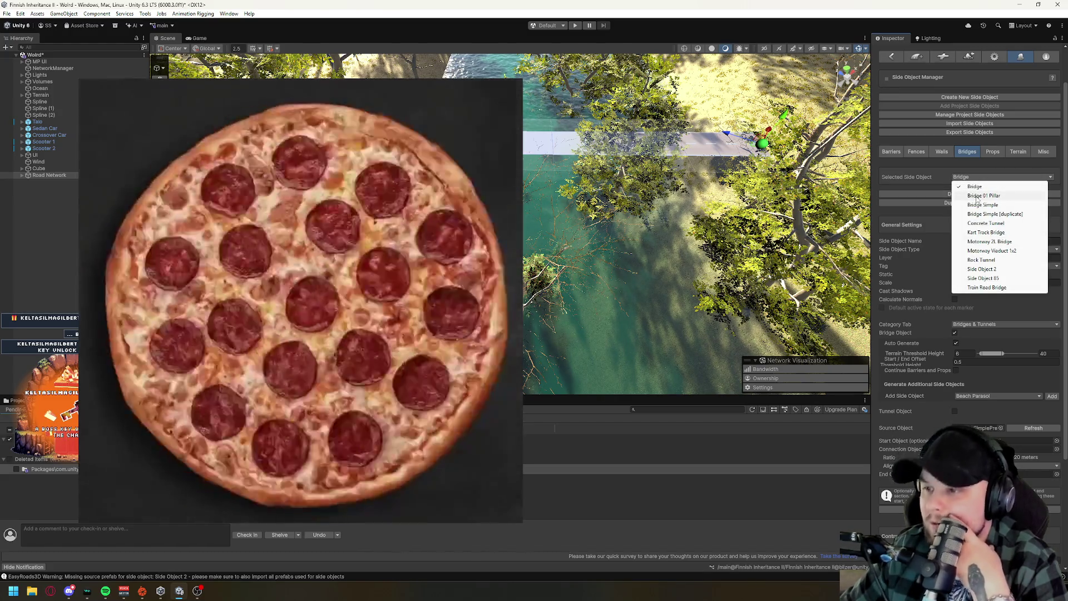
left_click(977, 196)
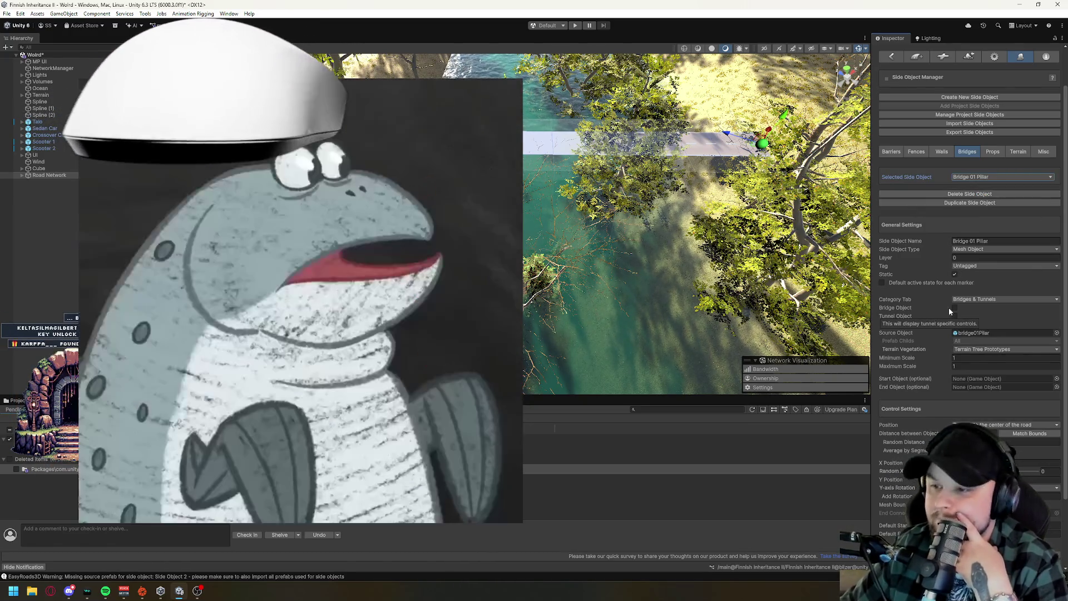
Toggle Bridge Object and Auto Generate on and off, leaving Bridge 01 Pillar a non-bridge mesh.
left_click(955, 308)
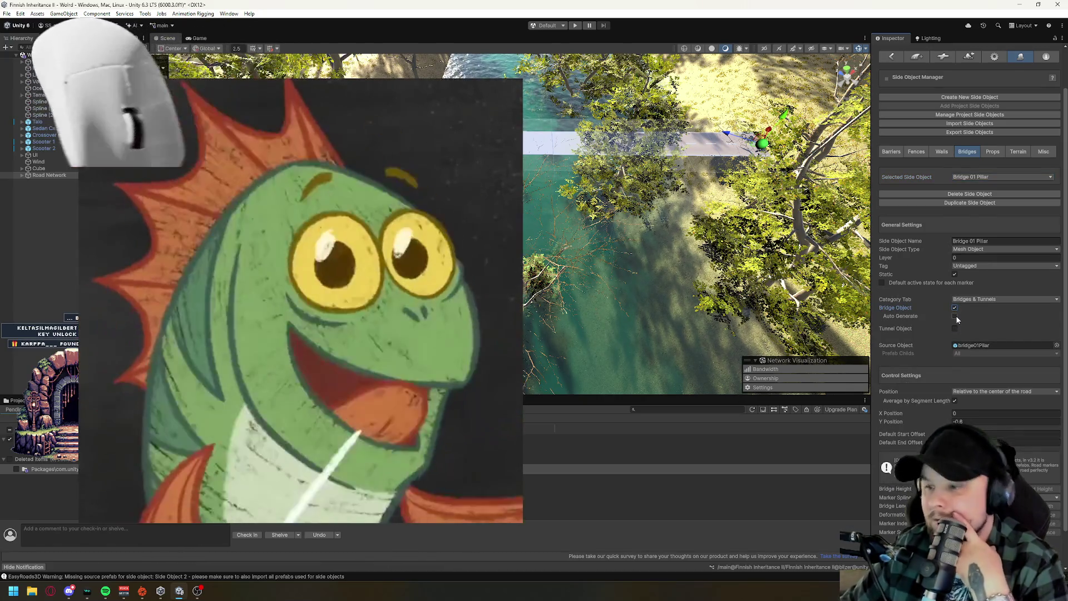
left_click(957, 319)
left_click(956, 318)
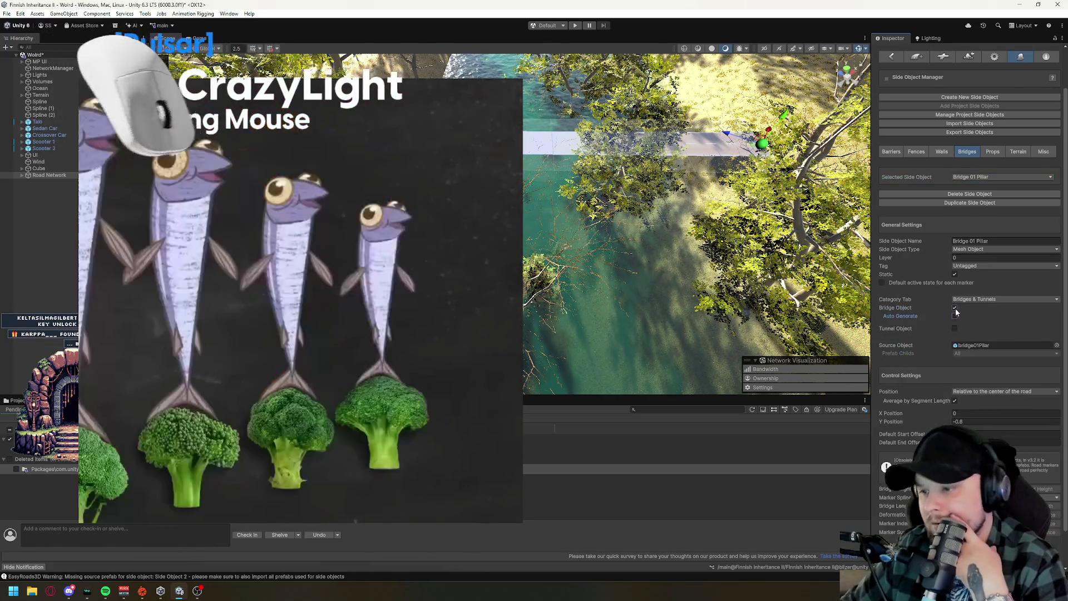
left_click(955, 307)
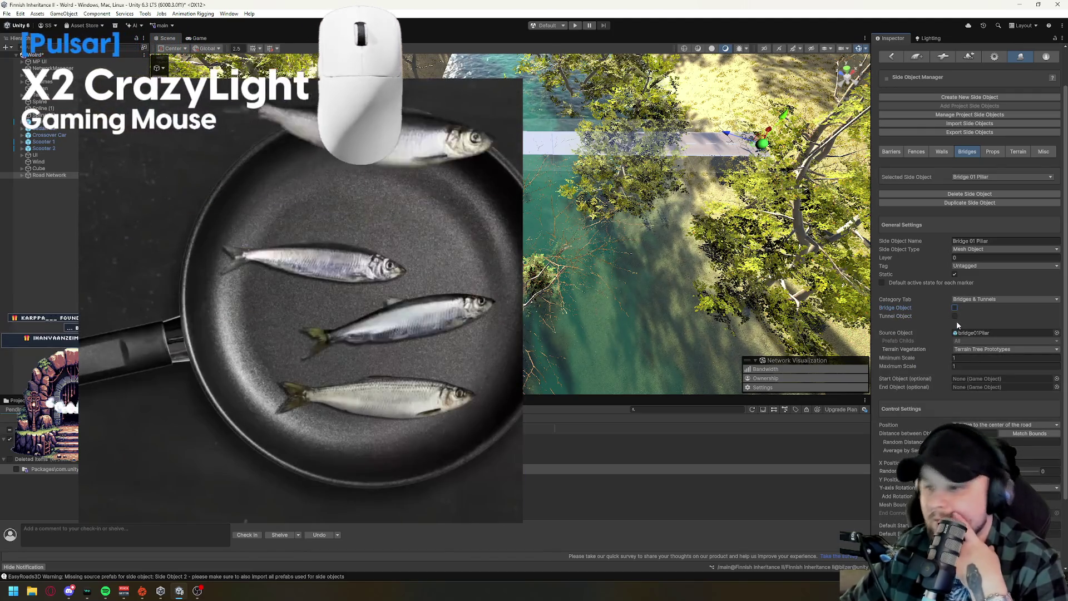
scroll(904, 401, "down", 5)
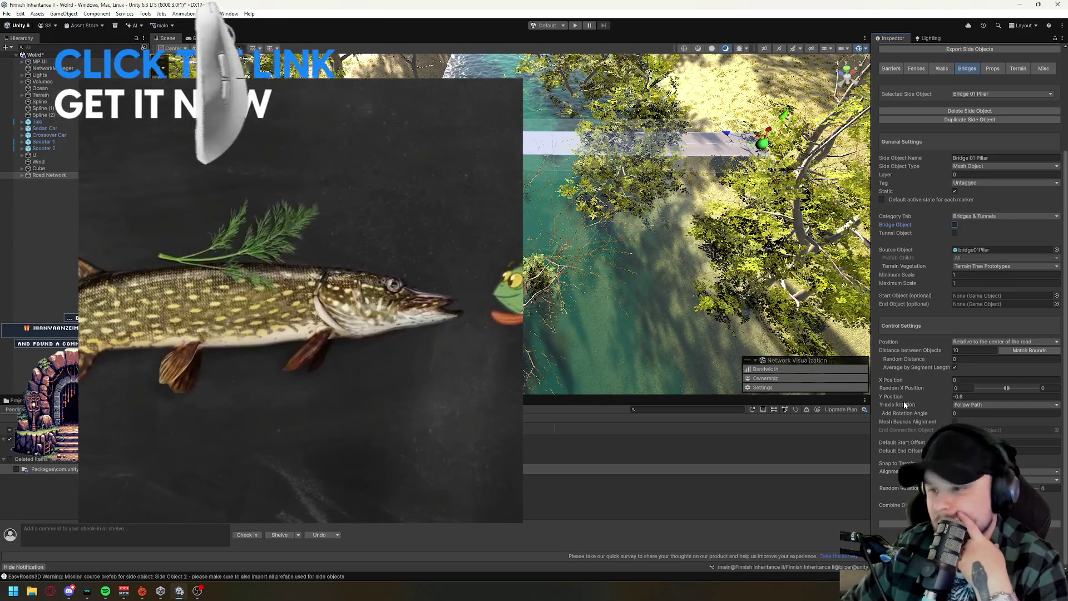
scroll(903, 400, "up", 6)
mouse_move(530, 132)
left_mouse_down()
mouse_move(562, 205)
mouse_move(665, 287)
left_mouse_up()
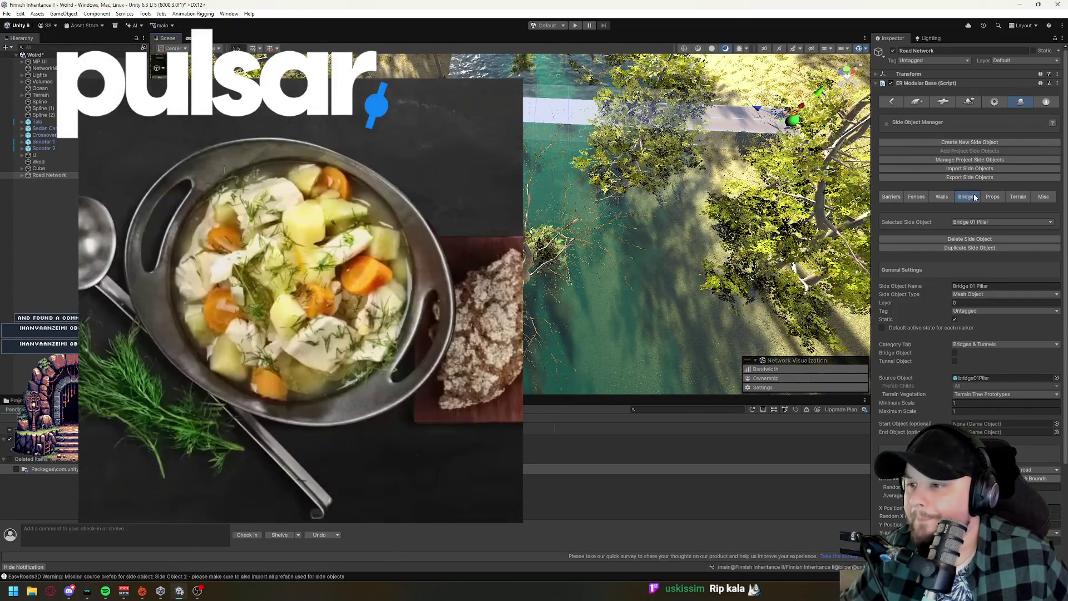
left_click(975, 223)
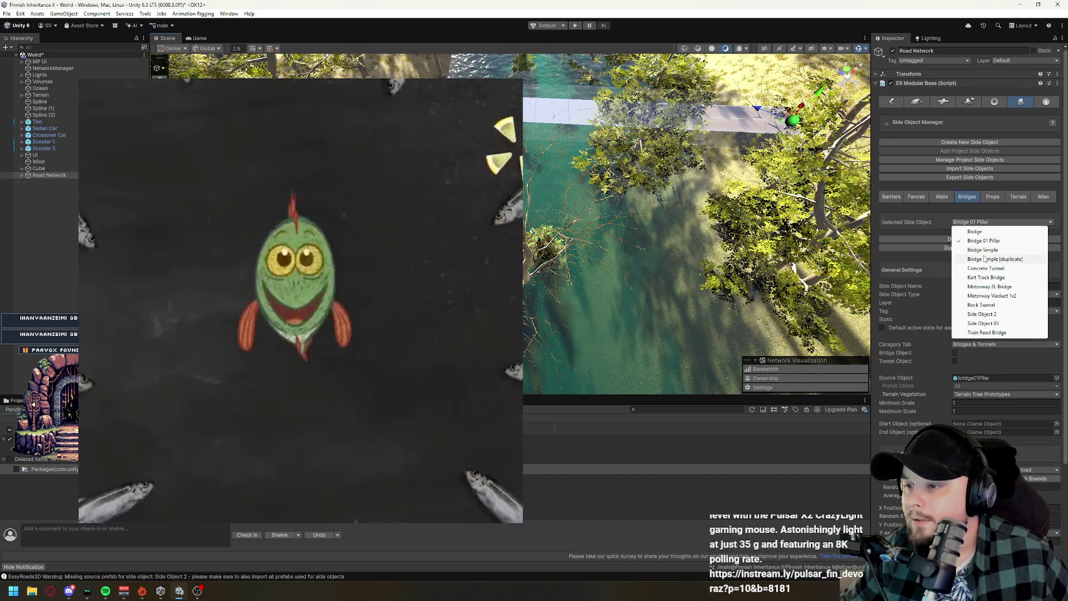
left_click(984, 260)
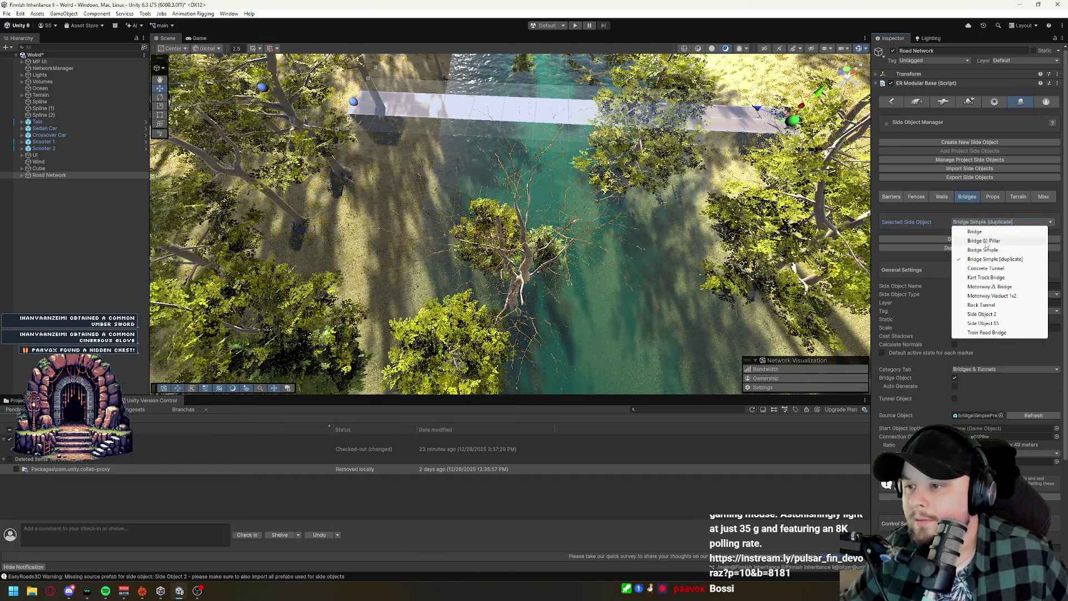
left_click(985, 250)
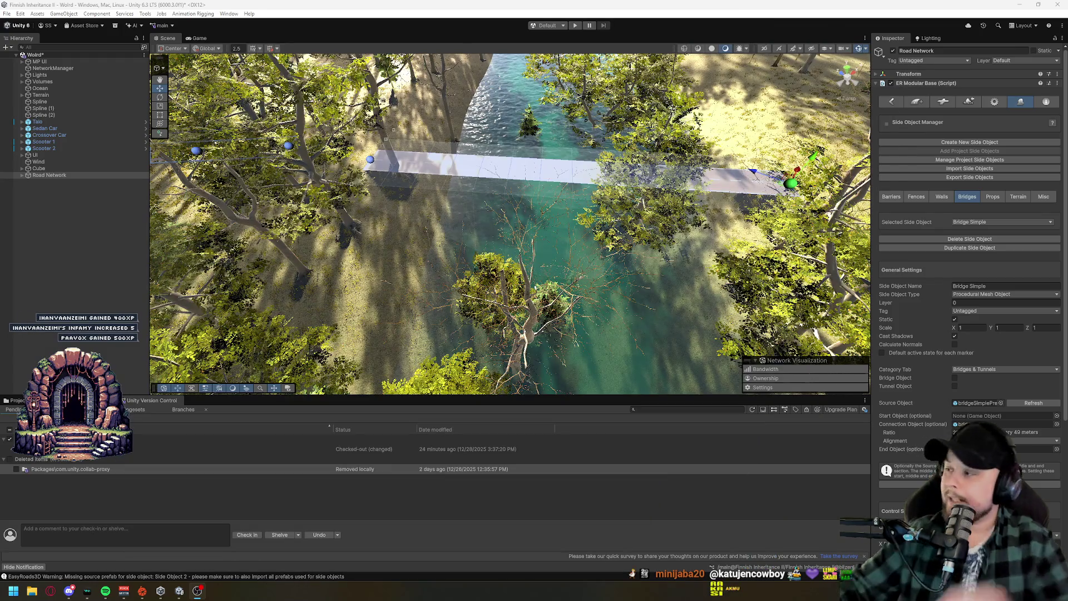
scroll(947, 312, "down", 3)
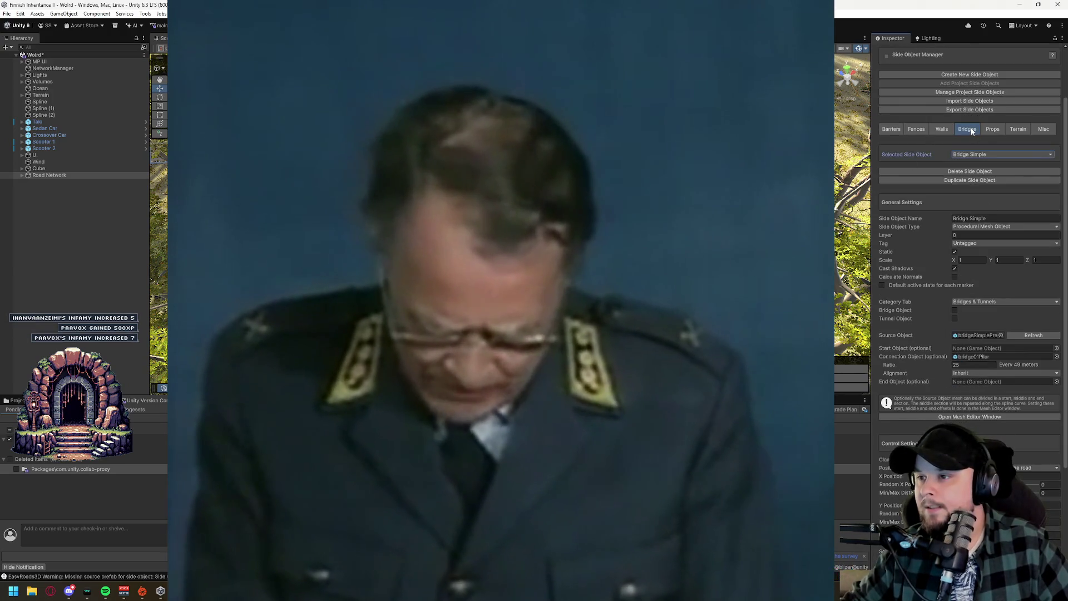
scroll(943, 281, "up", 3)
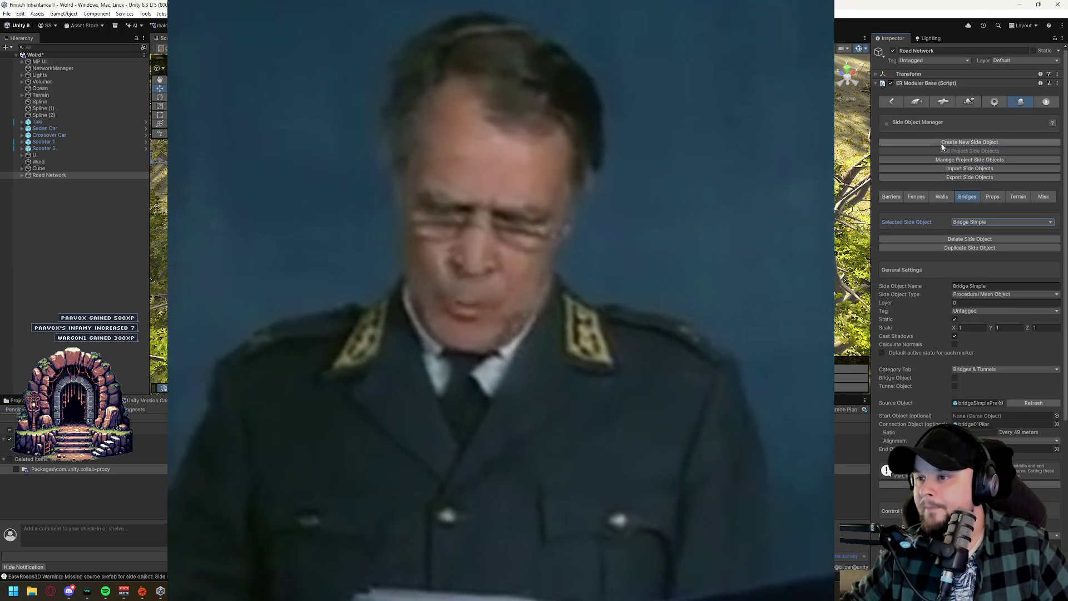
scroll(957, 252, "down", 2)
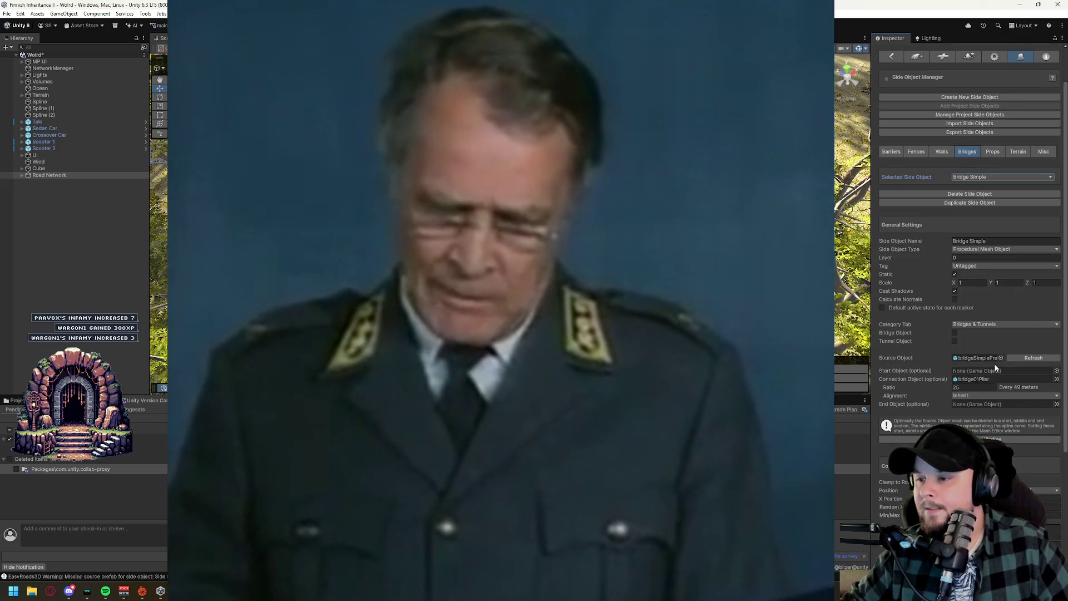
scroll(886, 305, "down", 3)
left_click(978, 257)
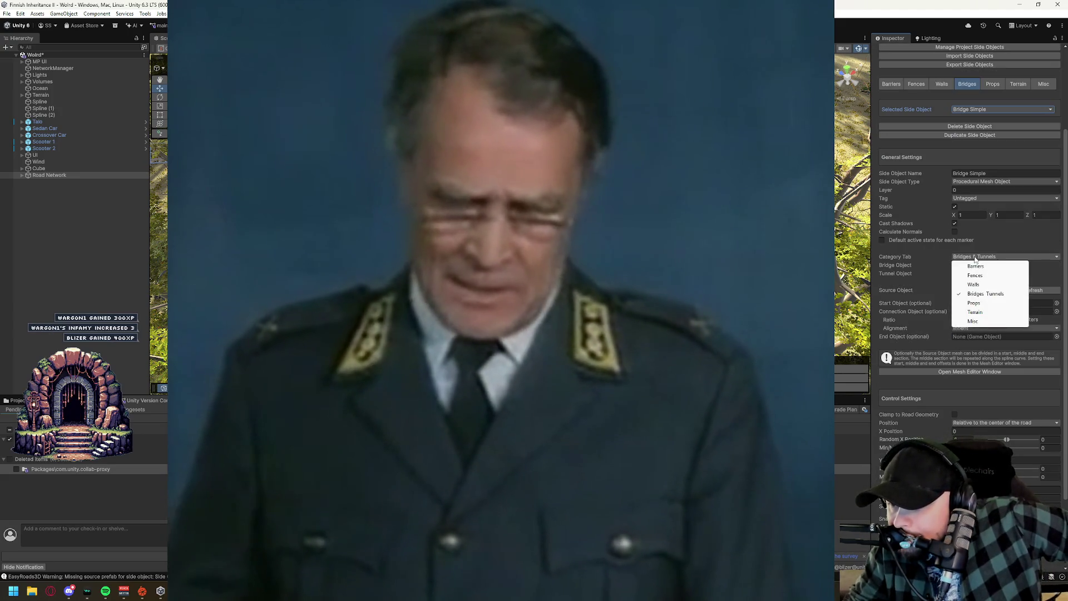
left_click(937, 254)
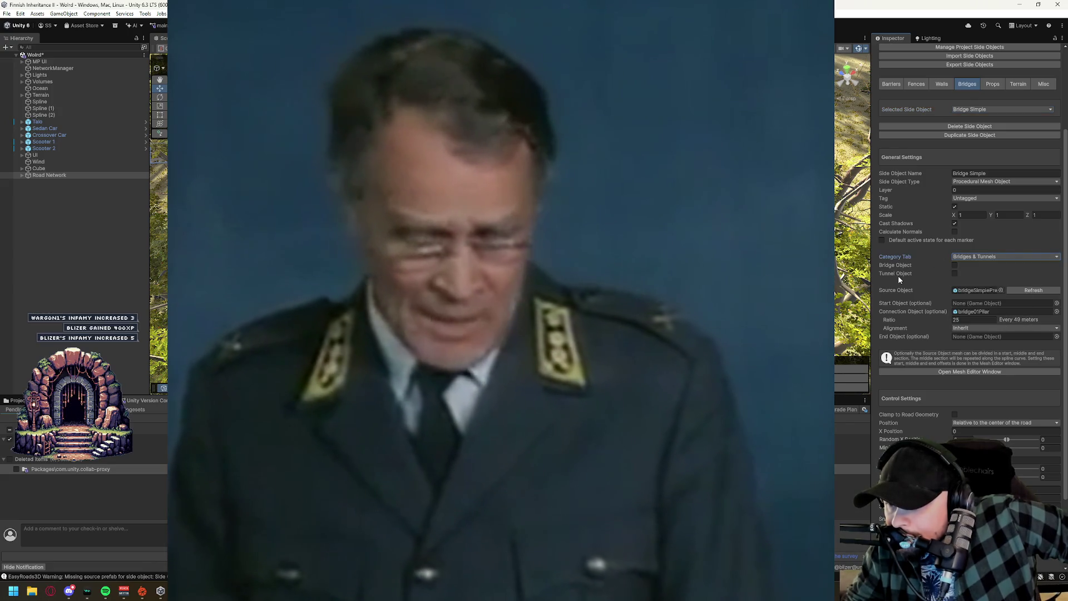
scroll(898, 276, "down", 1)
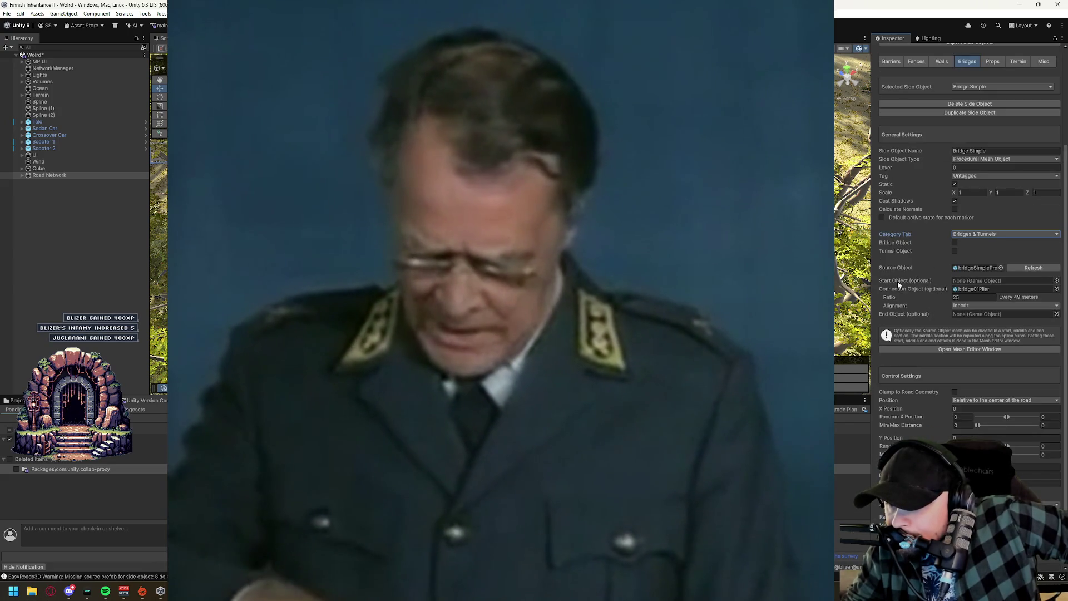
scroll(897, 281, "down", 3)
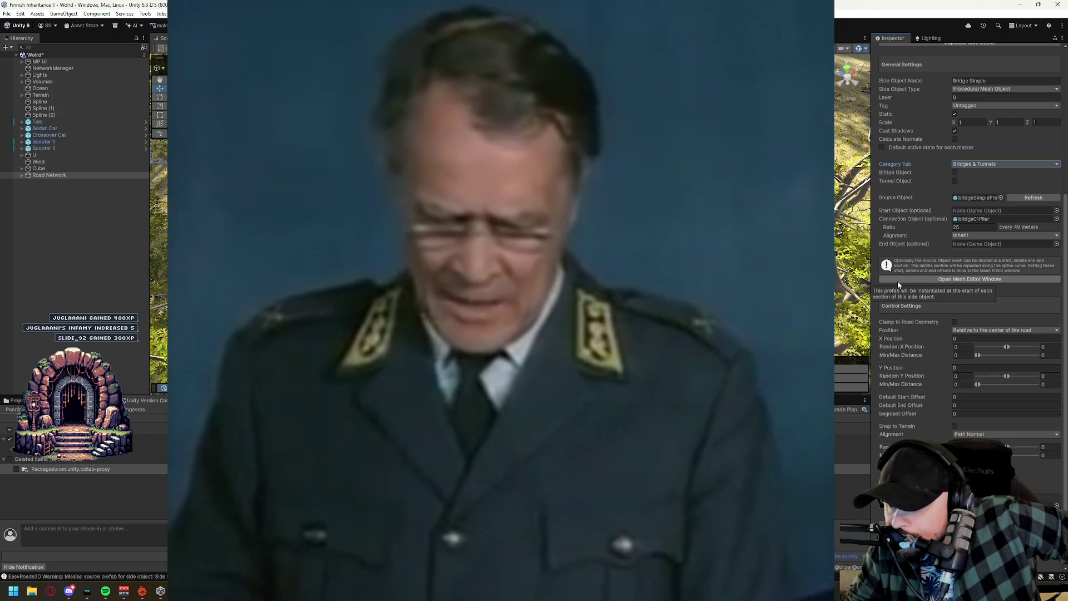
scroll(897, 281, "up", 9)
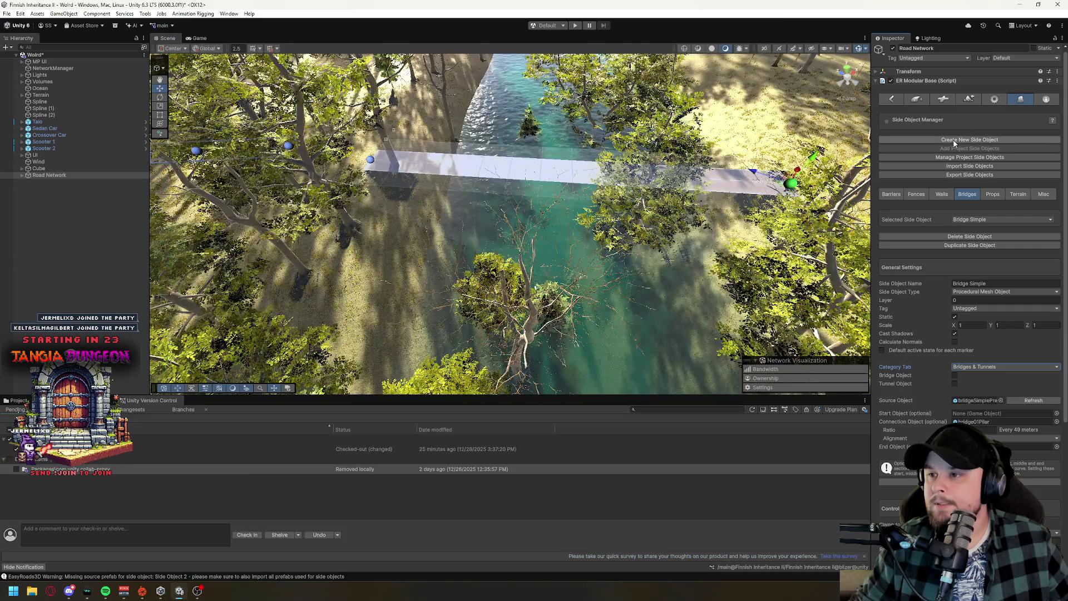
left_click_drag(562, 212, 565, 210)
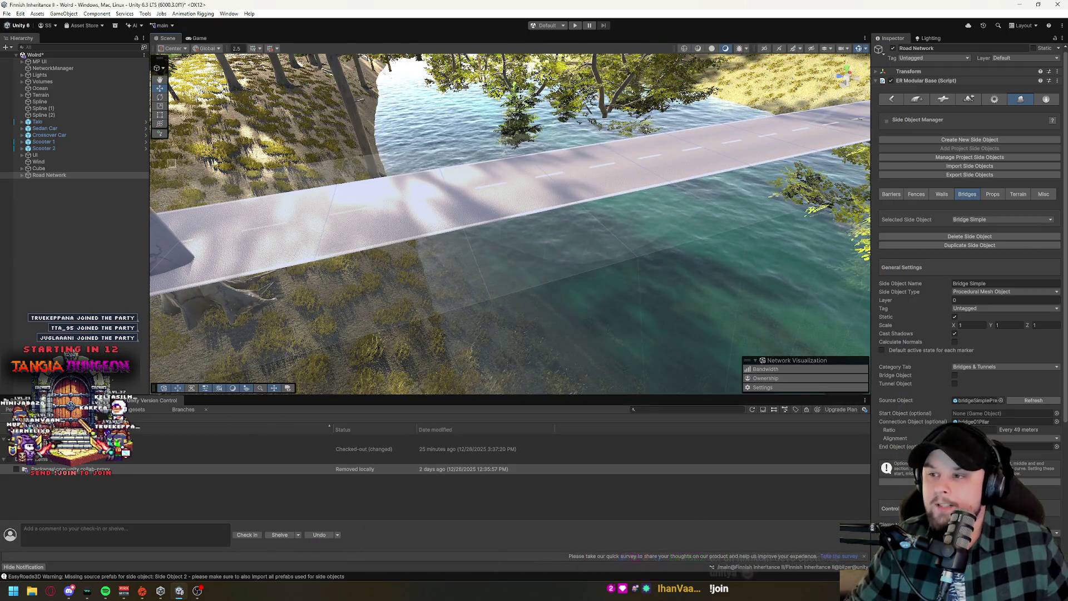
left_click_drag(520, 199, 495, 221)
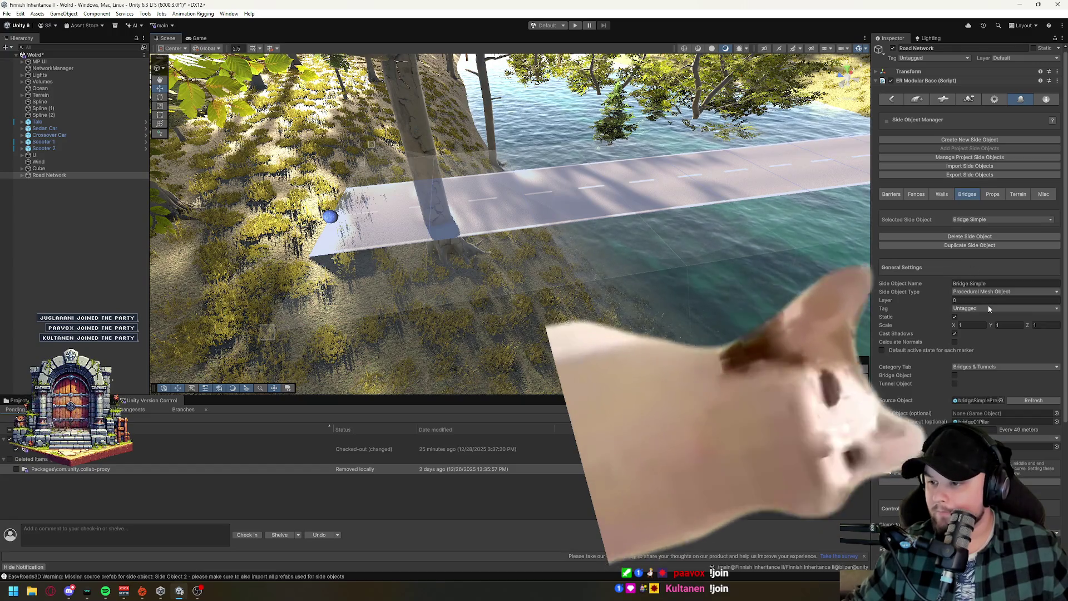
scroll(967, 335, "down", 3)
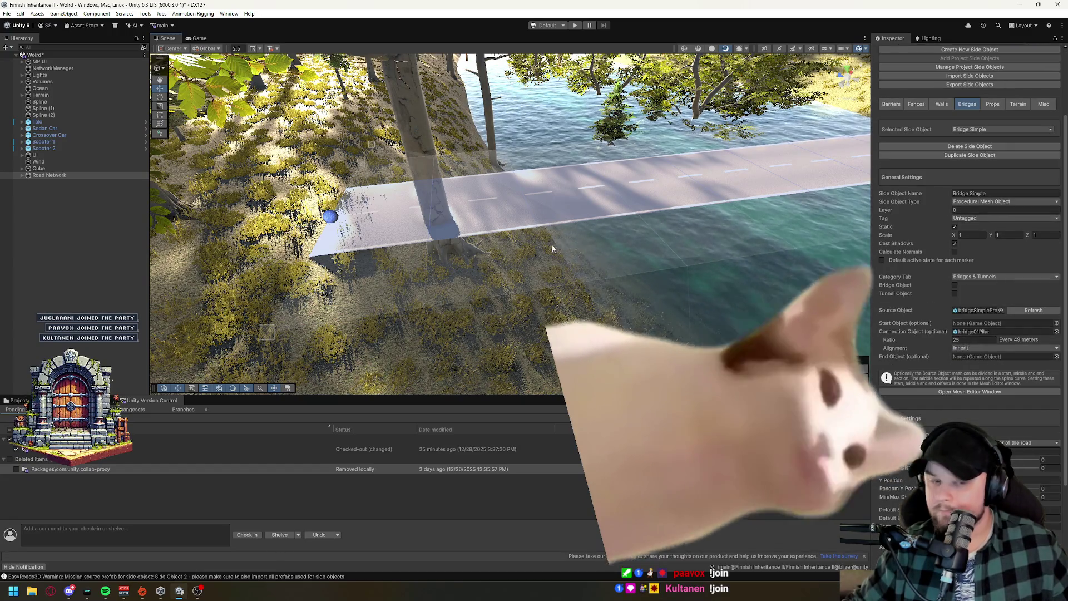
left_click_drag(500, 212, 464, 213)
left_click(561, 269)
mouse_move(561, 268)
left_mouse_down()
mouse_move(802, 249)
mouse_move(723, 239)
left_mouse_up()
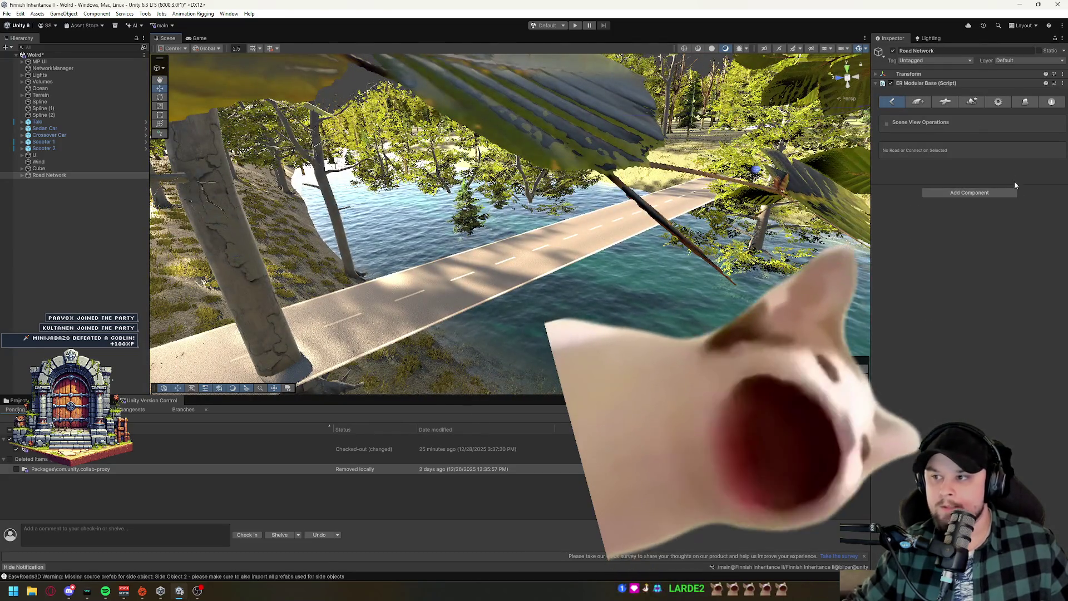
left_click(1026, 102)
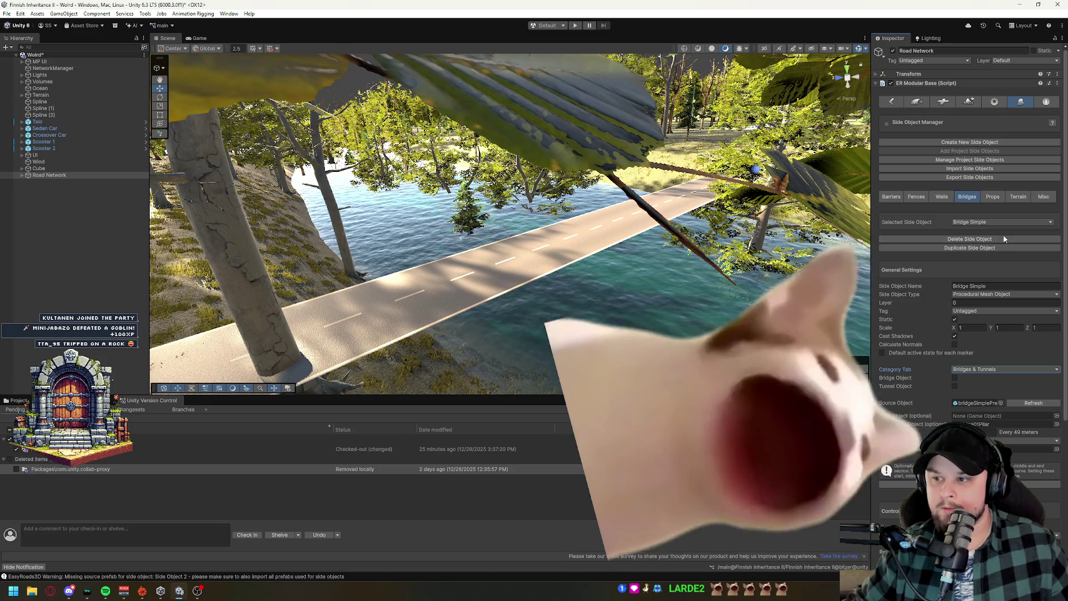
left_click(984, 222)
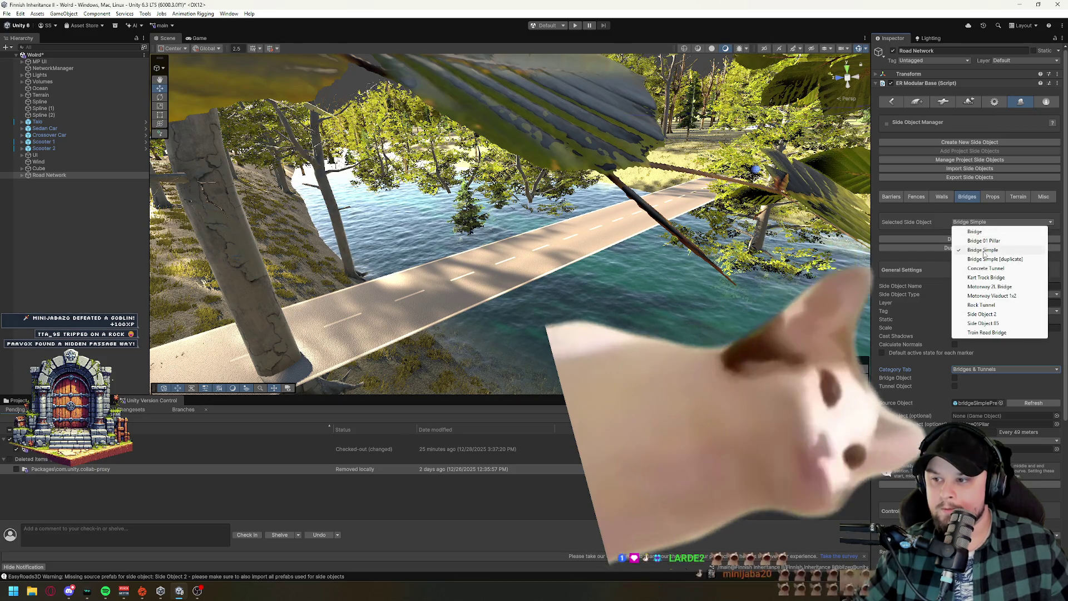
left_click(983, 250)
scroll(928, 342, "down", 3)
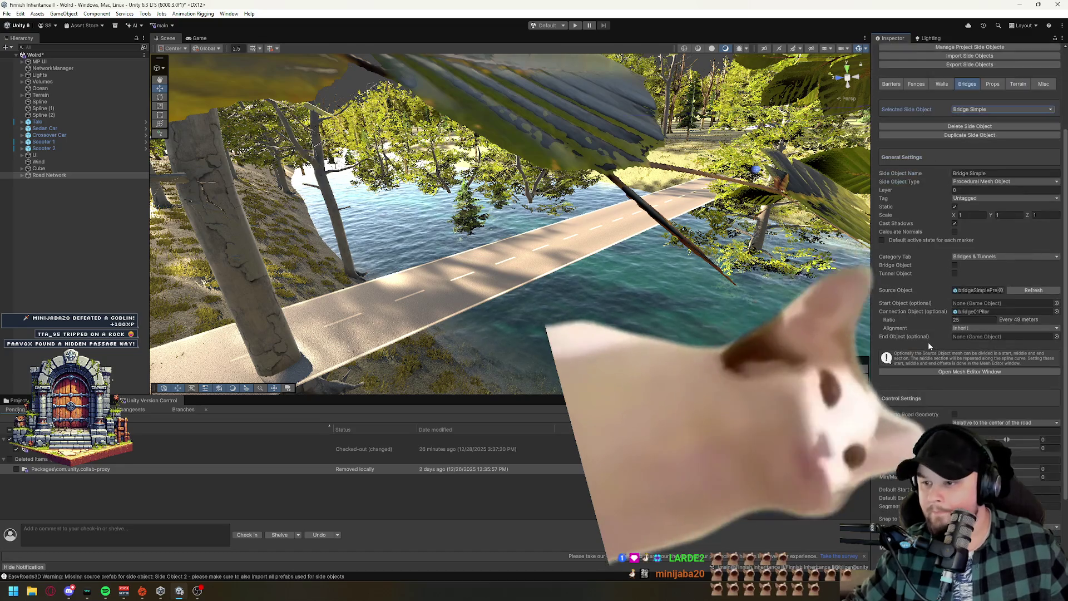
left_click_drag(613, 278, 596, 305)
scroll(936, 336, "down", 1)
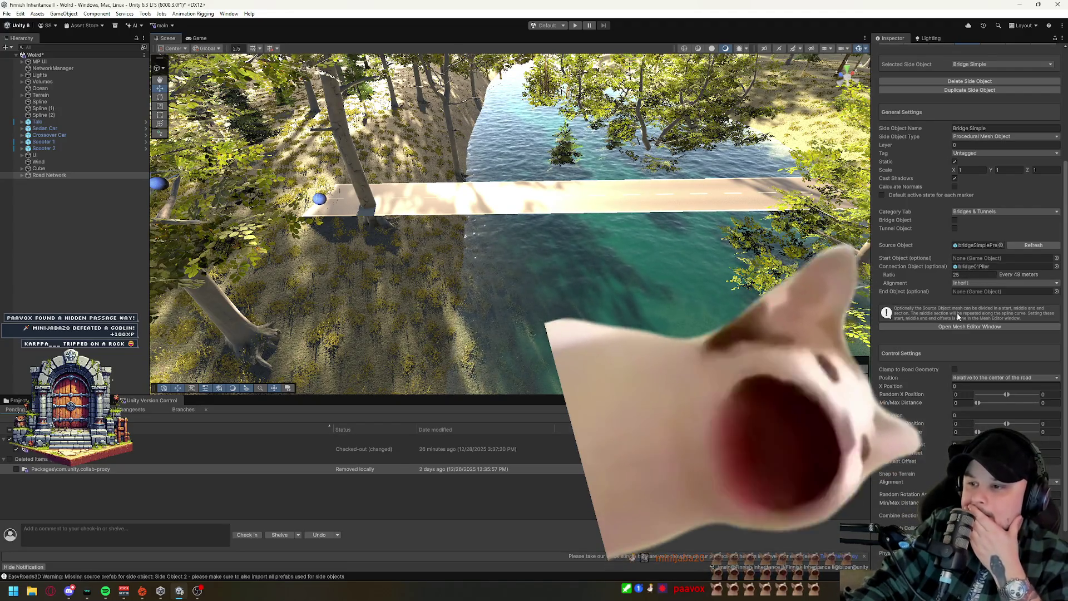
Drag Default Road 002's end marker outward to lengthen the river crossing to 57.31 m.
left_click(555, 203)
left_click_drag(555, 203, 594, 236)
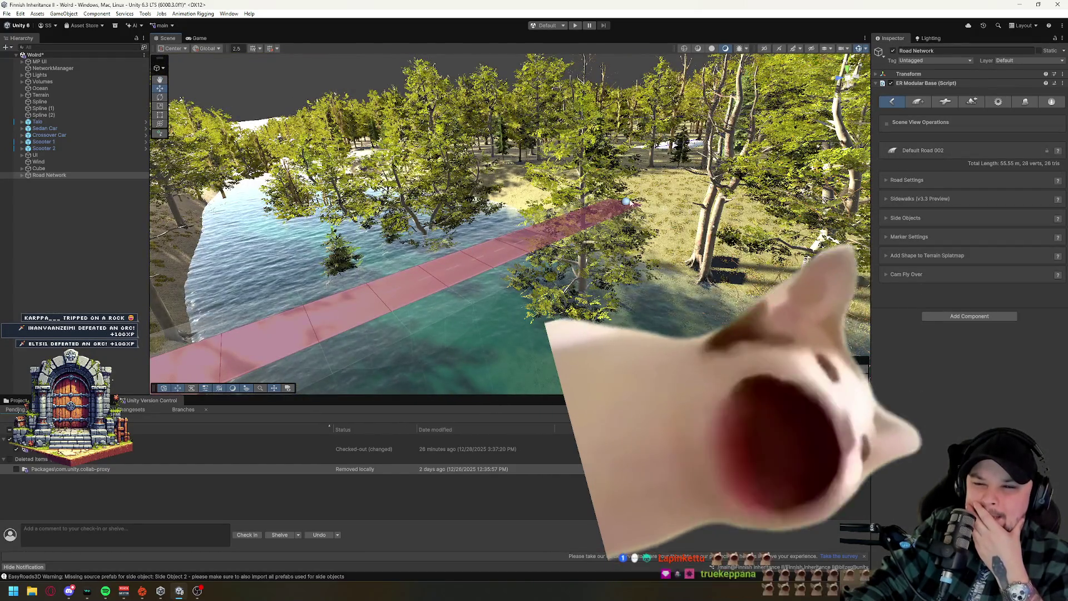
left_click(627, 202)
left_click_drag(626, 201, 631, 198)
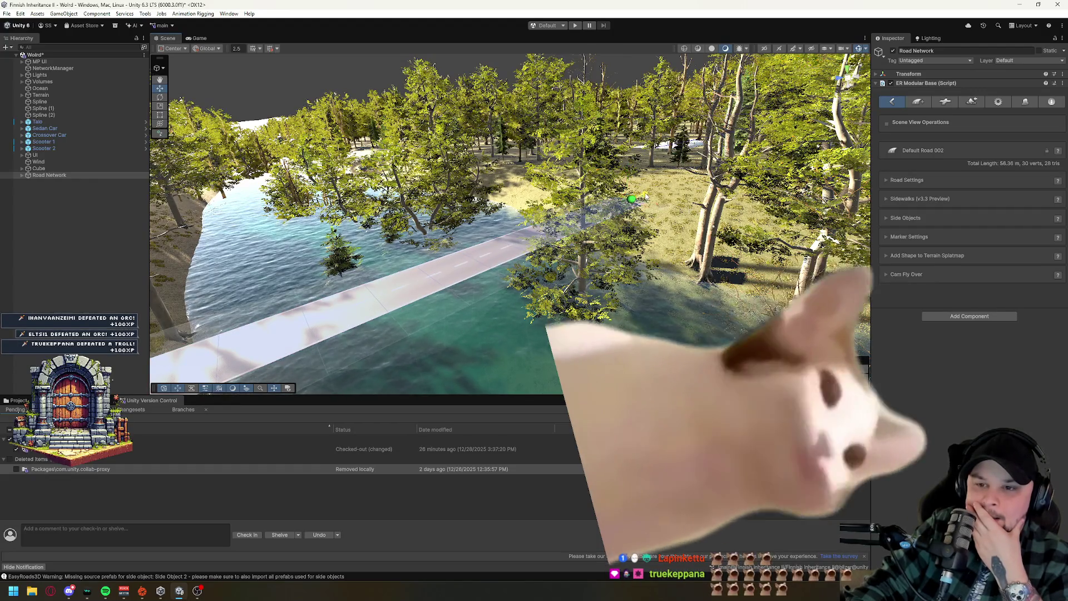
left_click_drag(619, 257, 460, 238)
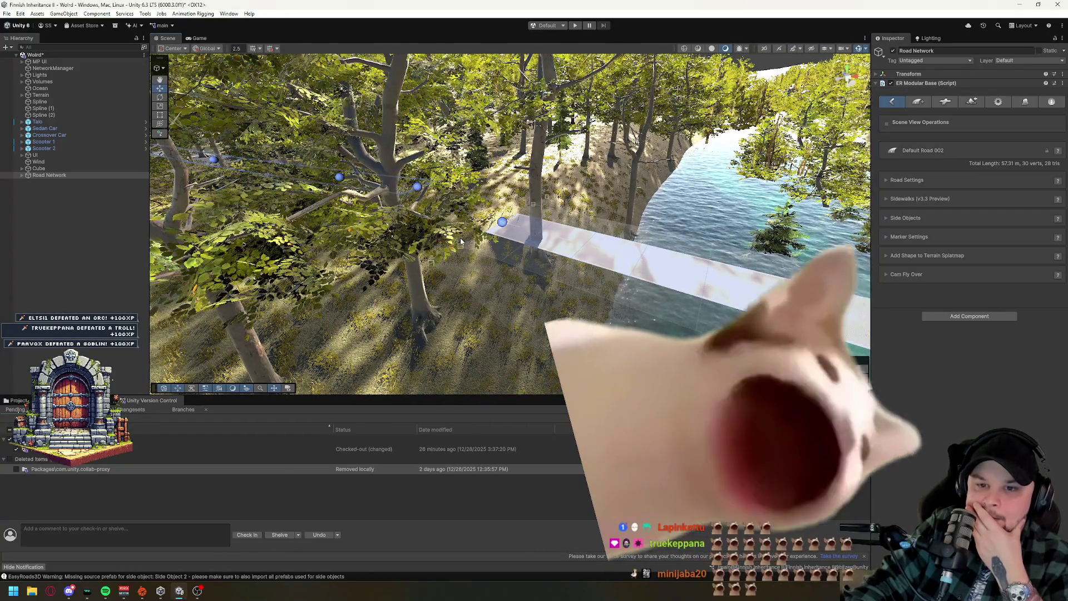
mouse_move(553, 230)
left_mouse_down()
mouse_move(512, 211)
mouse_move(596, 271)
left_mouse_up()
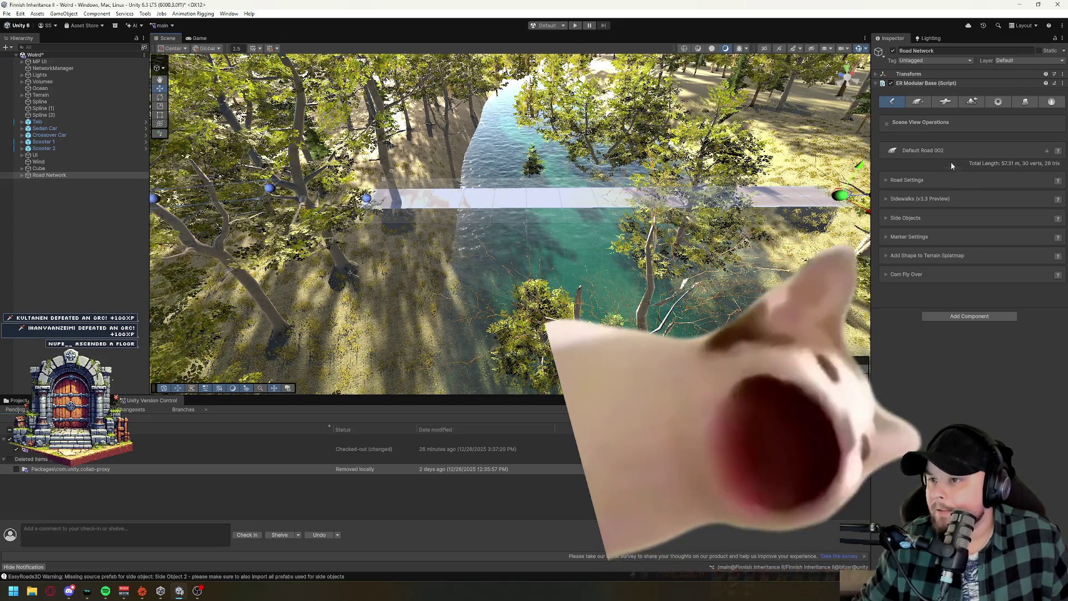
left_click(899, 180)
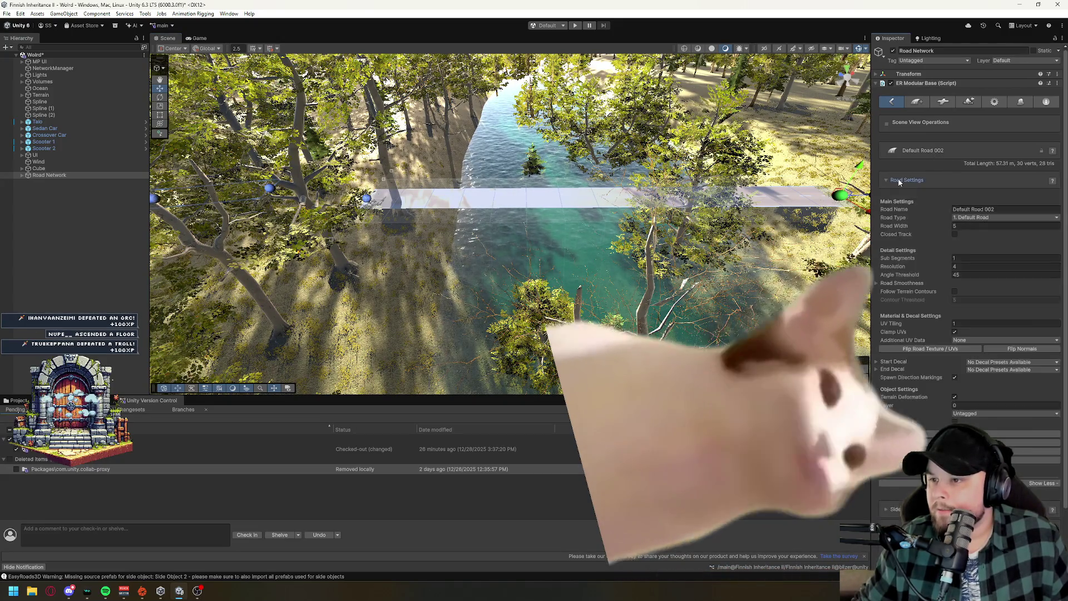
Tick Bridge 01 Pillar and Bridge Simple under the road's Bridges side objects, then inspect the bridge.
left_click(900, 181)
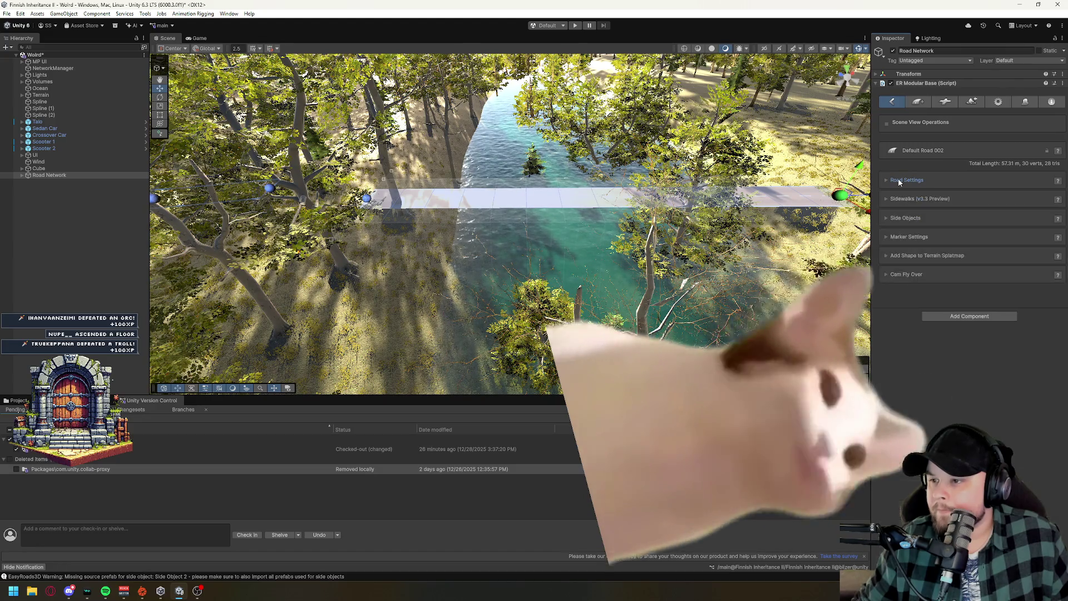
left_click(906, 218)
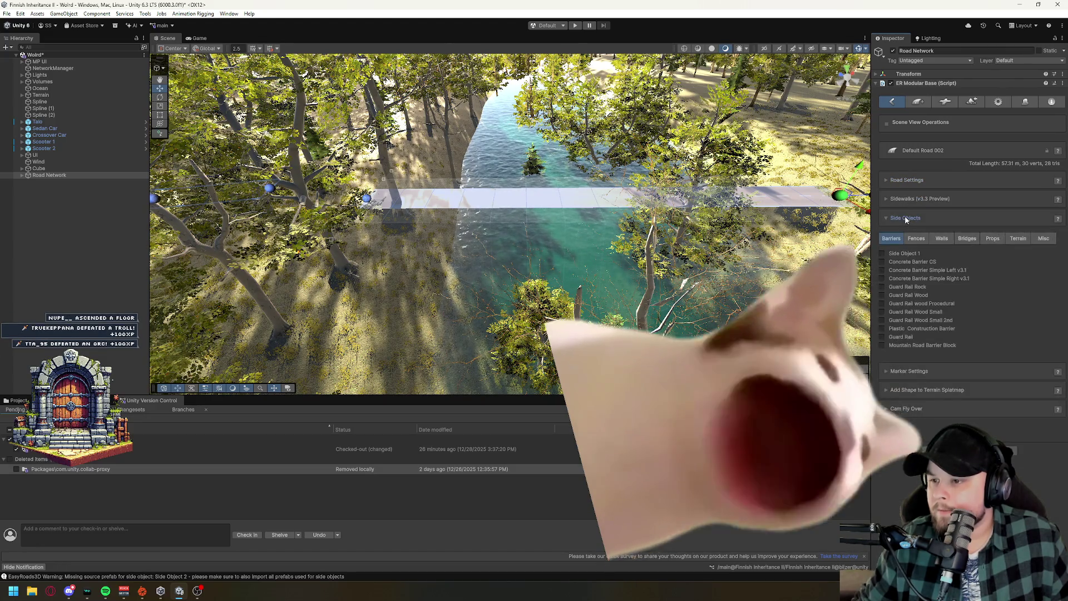
left_click(968, 239)
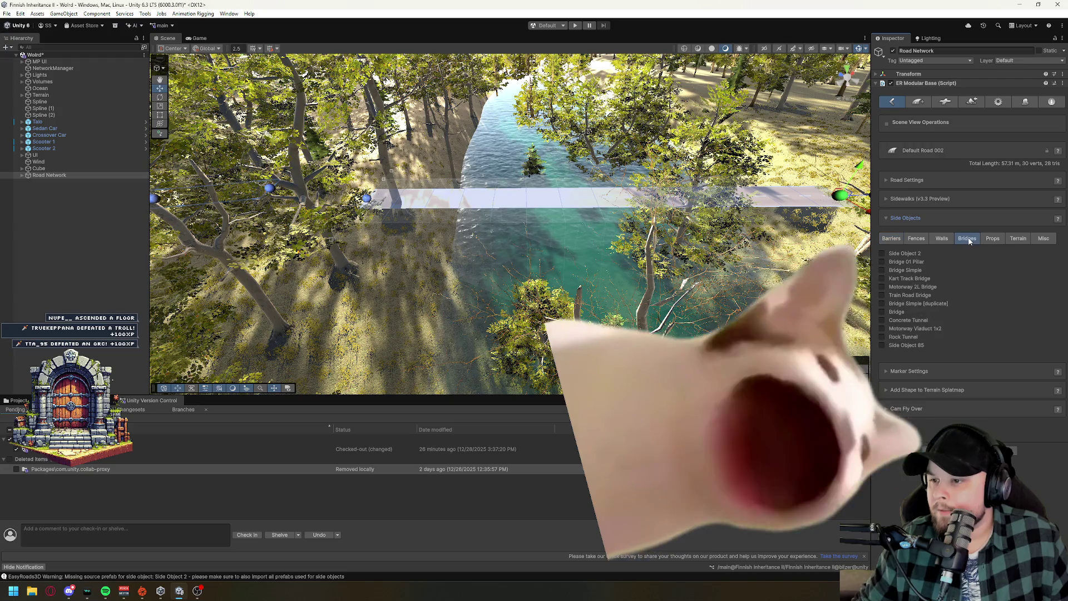
left_click(904, 263)
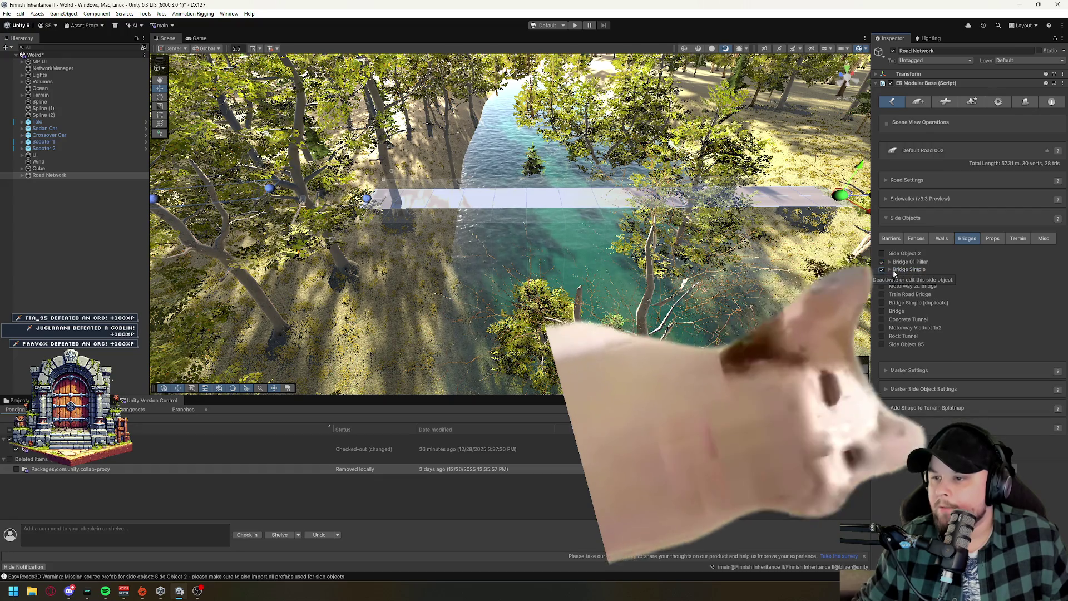
left_click(889, 262)
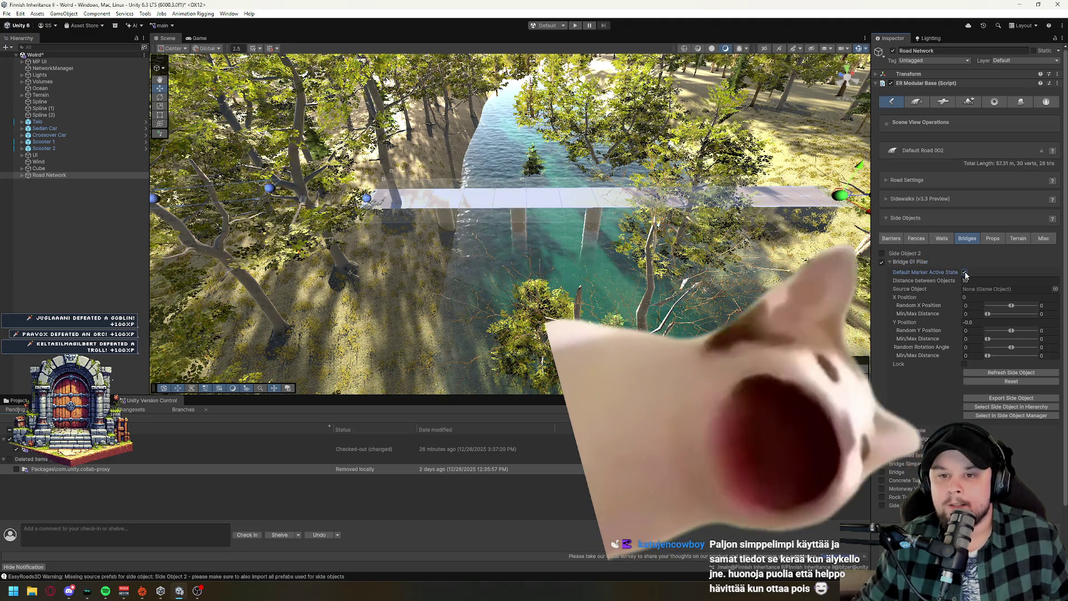
left_click(890, 262)
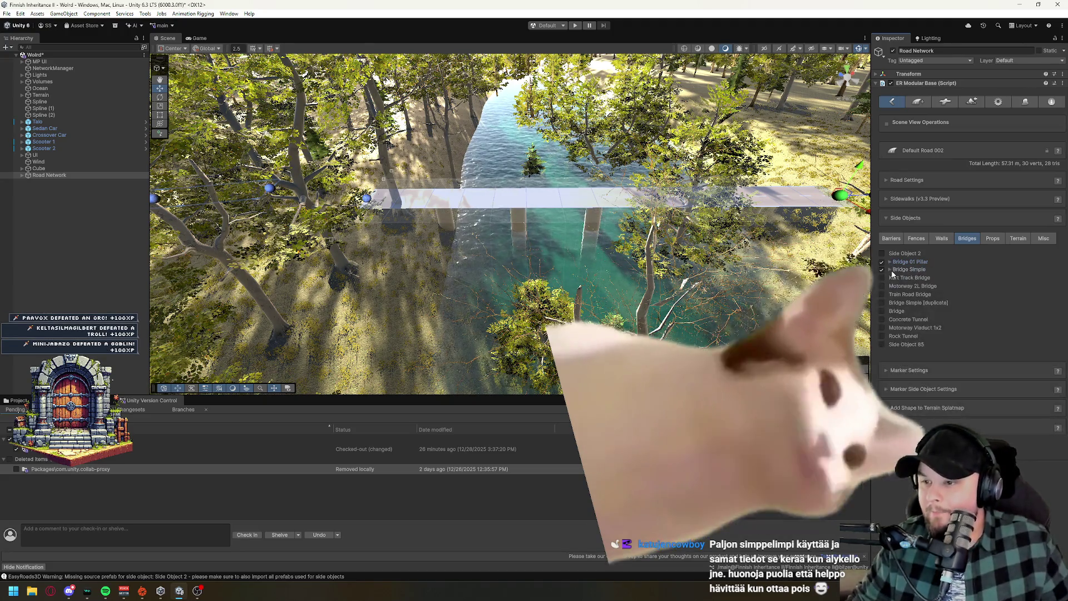
left_click(891, 269)
left_click(964, 280)
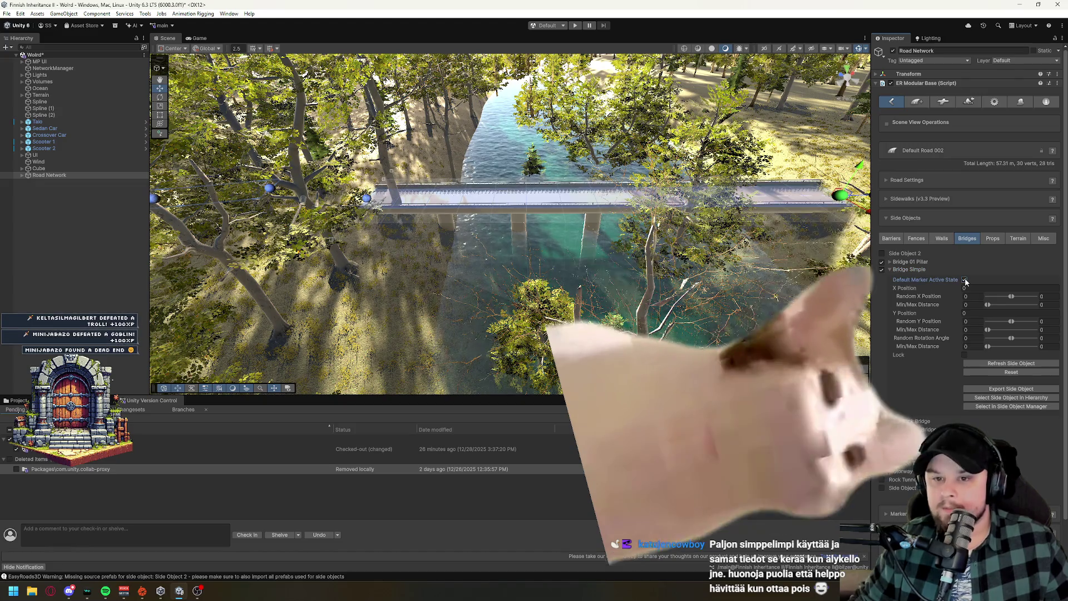
mouse_move(567, 274)
left_mouse_down()
mouse_move(606, 258)
mouse_move(566, 236)
mouse_move(573, 267)
left_mouse_up()
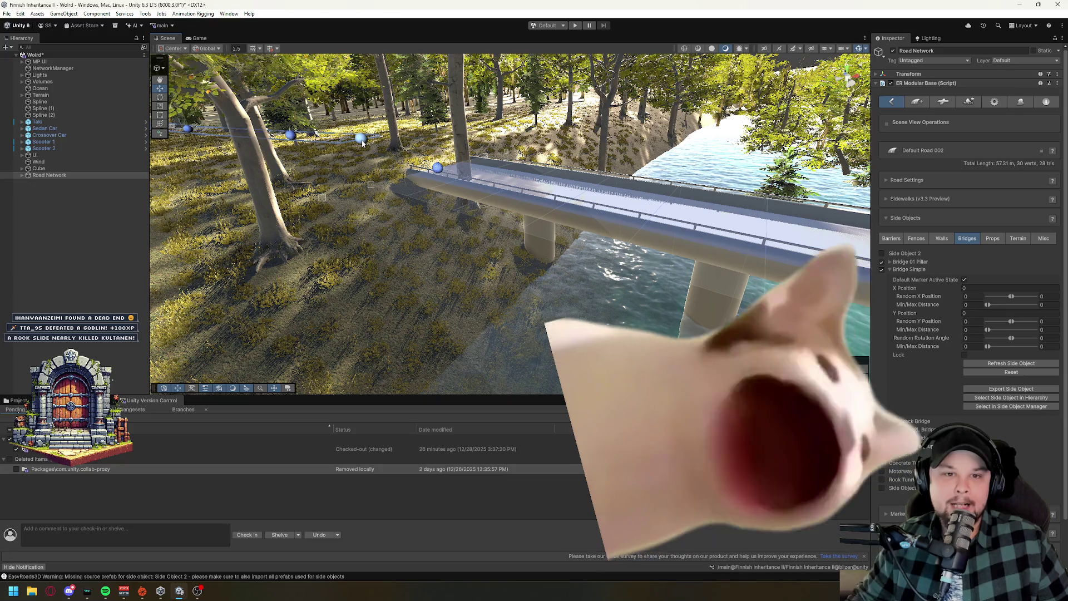
Select Default Road 001, dismiss the context menu, and show Terrain Control & Build Settings.
left_click(442, 185)
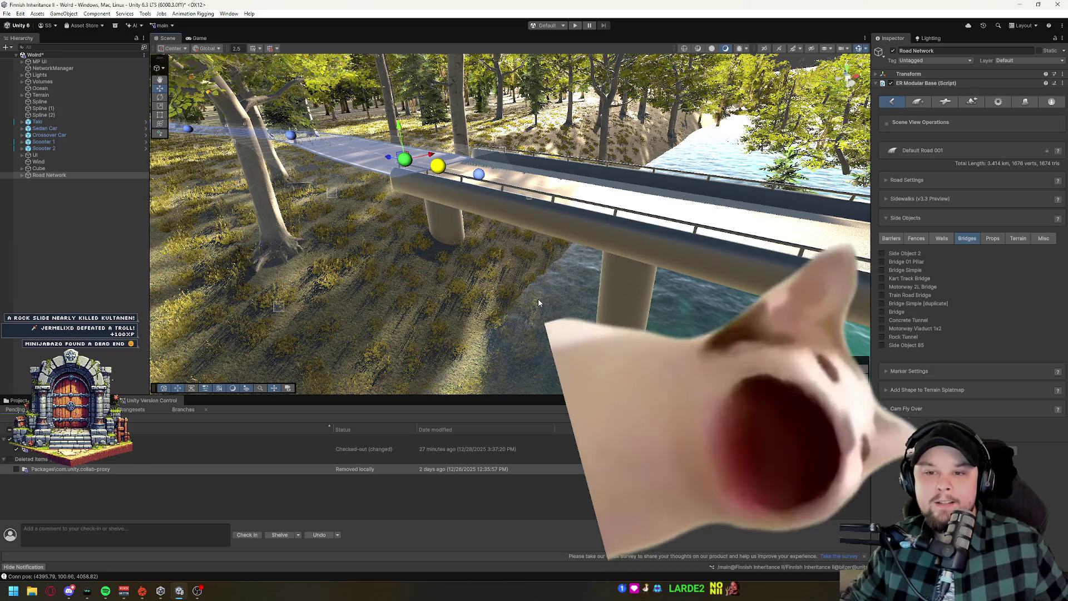
right_click(539, 303)
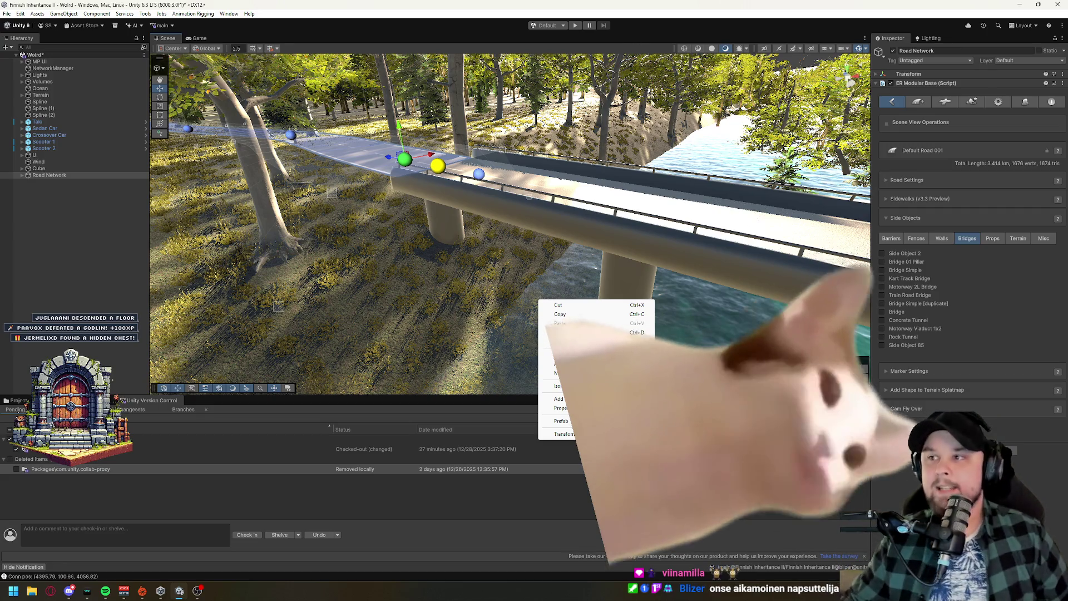
mouse_move(656, 200)
left_mouse_down()
mouse_move(683, 185)
mouse_move(556, 98)
mouse_move(596, 130)
left_mouse_up()
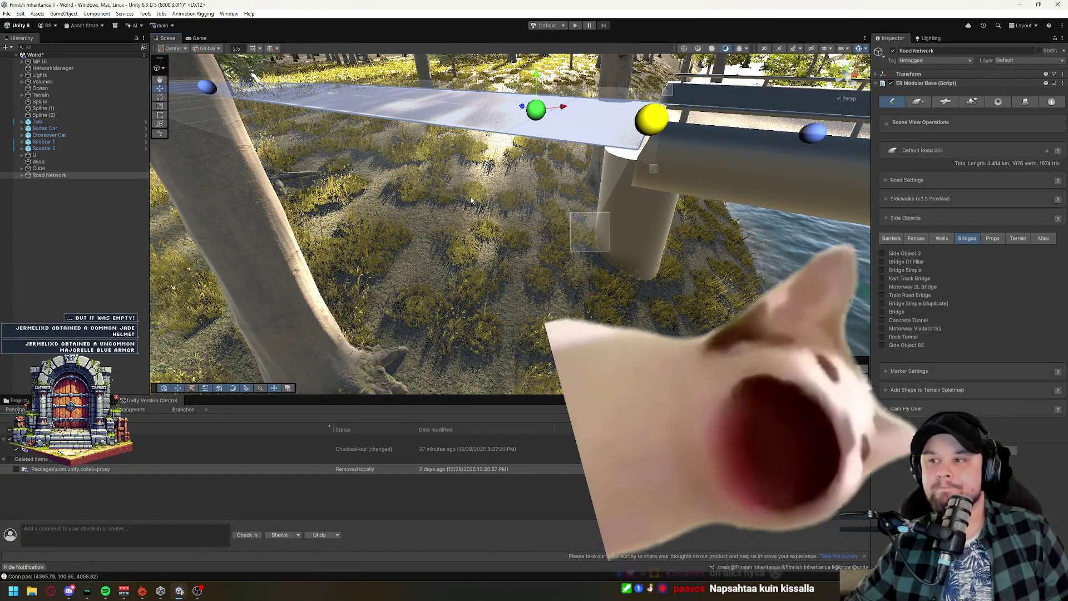
left_click(972, 102)
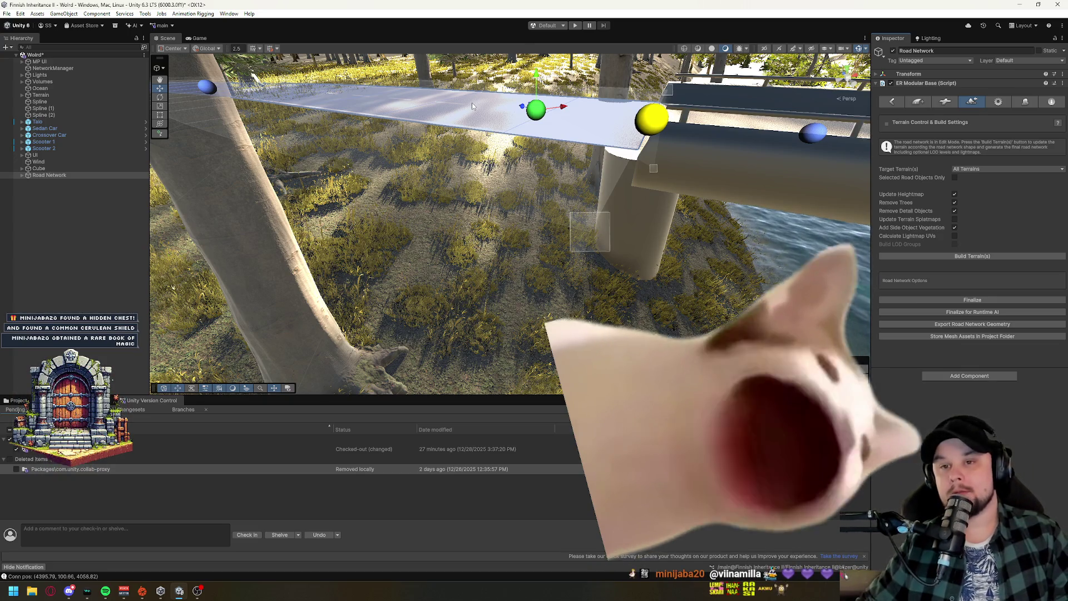
Build the terrain and final road network into Build Mode, then view the whole bridge over the water.
mouse_move(486, 242)
left_mouse_down()
mouse_move(425, 289)
mouse_move(423, 156)
mouse_move(441, 265)
mouse_move(454, 268)
mouse_move(498, 221)
left_mouse_up()
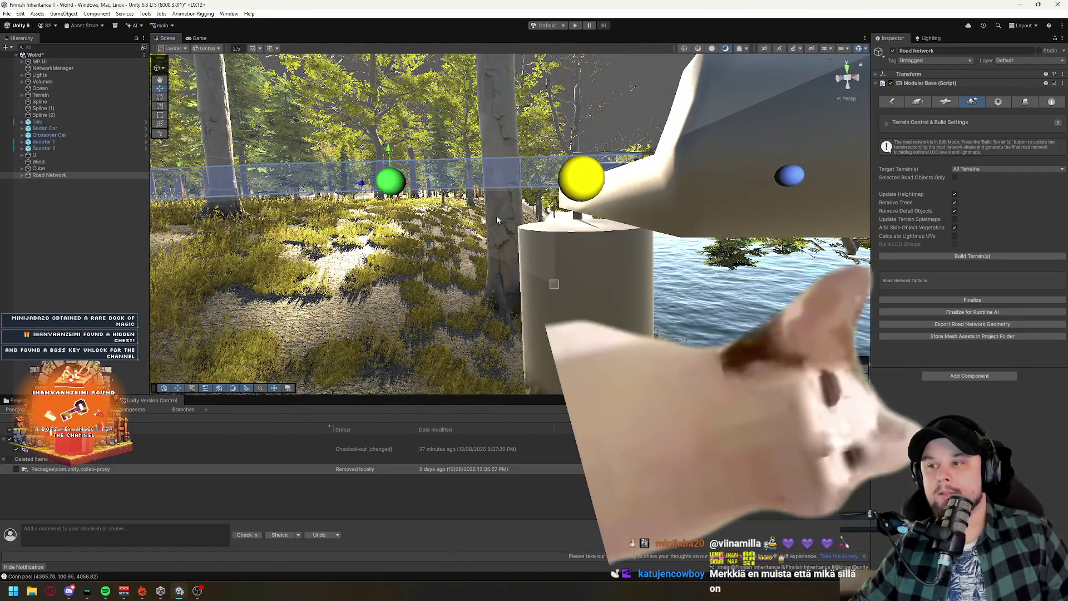
left_click(944, 257)
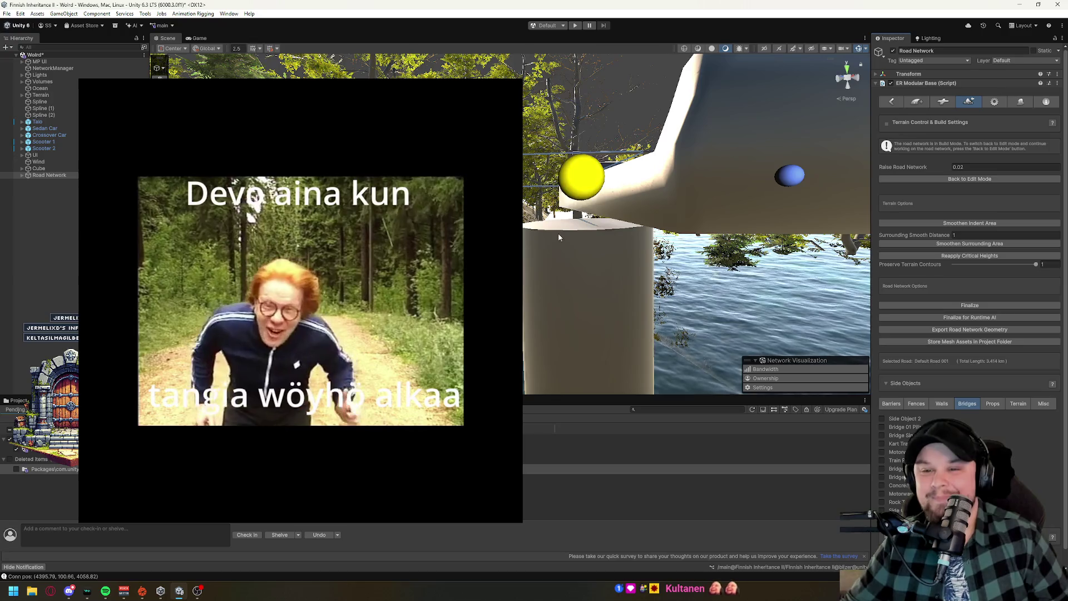
mouse_move(585, 282)
left_mouse_down()
mouse_move(549, 310)
mouse_move(753, 312)
mouse_move(653, 332)
mouse_move(687, 324)
mouse_move(436, 303)
mouse_move(277, 305)
left_mouse_up()
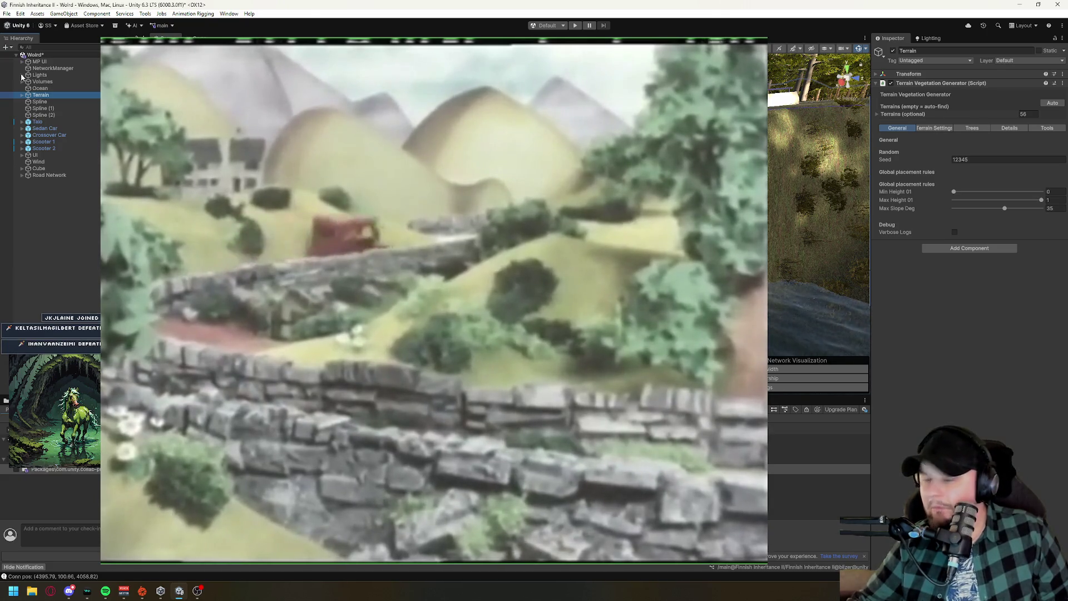
Select the first child terrain tile and choose Raise or Lower Terrain with reduced opacity.
left_click(23, 96)
left_click(46, 103)
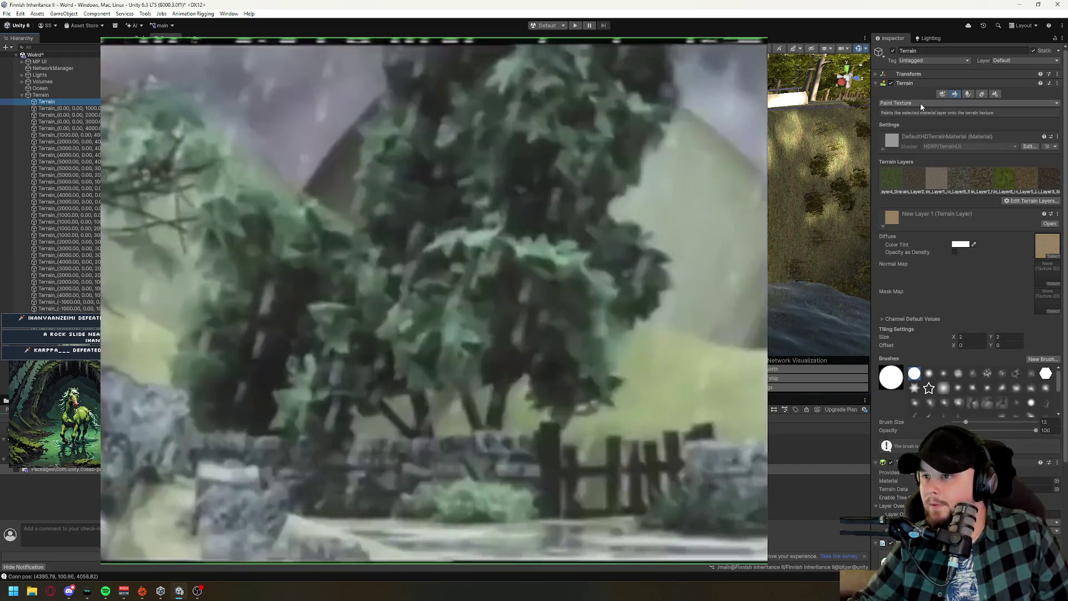
left_click(920, 104)
left_click(915, 132)
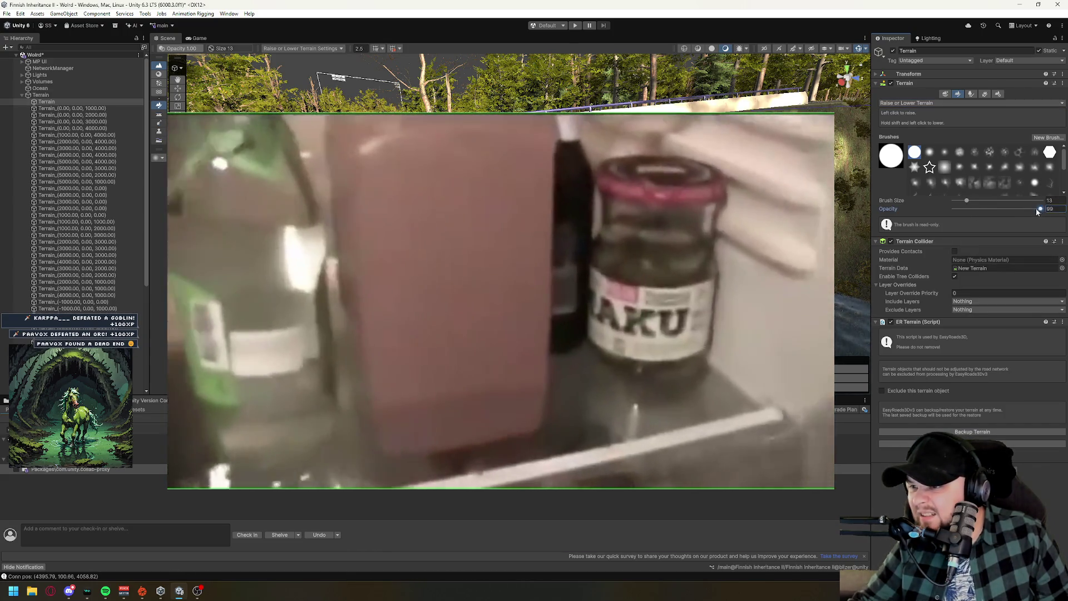
left_click_drag(1036, 208, 965, 212)
mouse_move(662, 184)
left_mouse_down()
mouse_move(639, 277)
mouse_move(601, 132)
left_mouse_up()
Pick the Terrain_(0.00, 0.00, 1000.00) tile and lower brush opacity to 6.9.
left_click(540, 98)
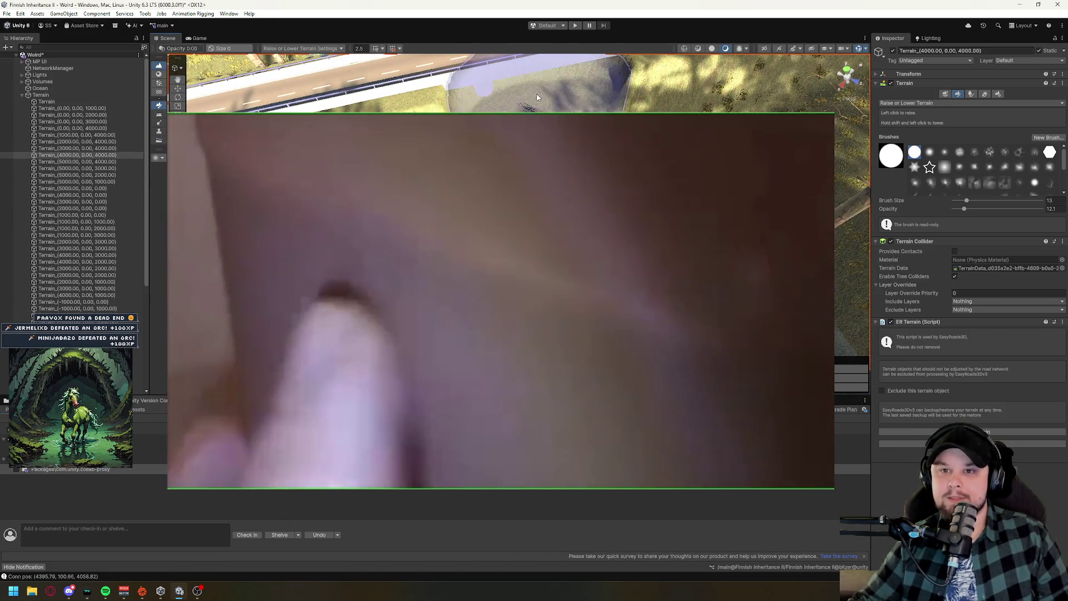
mouse_move(541, 98)
left_mouse_down()
mouse_move(682, 153)
mouse_move(670, 184)
mouse_move(677, 148)
mouse_move(554, 108)
mouse_move(566, 139)
mouse_move(531, 135)
mouse_move(648, 100)
mouse_move(587, 134)
mouse_move(577, 89)
mouse_move(561, 102)
mouse_move(644, 131)
mouse_move(649, 145)
mouse_move(675, 109)
mouse_move(500, 167)
mouse_move(479, 183)
mouse_move(489, 255)
mouse_move(432, 273)
mouse_move(732, 217)
left_mouse_up()
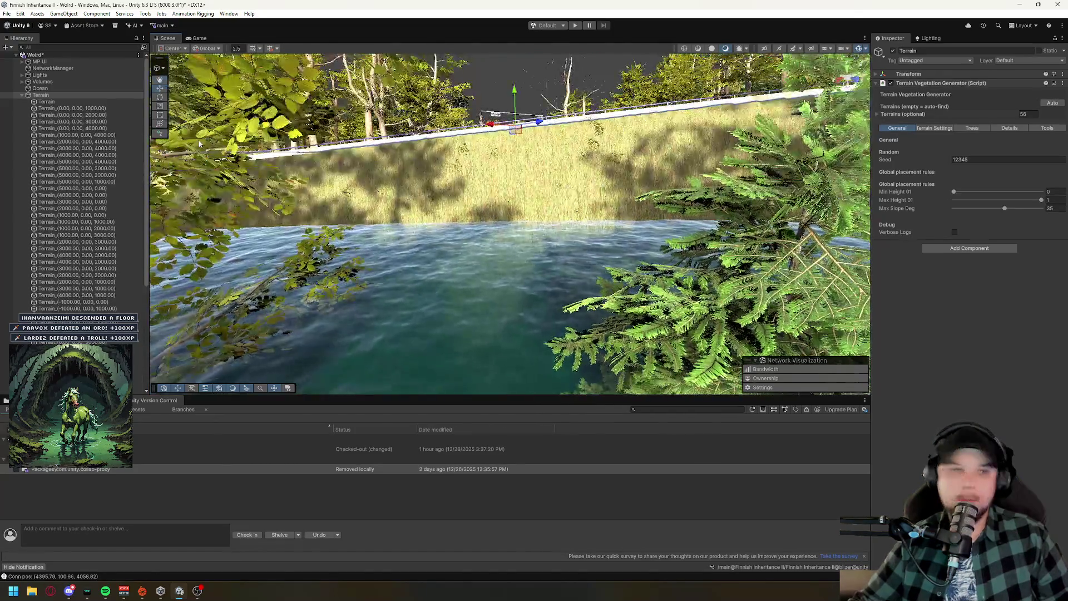
left_click(200, 144)
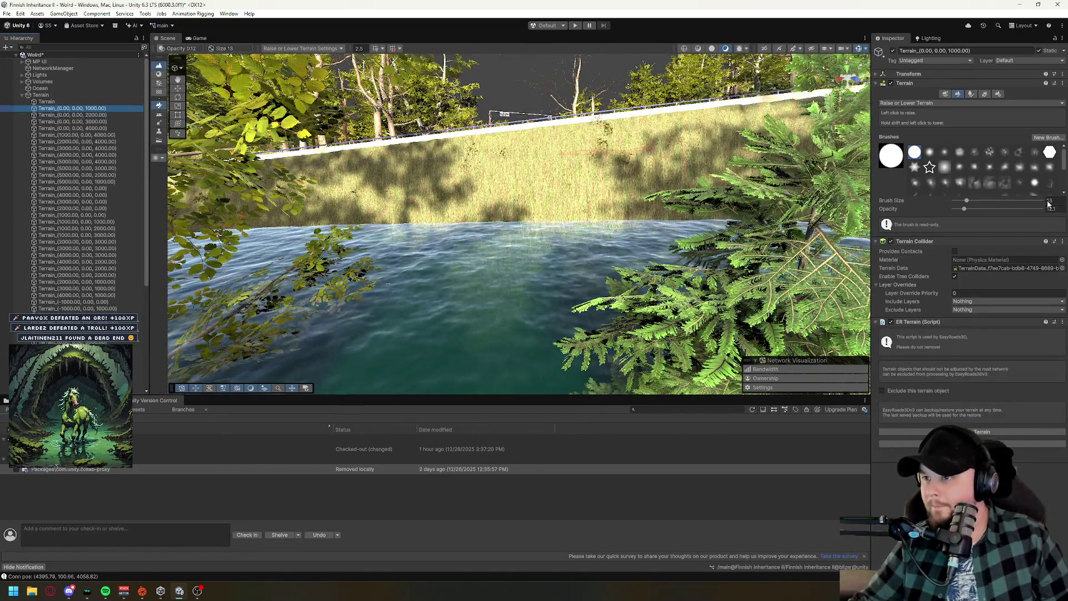
left_click_drag(965, 212, 896, 199)
left_click_drag(571, 160, 506, 308)
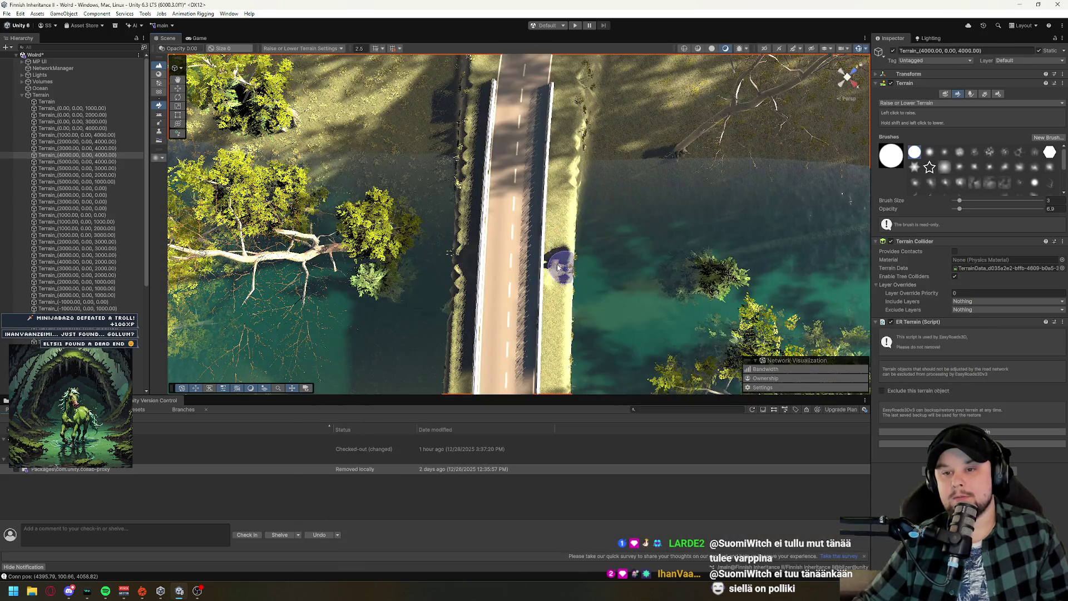
Raise the terrain along the road edge beside the bridge.
left_click_drag(558, 267, 559, 222)
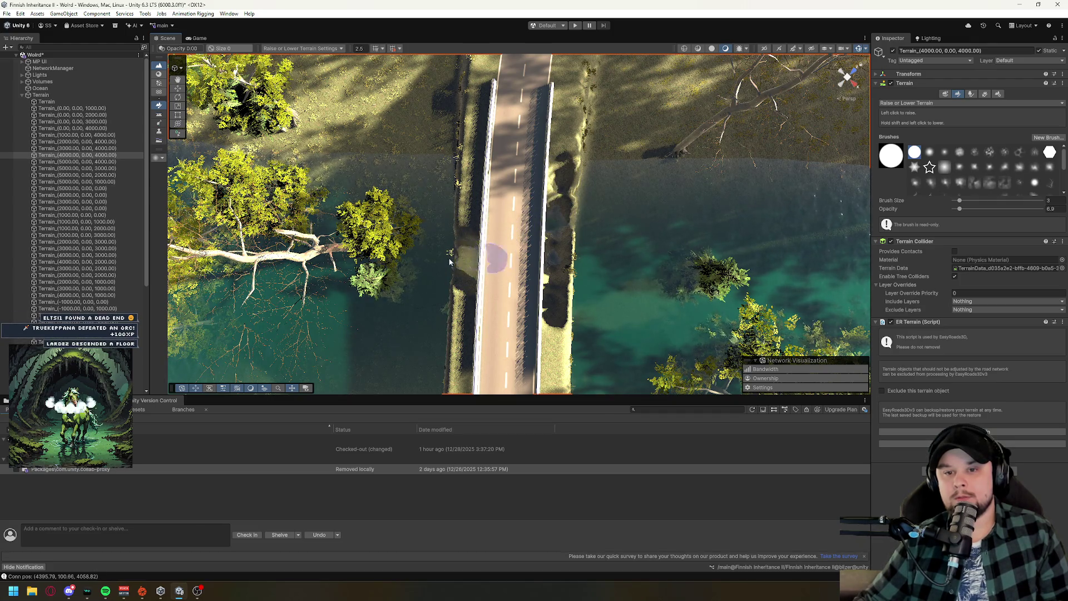
Sculpt the ground next to the bridge wall from a diagonal close-up view.
left_click_drag(530, 319, 659, 299)
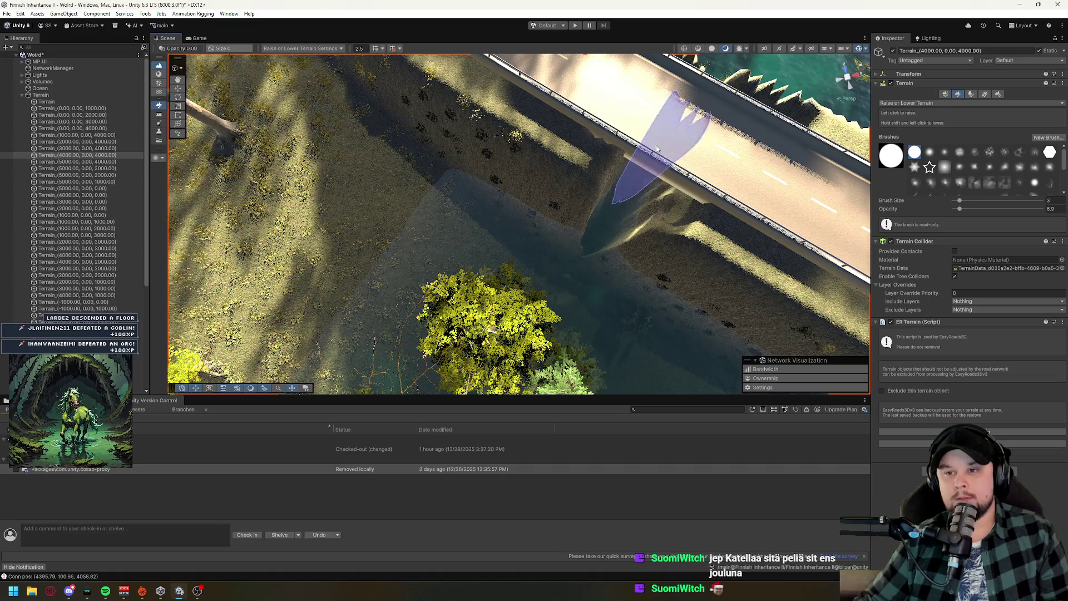
mouse_move(657, 149)
left_mouse_down()
mouse_move(521, 149)
mouse_move(442, 231)
left_mouse_up()
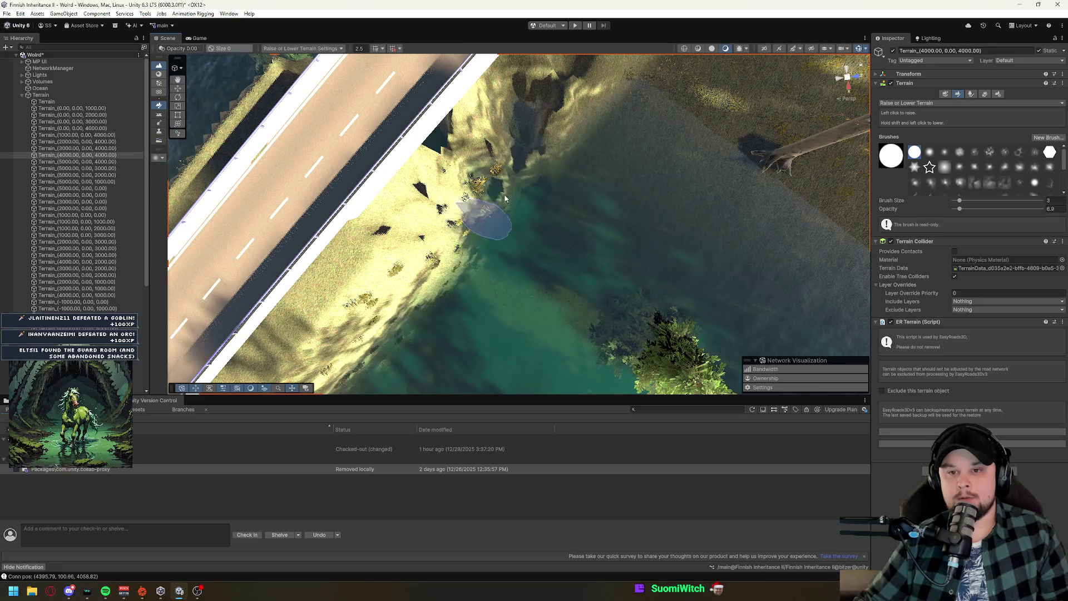
mouse_move(592, 258)
left_mouse_down()
mouse_move(380, 193)
mouse_move(401, 148)
mouse_move(423, 167)
mouse_move(461, 112)
mouse_move(490, 227)
mouse_move(430, 222)
mouse_move(351, 245)
mouse_move(503, 282)
left_mouse_up()
Try the Set Height sculpting tool, then return to Raise or Lower Terrain.
left_click(913, 103)
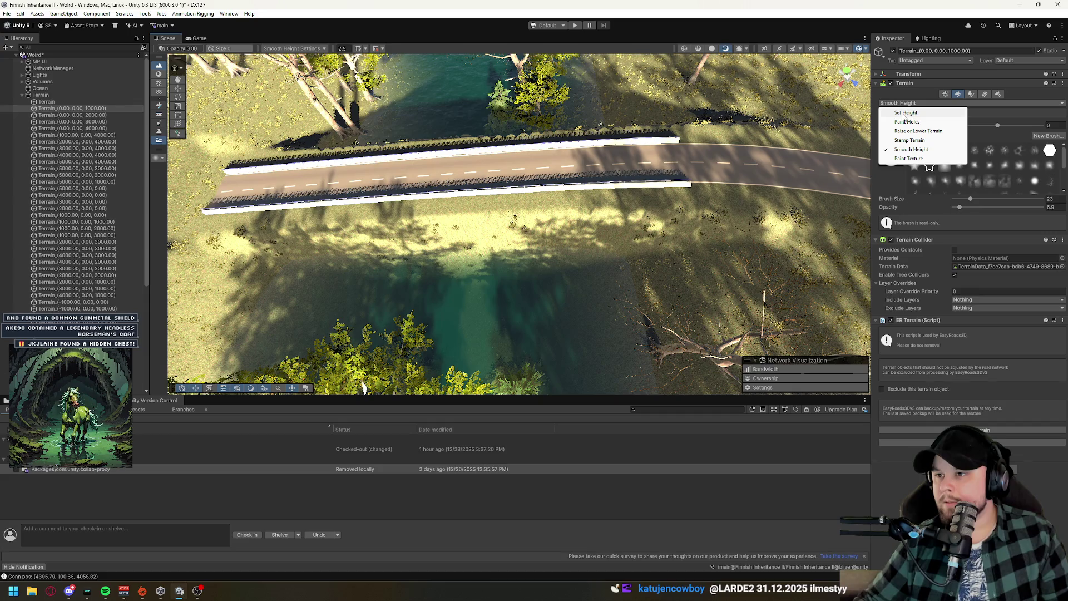
left_click(906, 113)
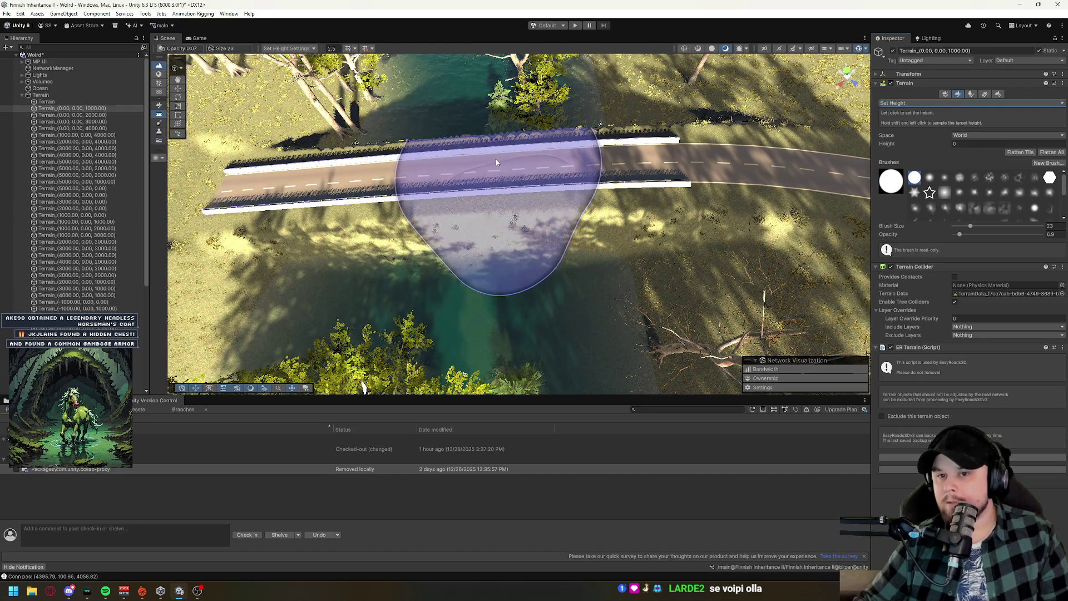
left_click(917, 103)
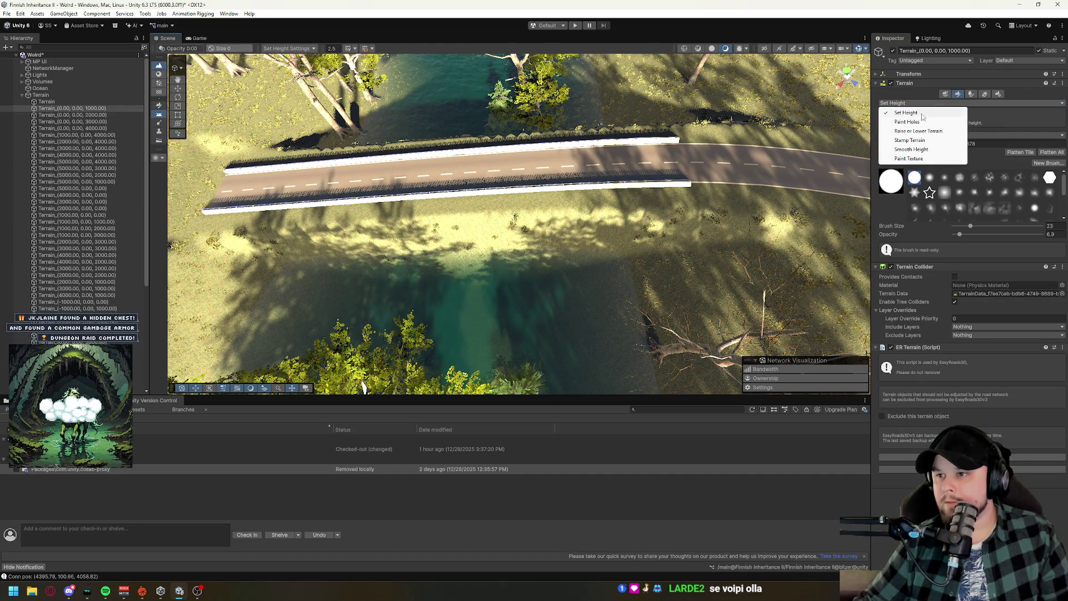
left_click(919, 130)
left_click(911, 104)
left_click(913, 131)
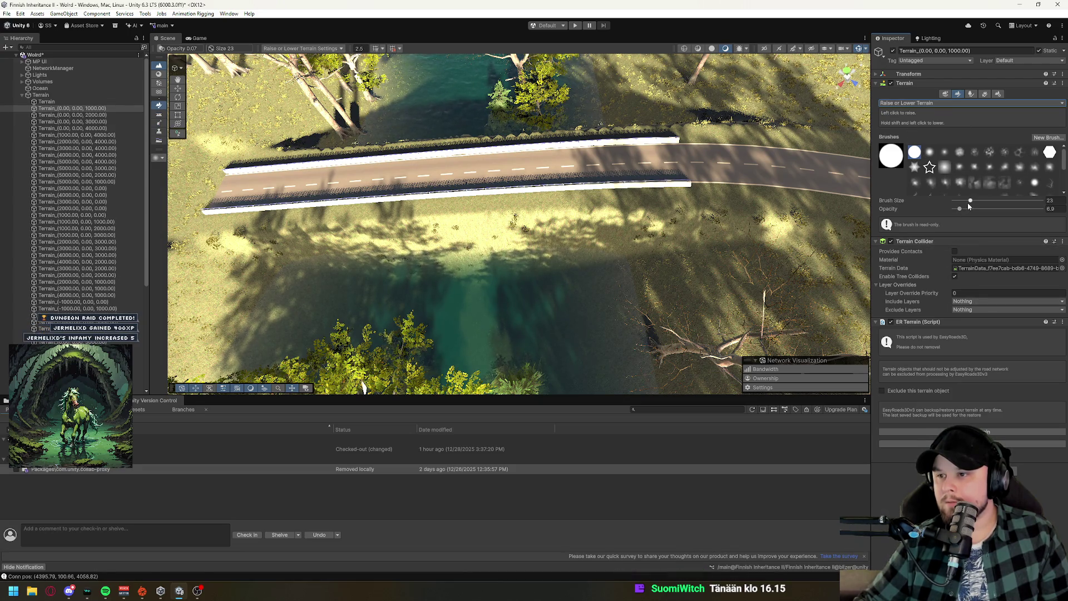
Lower the terrain tile beneath the bridge to expose the pillars, then select the road network.
left_click(459, 195)
mouse_move(459, 195)
left_mouse_down()
mouse_move(488, 291)
mouse_move(477, 255)
mouse_move(484, 214)
mouse_move(489, 242)
mouse_move(567, 263)
mouse_move(630, 221)
left_mouse_up()
left_click(629, 221)
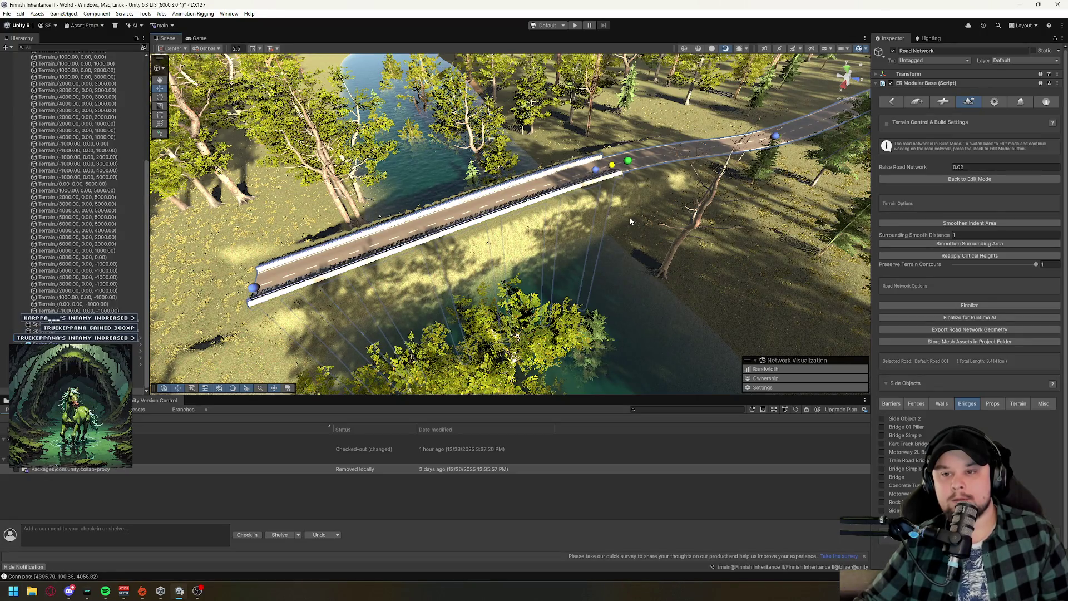
View the bridge from low down and put the road network back into edit mode.
mouse_move(630, 221)
left_mouse_down("alt")
mouse_move(590, 275)
mouse_move(626, 294)
mouse_move(827, 330)
left_mouse_up("alt")
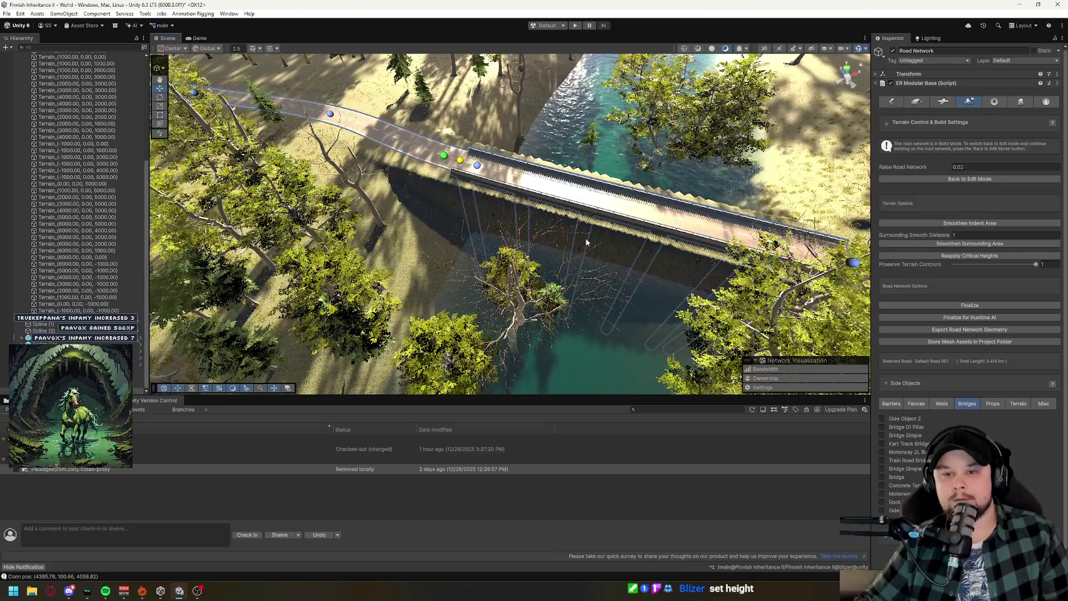
left_click_drag(593, 118, 645, 255, "alt")
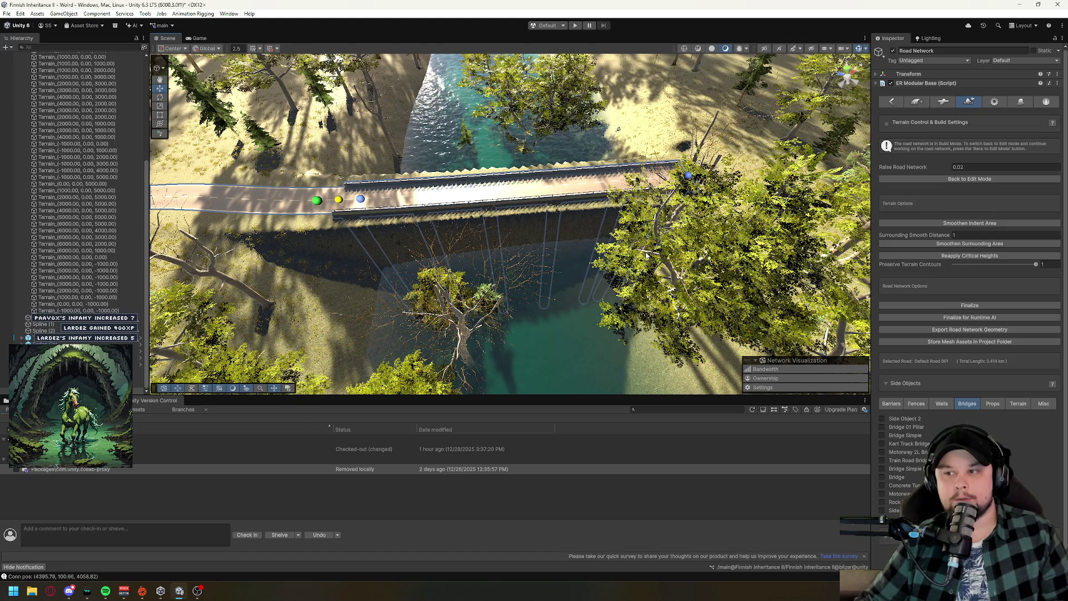
left_click(974, 179)
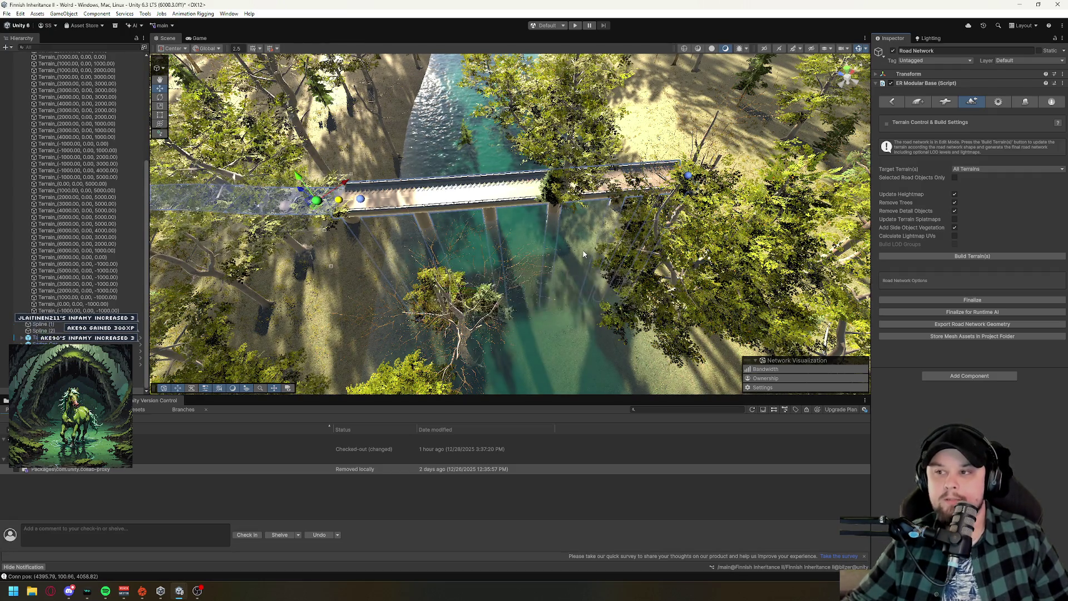
Select the bridge road and show its Side Object Manager.
scroll(638, 245, "up", 10)
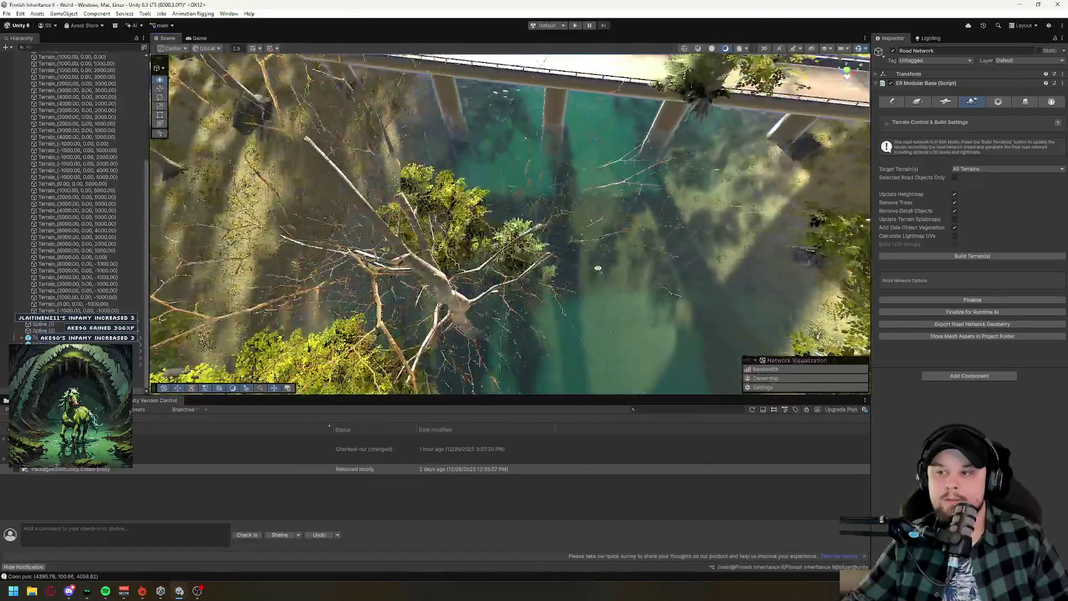
mouse_move(604, 221)
left_mouse_down()
mouse_move(576, 129)
mouse_move(581, 240)
left_mouse_up()
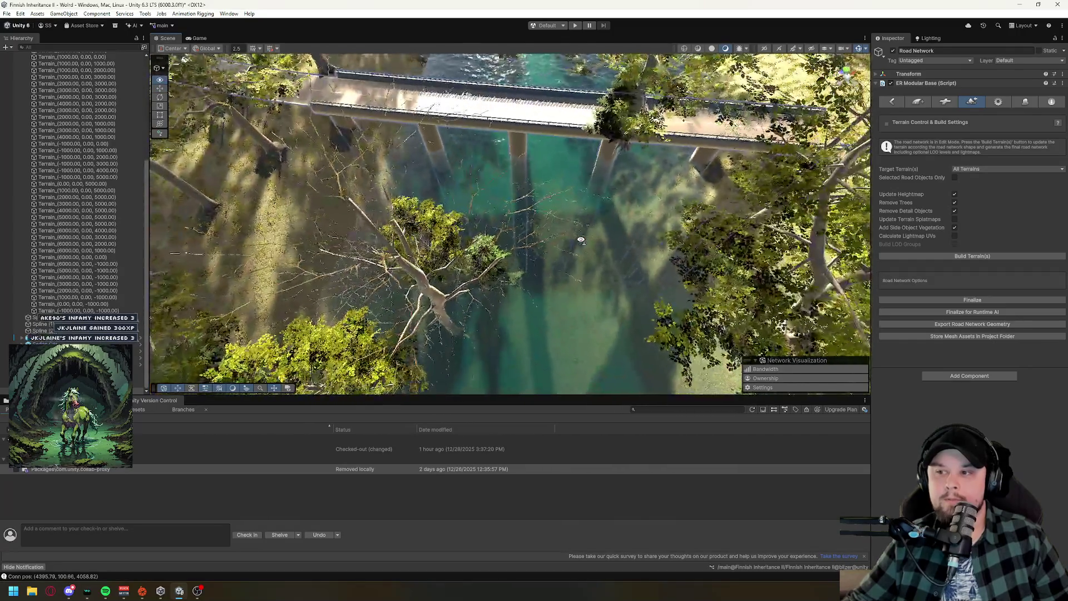
left_click(995, 102)
left_click(1021, 103)
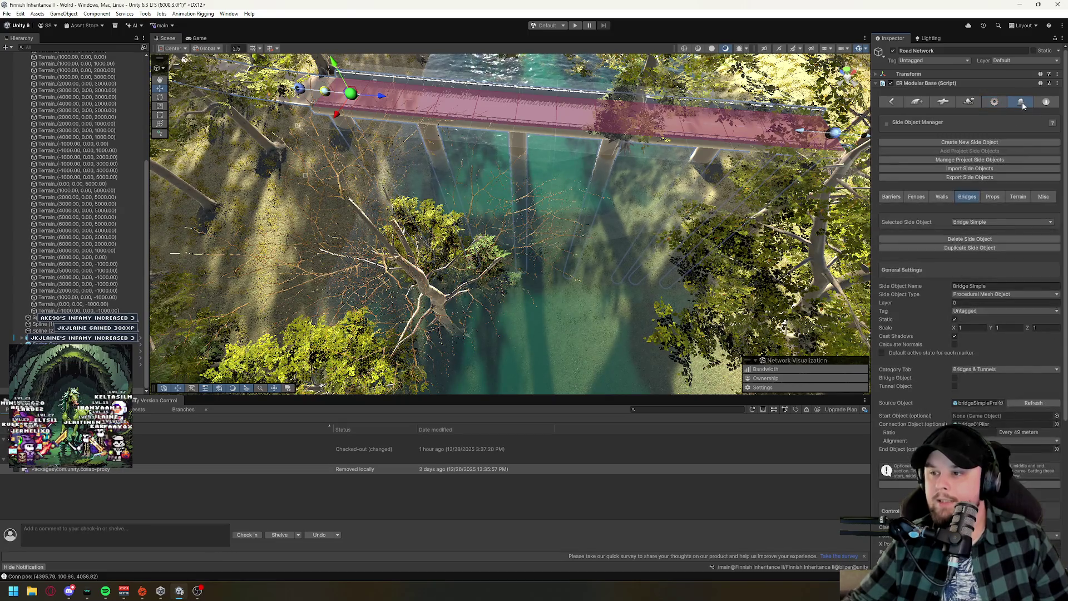
Expand Bridge 01 Pillar, turn Bridge Simple on and enable its Default Marker Active State.
left_click(892, 102)
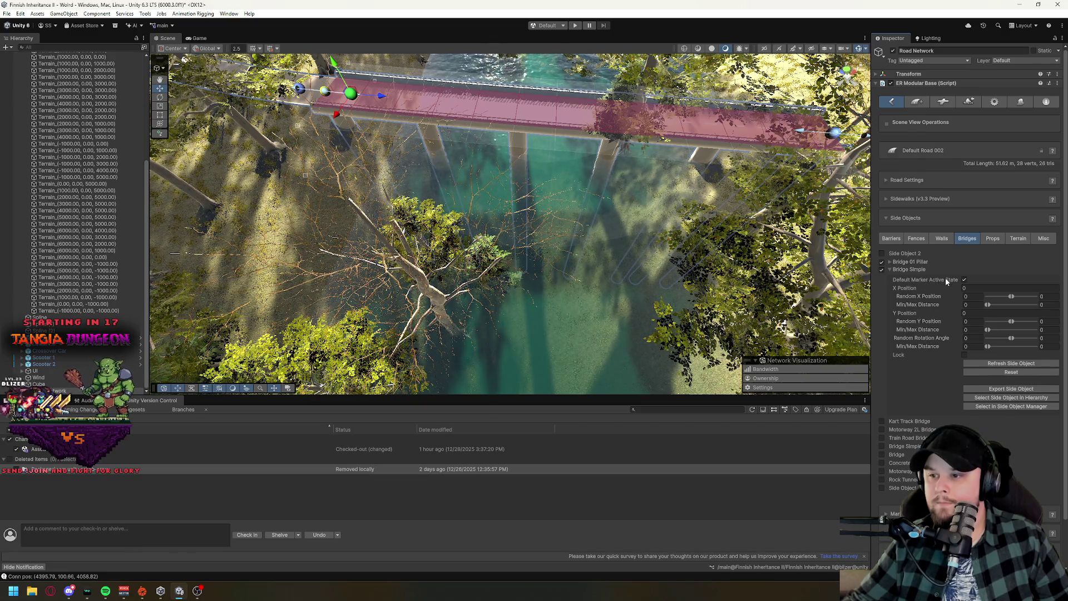
left_click(907, 261)
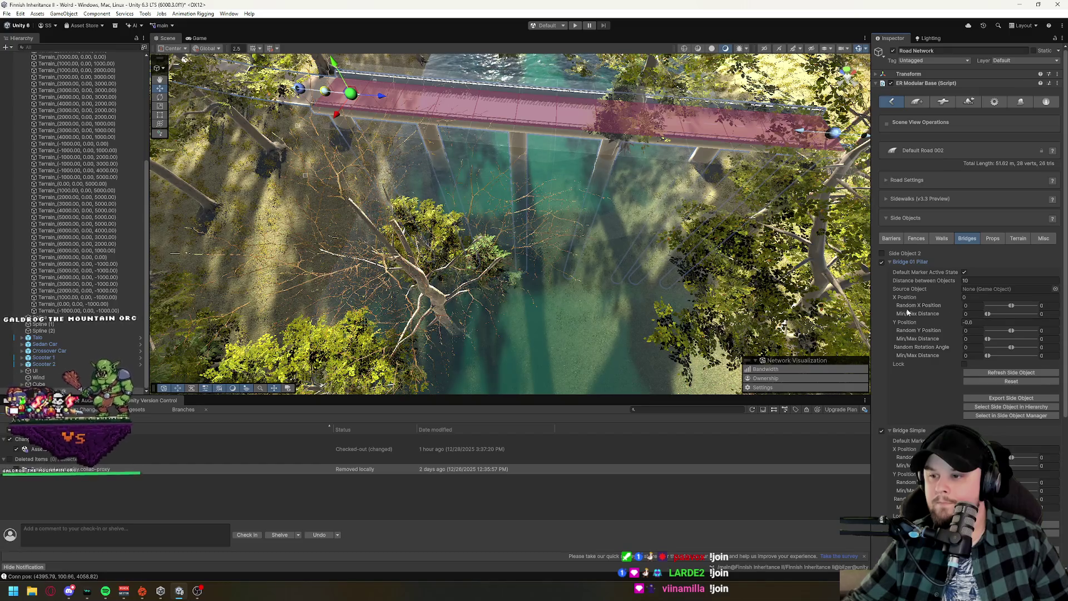
scroll(923, 334, "down", 5)
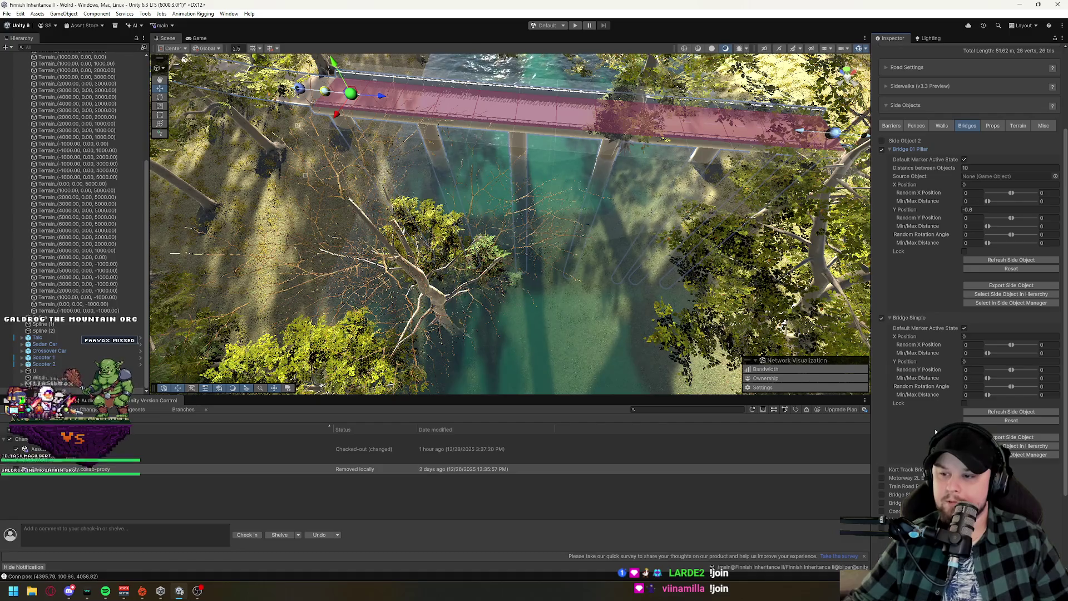
left_click(882, 319)
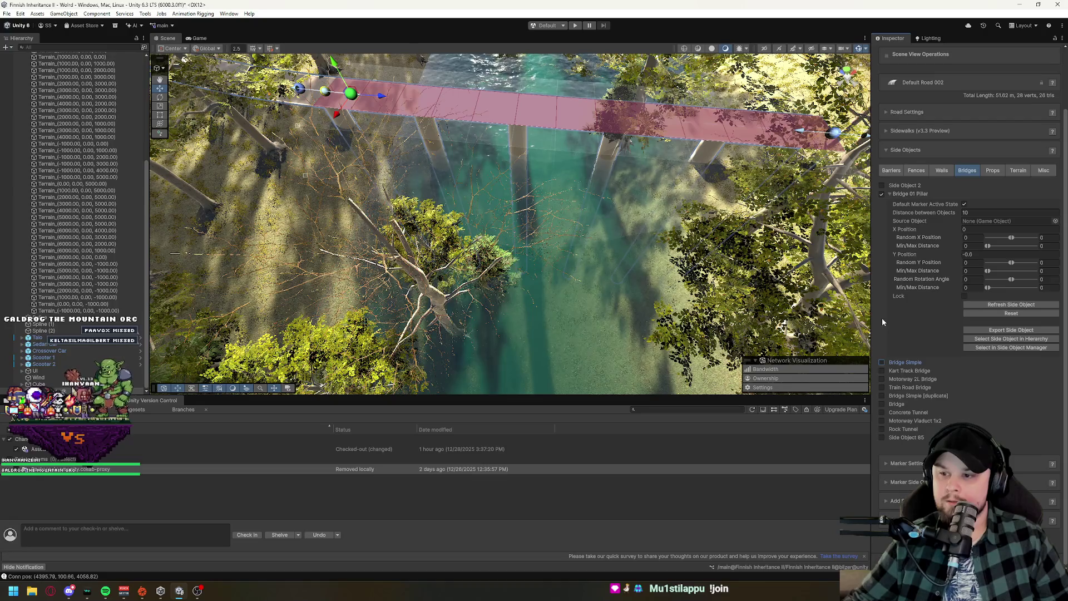
left_click(883, 362)
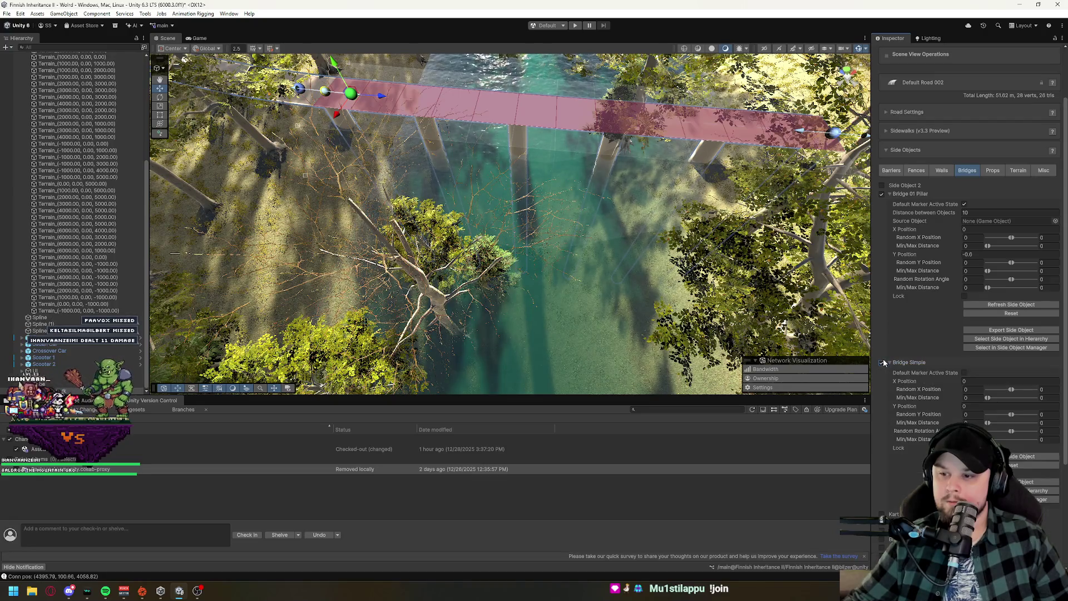
left_click(965, 373)
left_click_drag(563, 233, 562, 231)
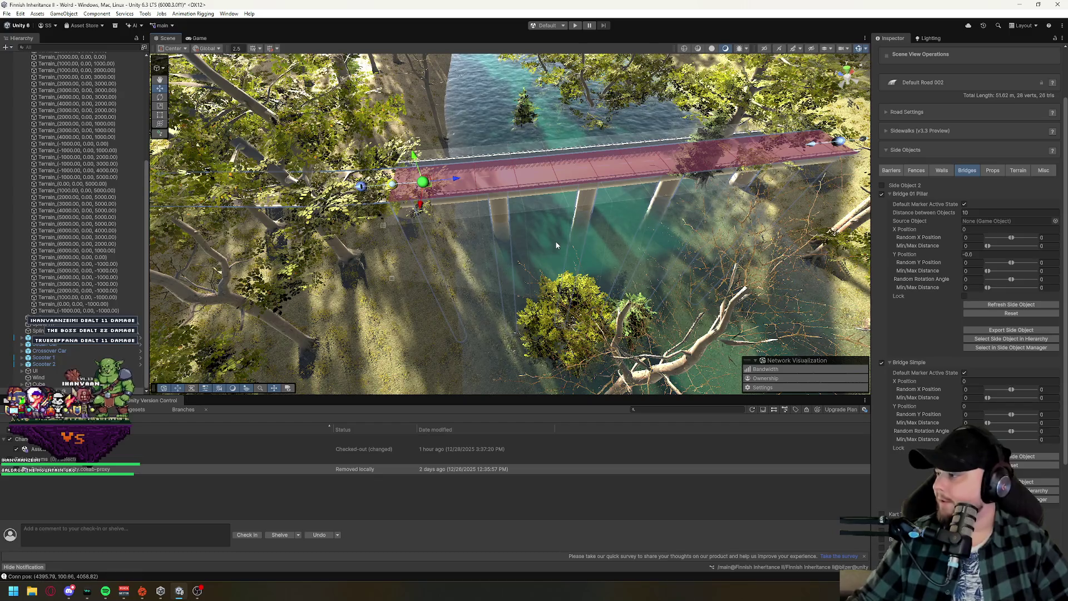
left_click_drag(588, 245, 569, 232)
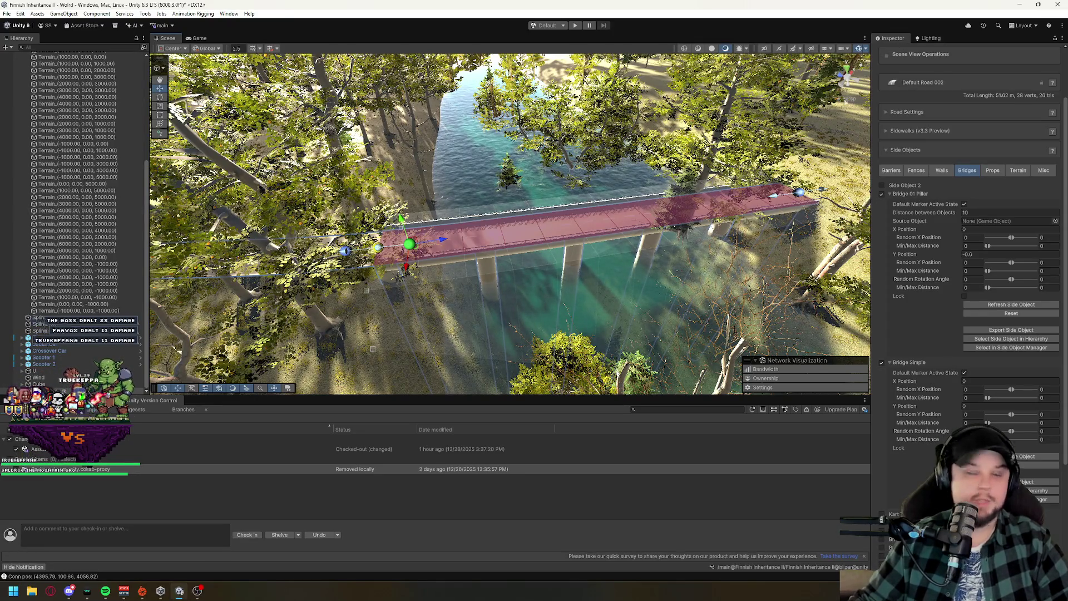
Create a new road of type Default Road, named Default Road 003.
left_click(895, 172)
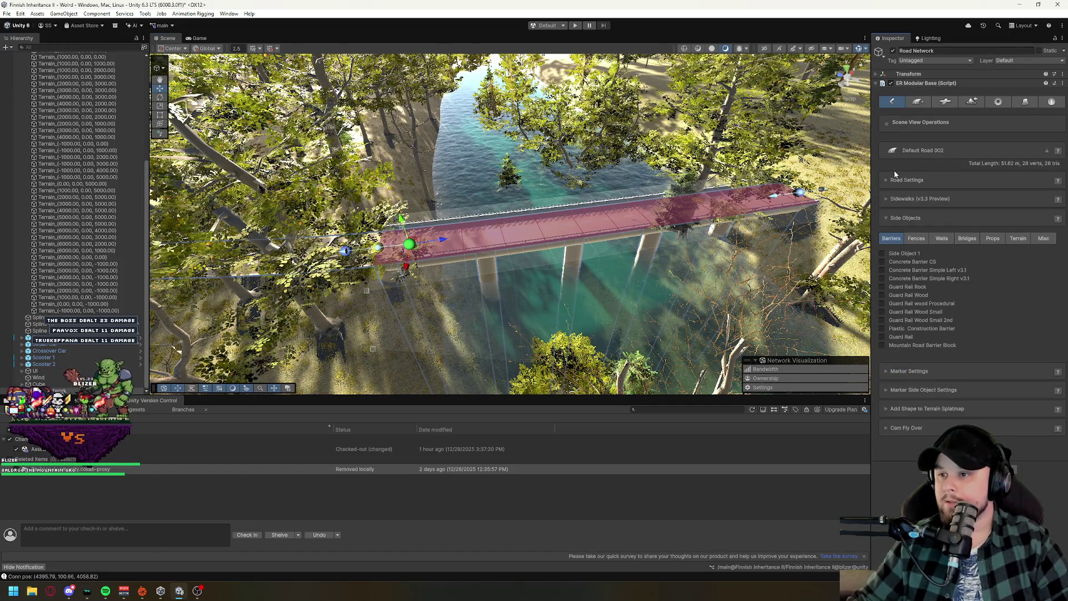
left_click(919, 102)
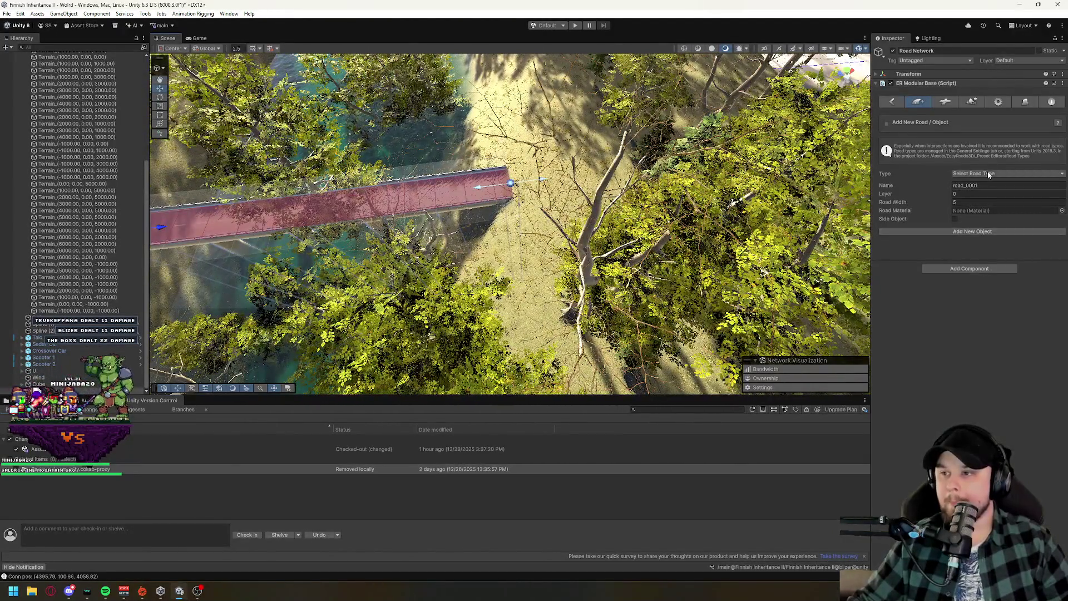
left_click(989, 174)
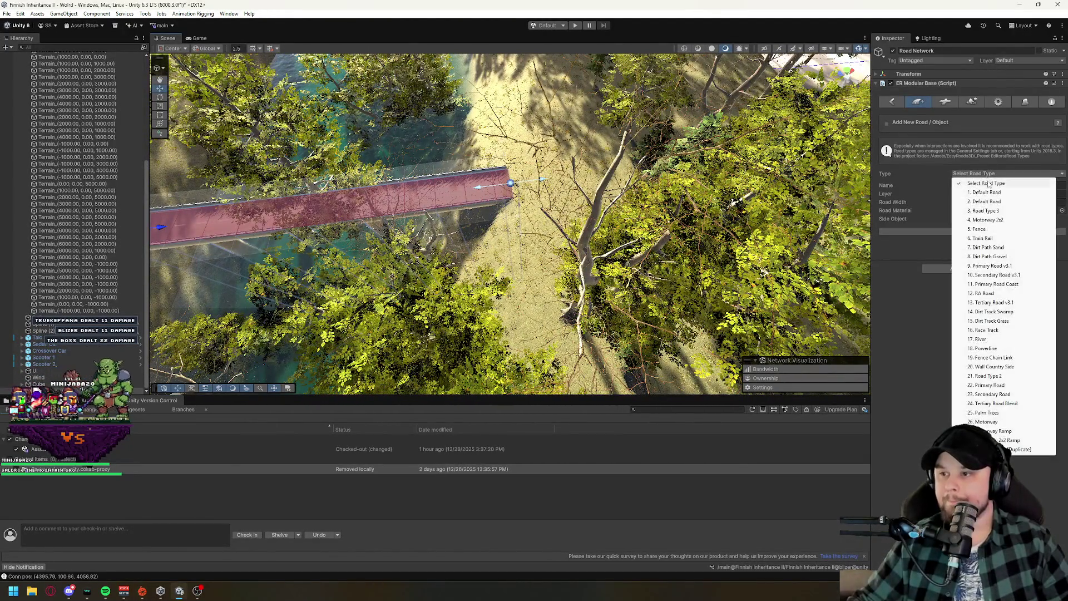
left_click(990, 193)
left_click(971, 231)
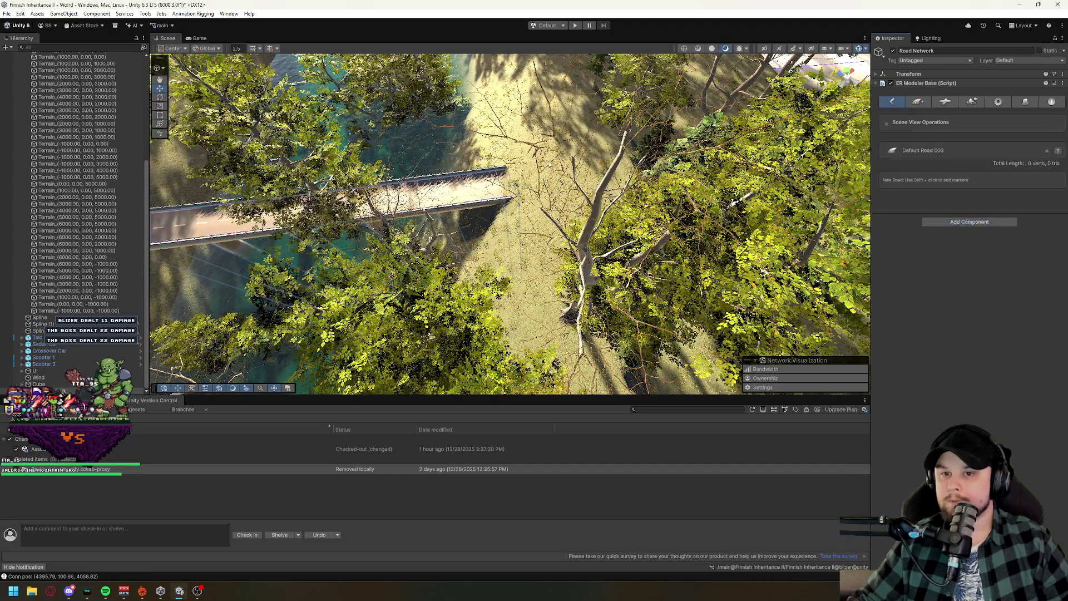
Place the first two markers of Default Road 003 near the bridge end and select its end marker.
left_click(556, 176, "shift")
left_click(568, 205, "shift")
scroll(570, 201, "up", 3)
left_click_drag(573, 198, 508, 224)
left_click(499, 217)
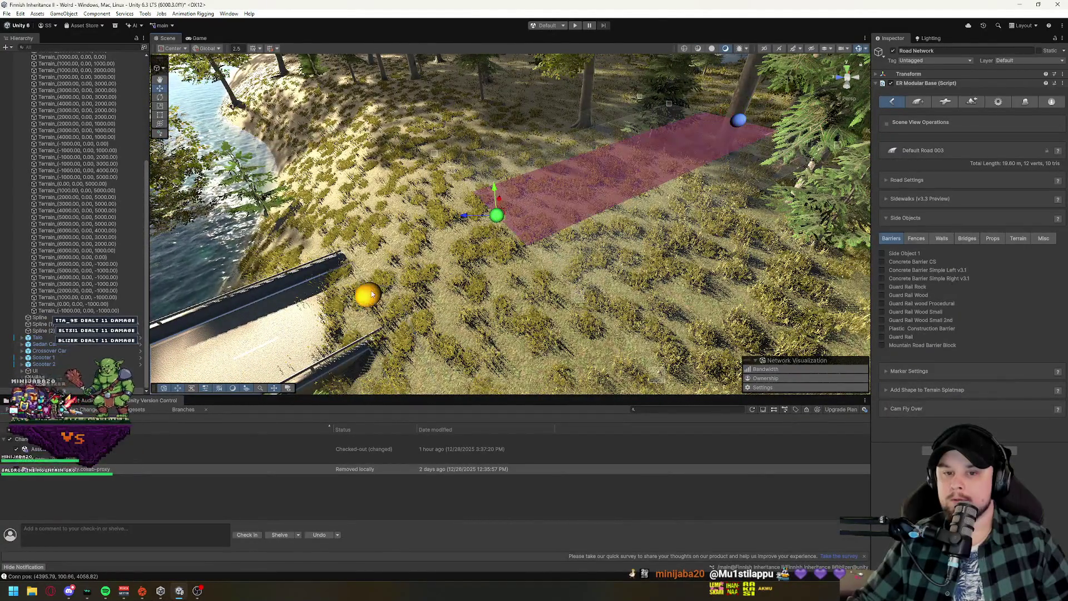
mouse_move(521, 284)
left_mouse_down()
mouse_move(780, 274)
mouse_move(627, 277)
left_mouse_up()
mouse_move(659, 200)
left_mouse_down()
mouse_move(648, 266)
mouse_move(588, 271)
mouse_move(612, 261)
mouse_move(638, 200)
left_mouse_up()
Frame the road, try adding a point past its end, then undo that extension.
key("f")
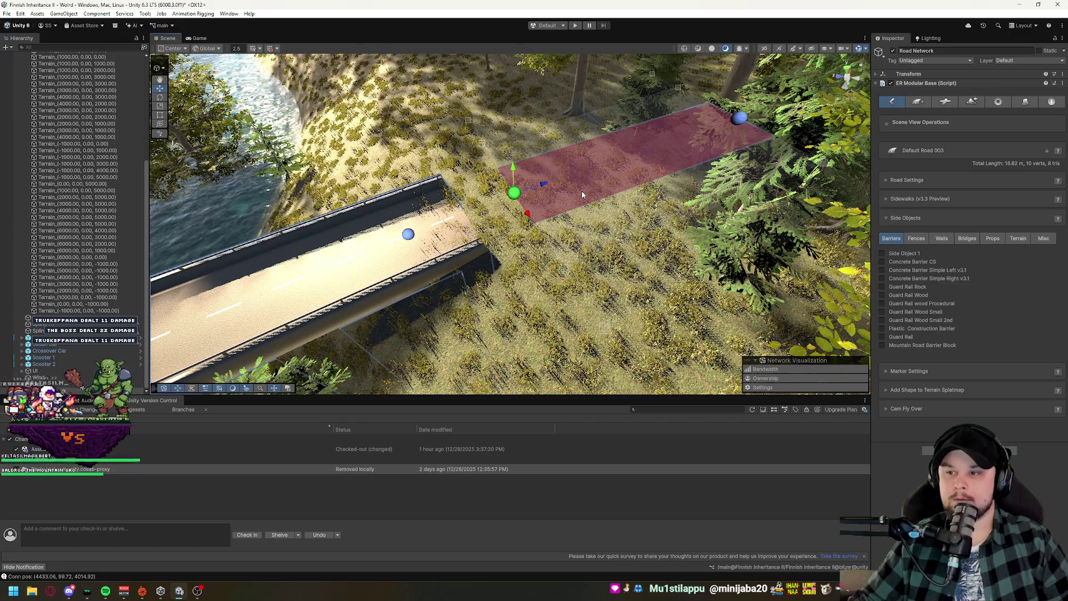
left_click(767, 97, "shift")
mouse_move(683, 227)
left_mouse_down()
mouse_move(730, 150)
mouse_move(532, 246)
mouse_move(532, 273)
mouse_move(587, 177)
mouse_move(798, 178)
left_mouse_up()
key("ctrl+z")
left_click(918, 101)
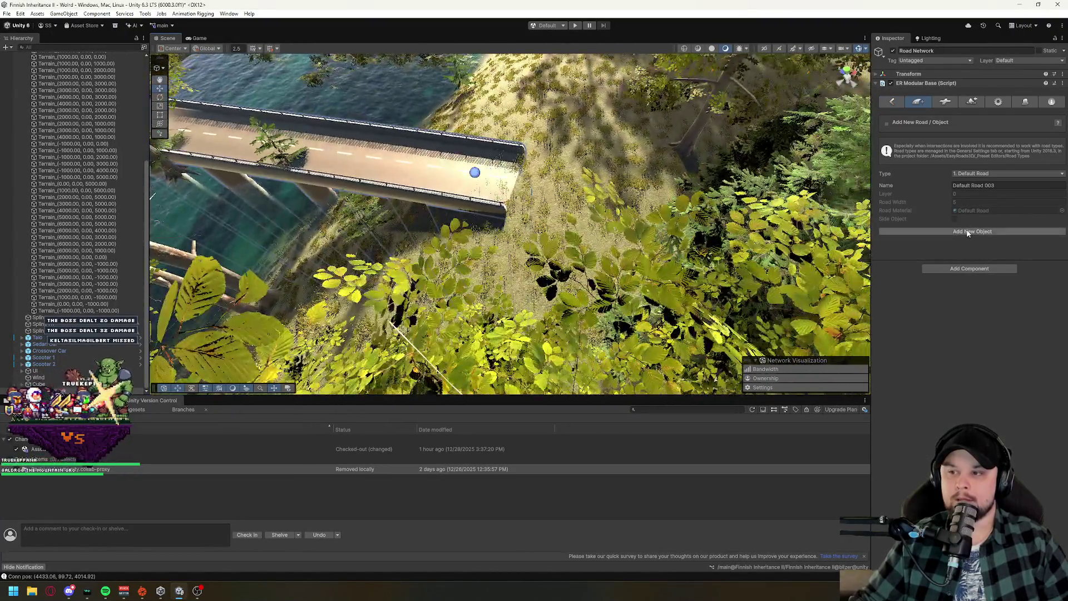
Add markers to lengthen Default Road 003 through the forest to 35.75 m.
left_click(968, 231)
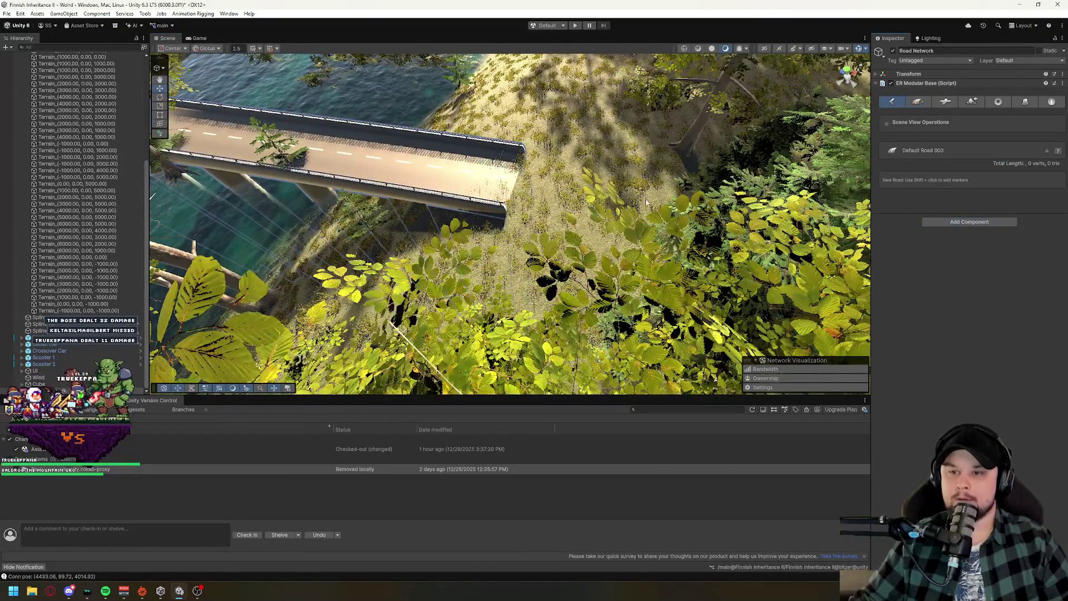
scroll(591, 212, "up", 10)
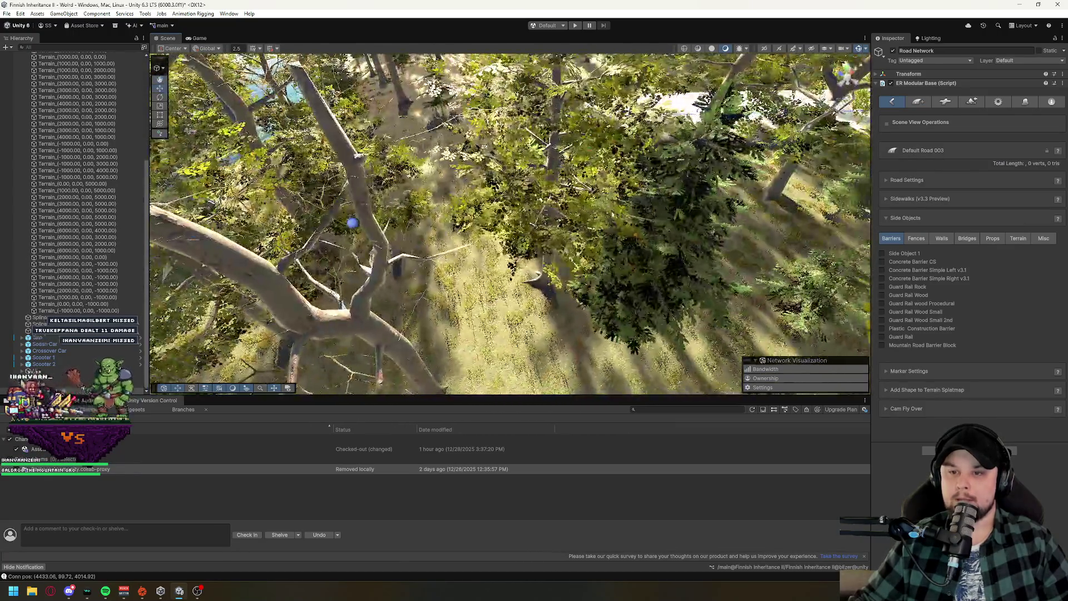
left_click(624, 191)
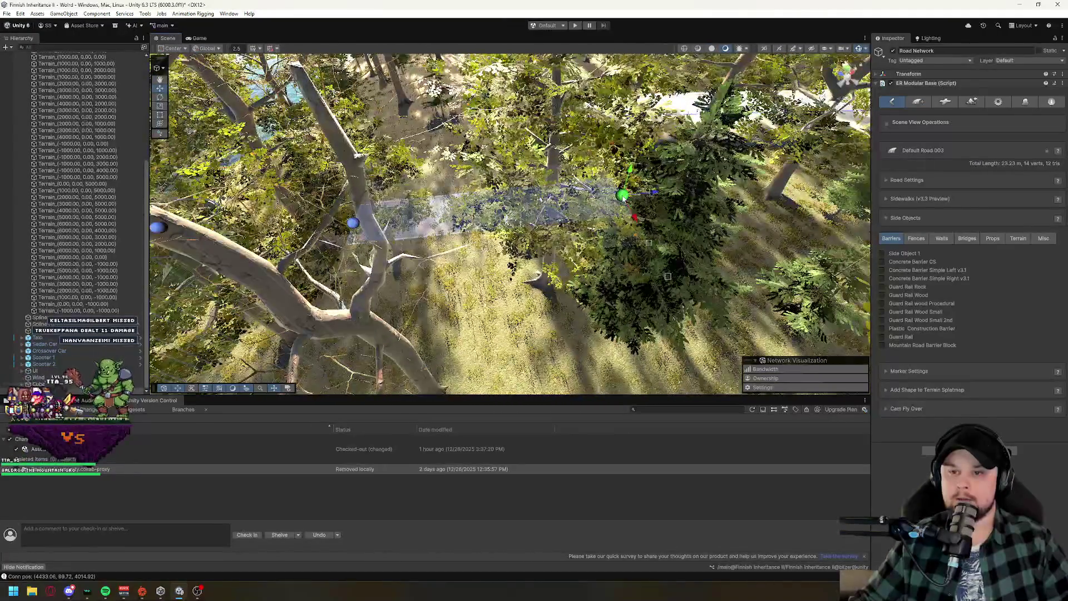
scroll(463, 244, "up", 5)
scroll(463, 244, "down", 10)
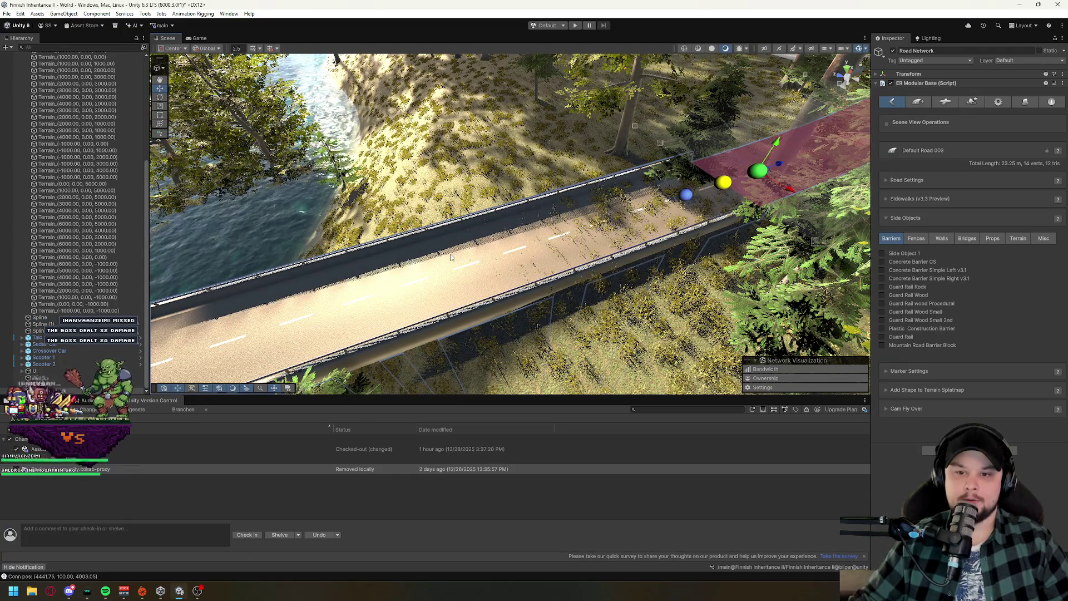
scroll(632, 258, "up", 10)
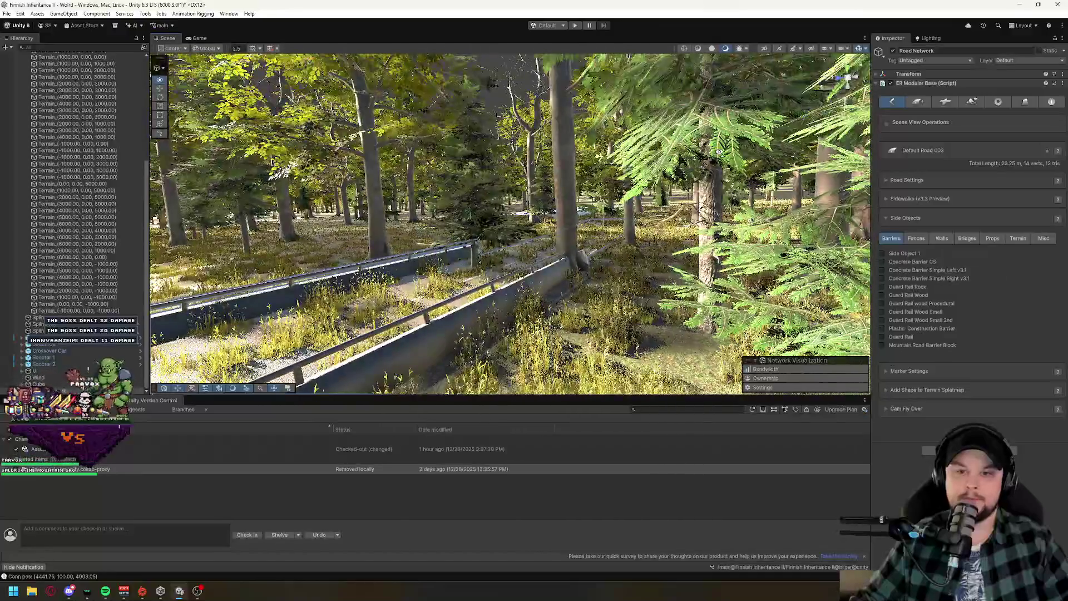
mouse_move(719, 151)
left_mouse_down()
mouse_move(530, 255)
mouse_move(666, 250)
left_mouse_up()
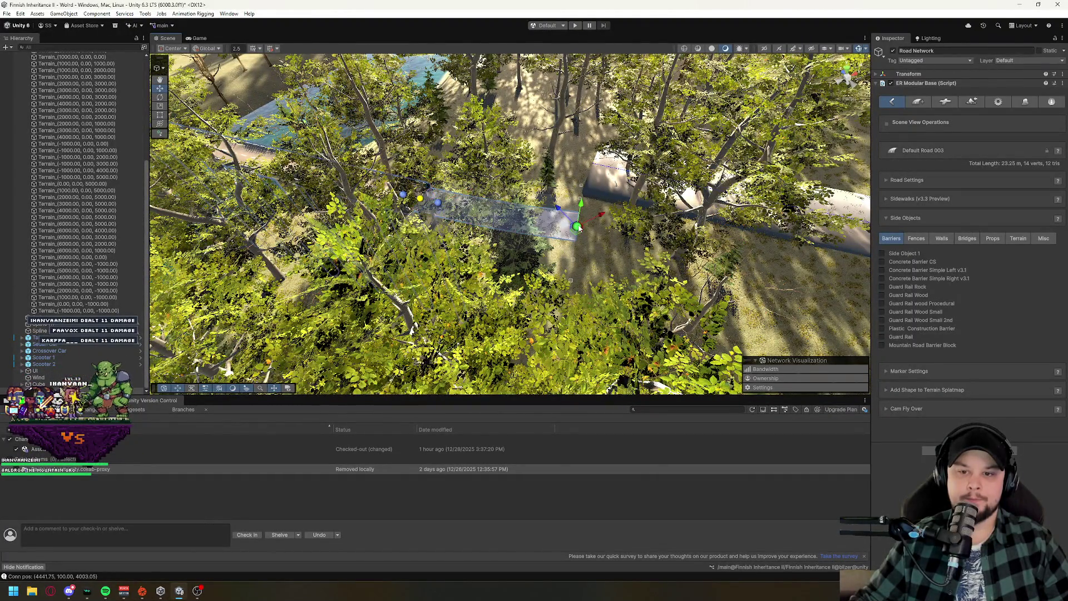
left_click(680, 257)
mouse_move(519, 222)
left_mouse_down()
mouse_move(412, 232)
mouse_move(412, 247)
mouse_move(501, 227)
mouse_move(562, 187)
left_mouse_up()
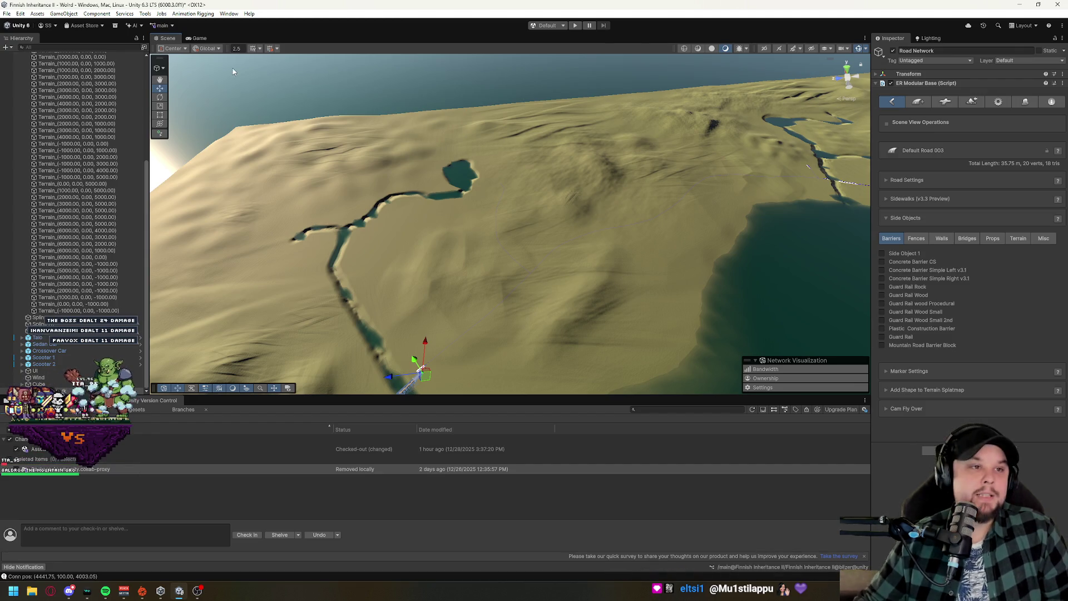
Save the scene via File > Save, then move aside and close the external image viewer.
left_click(7, 13)
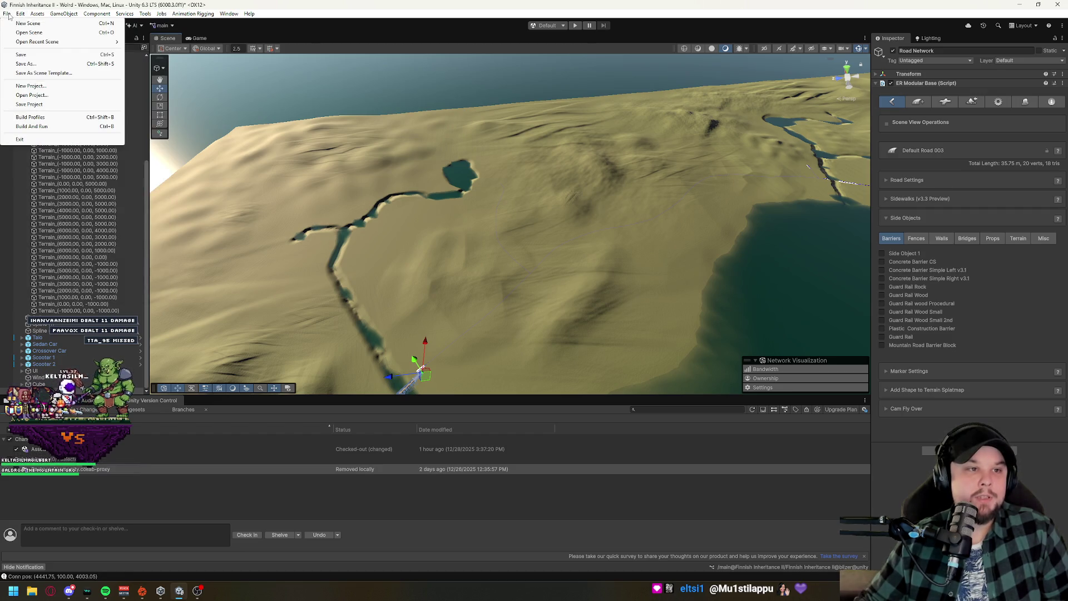
left_click(26, 55)
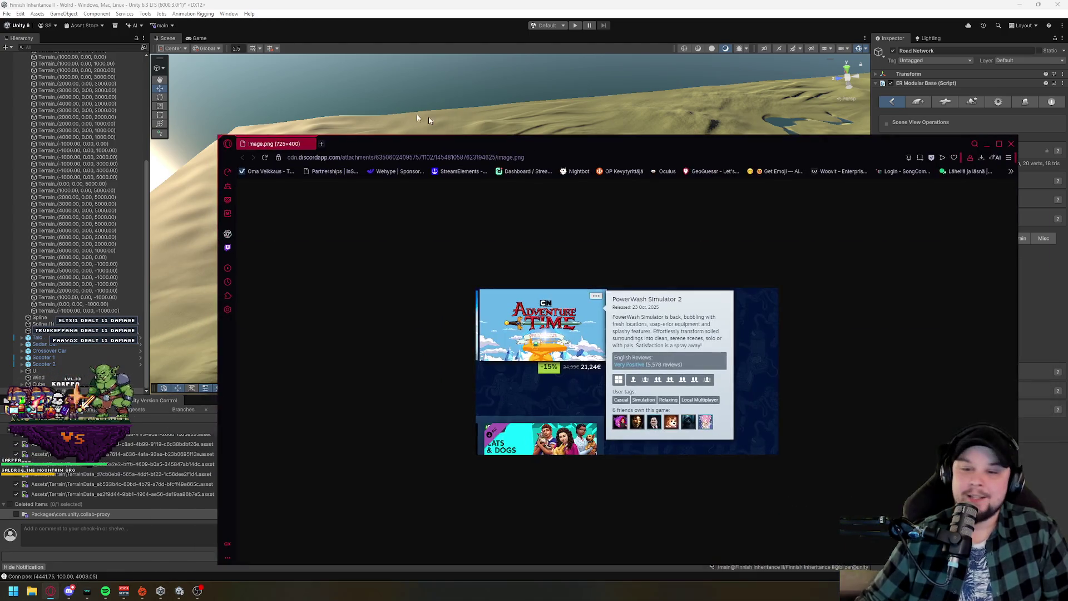
mouse_move(543, 143)
left_mouse_down()
mouse_move(492, 145)
mouse_move(450, 116)
left_mouse_up()
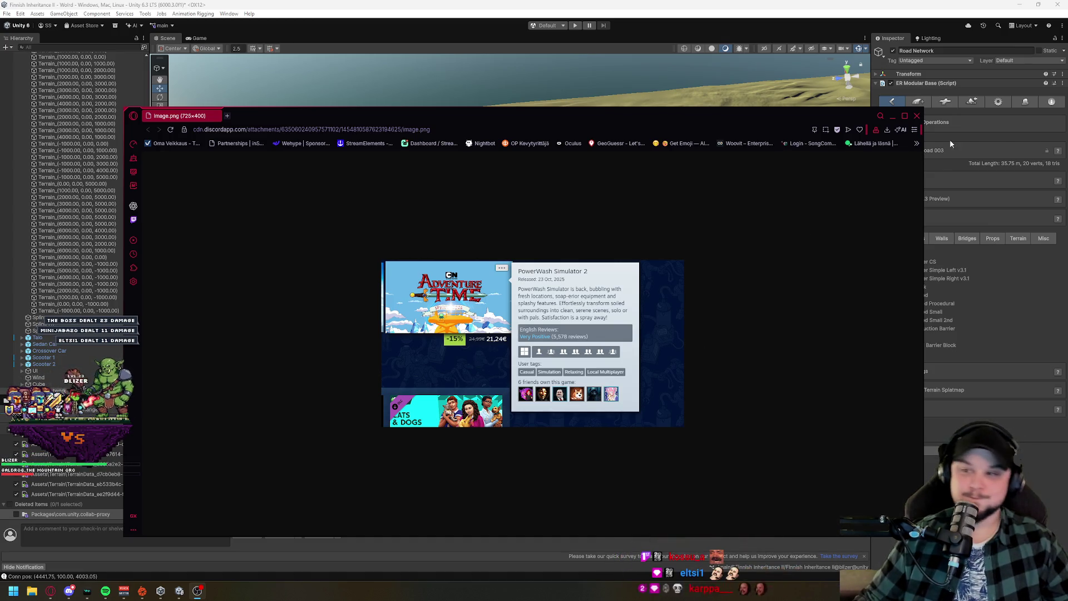
left_click(917, 117)
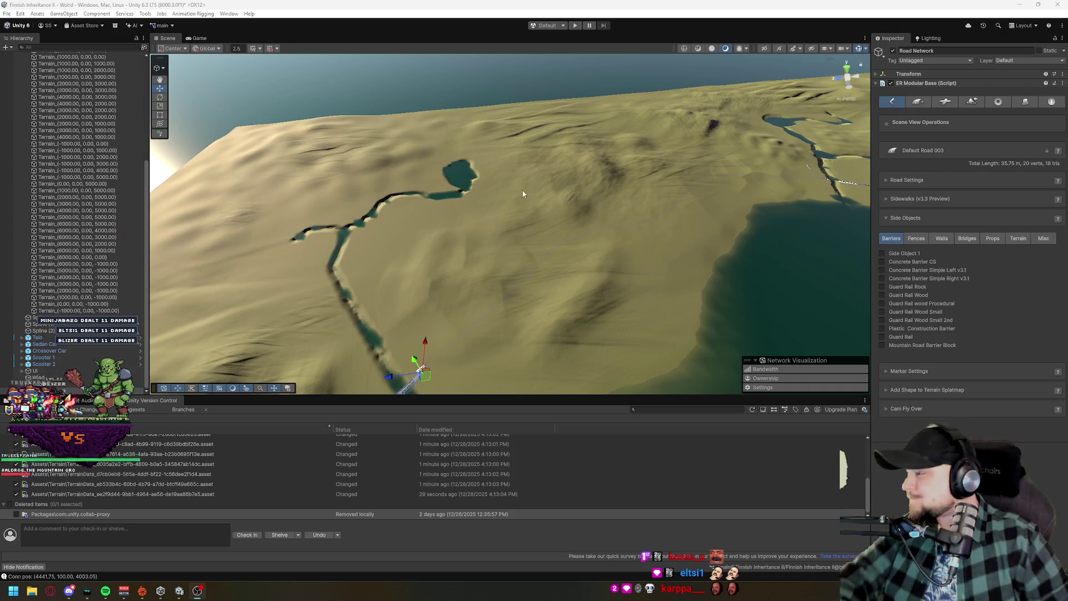
Drag Default Road 003's end across the forest to 690.95 m and fly along it to check.
mouse_move(499, 309)
left_mouse_down()
mouse_move(471, 353)
mouse_move(572, 253)
mouse_move(483, 241)
mouse_move(453, 260)
mouse_move(467, 276)
mouse_move(447, 179)
mouse_move(478, 167)
mouse_move(583, 182)
left_mouse_up()
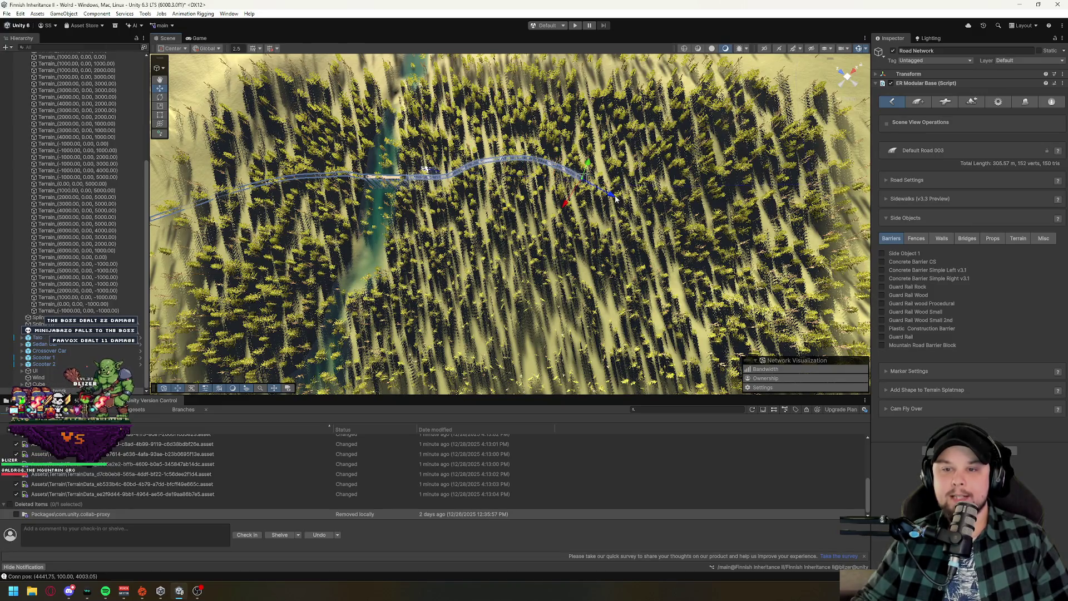
mouse_move(705, 213)
left_mouse_down()
mouse_move(800, 204)
mouse_move(639, 160)
left_mouse_up()
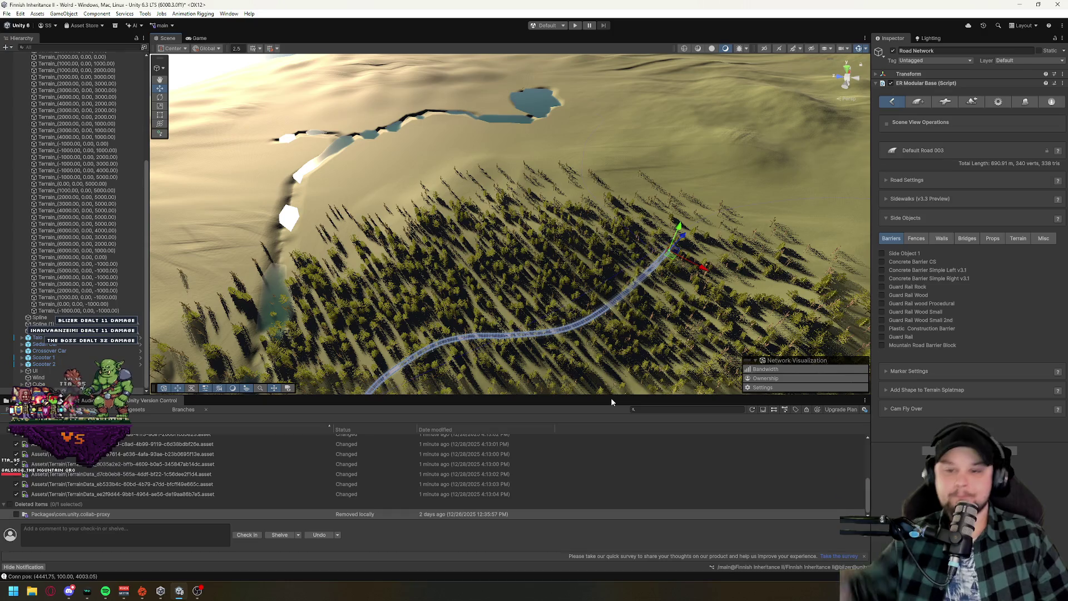
left_click_drag(495, 340, 582, 360)
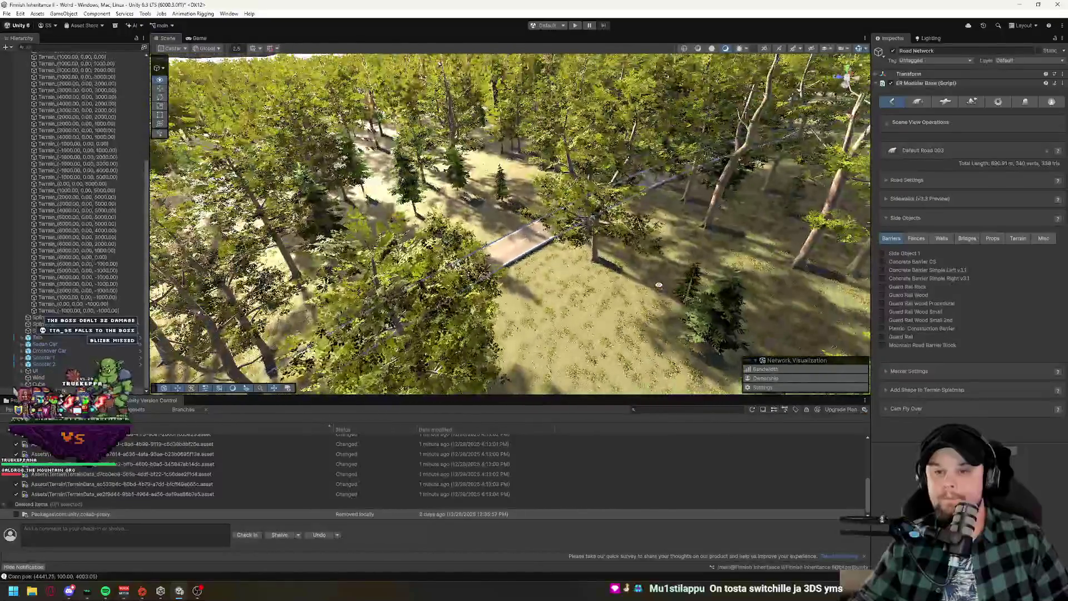
left_click(605, 237)
left_click(721, 152)
mouse_move(721, 152)
left_mouse_down()
mouse_move(745, 207)
mouse_move(611, 271)
mouse_move(695, 273)
left_mouse_up()
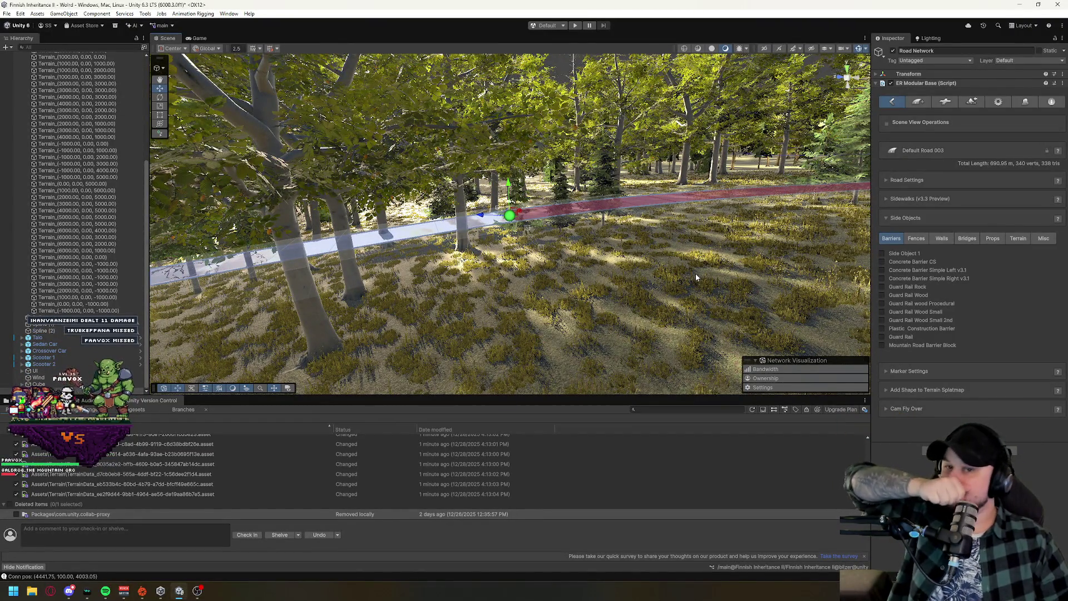
mouse_move(578, 247)
left_mouse_down()
mouse_move(675, 266)
mouse_move(667, 277)
left_mouse_up()
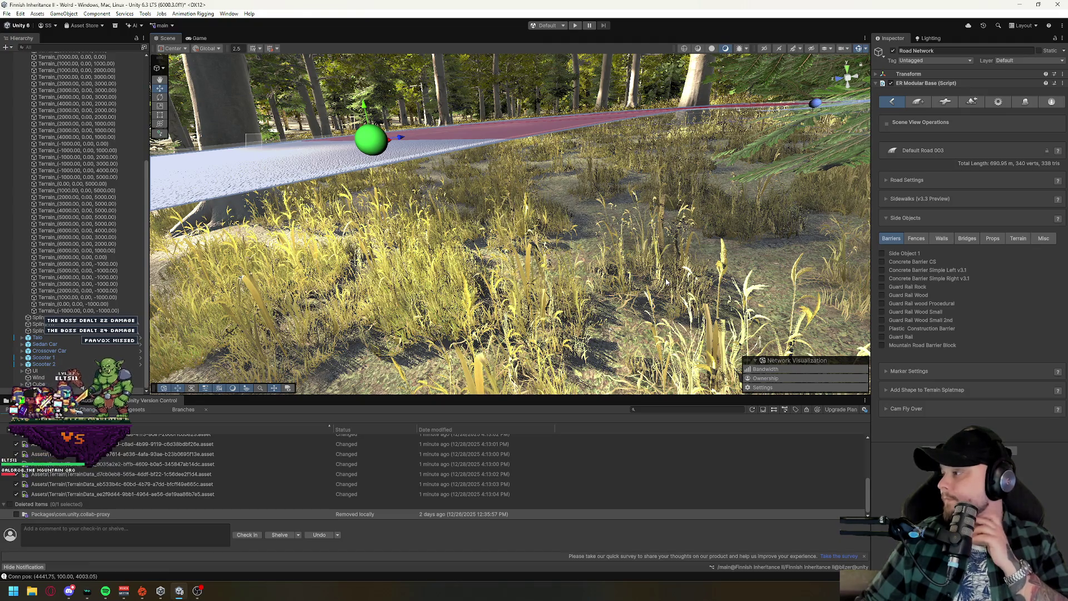
mouse_move(648, 177)
left_mouse_down()
mouse_move(586, 244)
mouse_move(527, 270)
mouse_move(513, 214)
mouse_move(532, 181)
left_mouse_up()
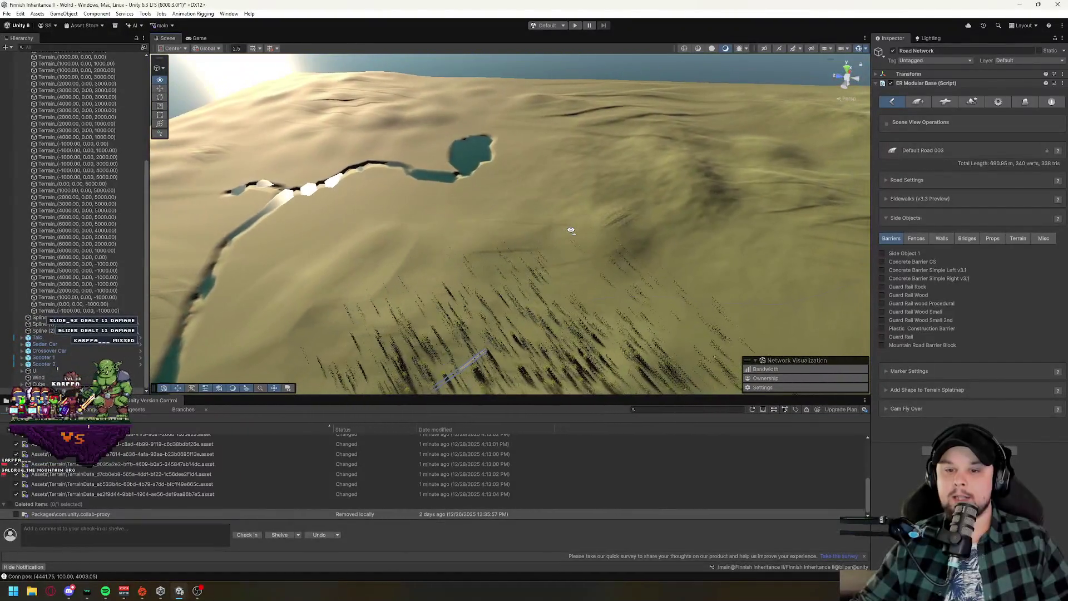
Show Default Road 003's connection prefabs, including Default T Crossing and Default X Crossing.
left_click_drag(571, 231, 477, 351)
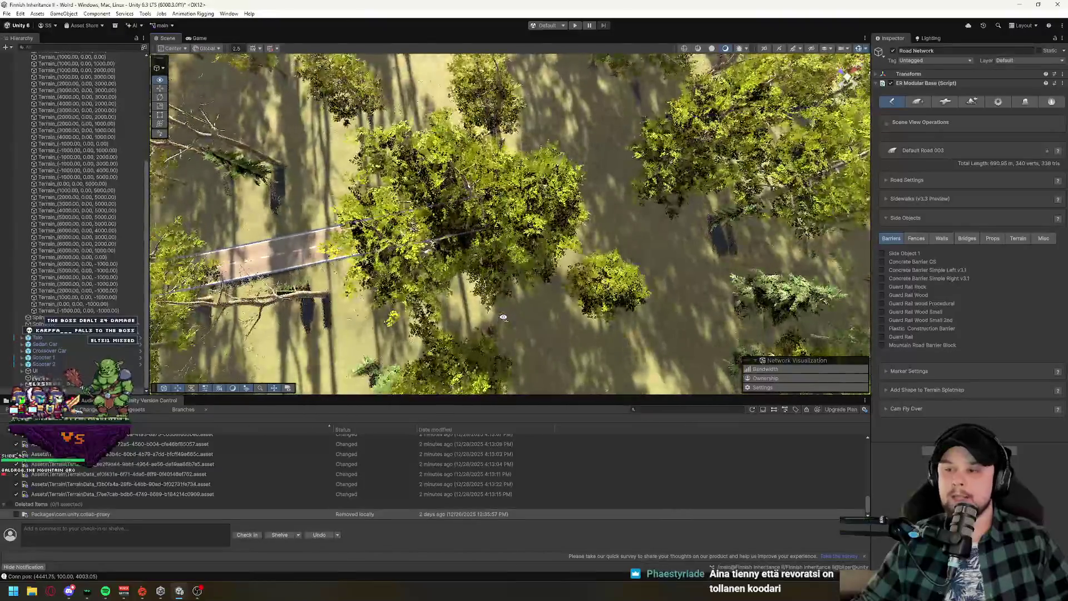
left_click(946, 102)
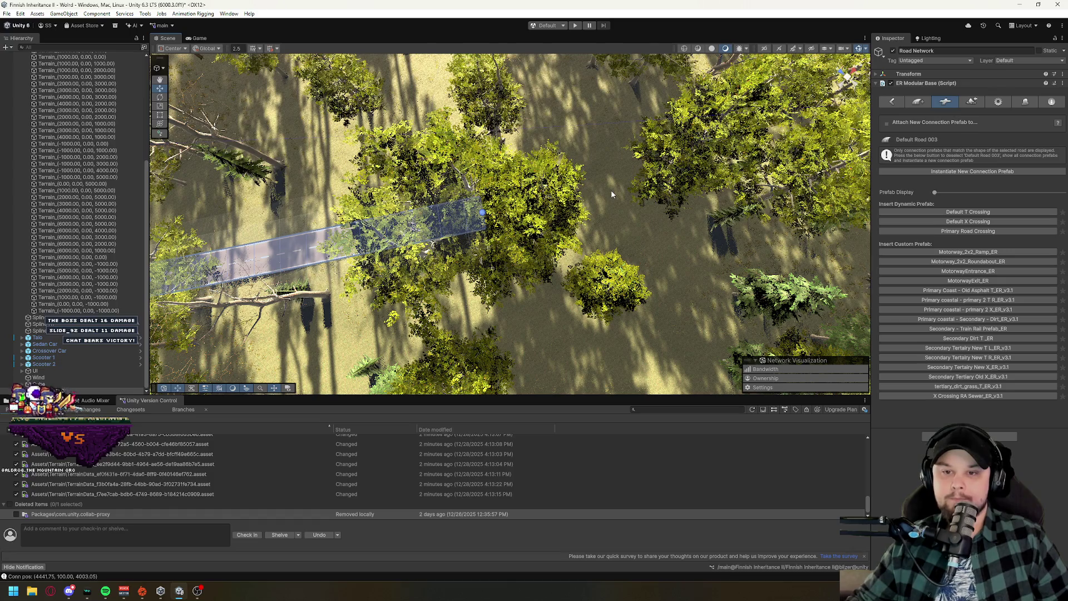
Extend the current road with several more nodes across the grass.
left_click(896, 104)
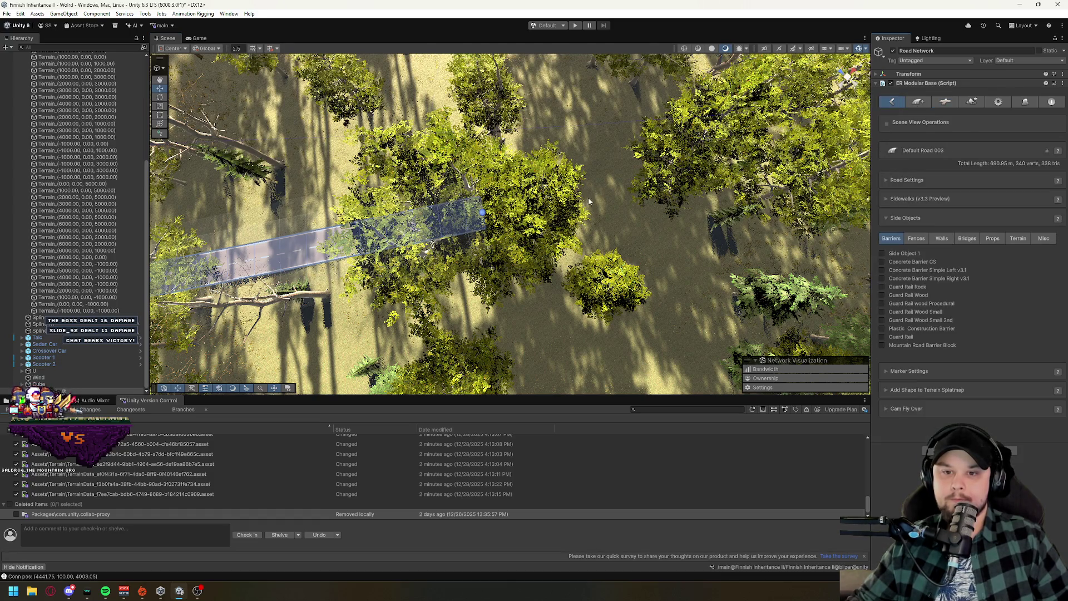
left_click(643, 196, "shift")
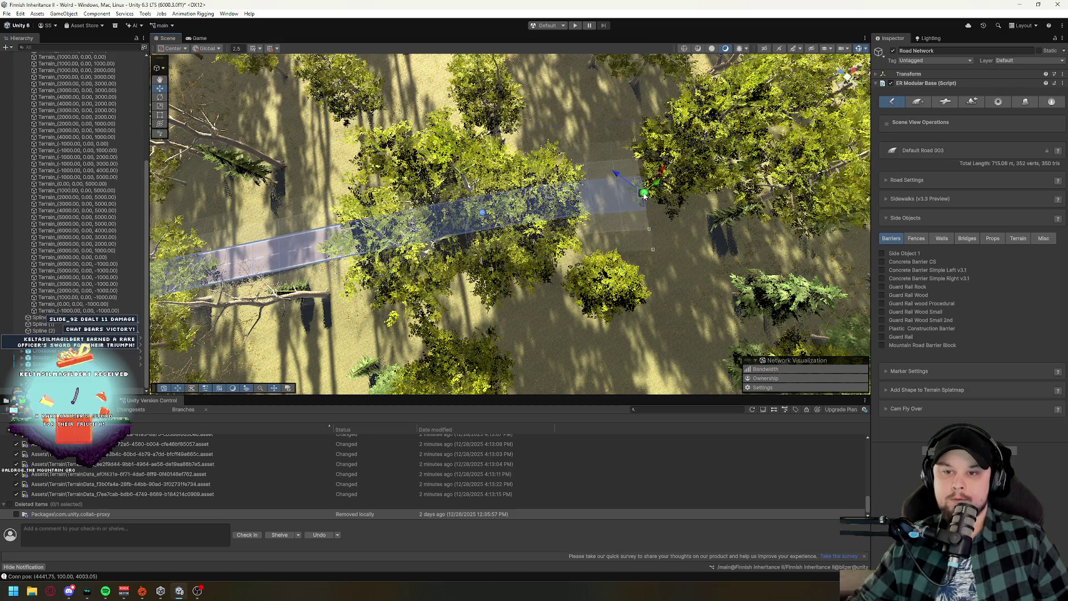
scroll(657, 263, "up", 15)
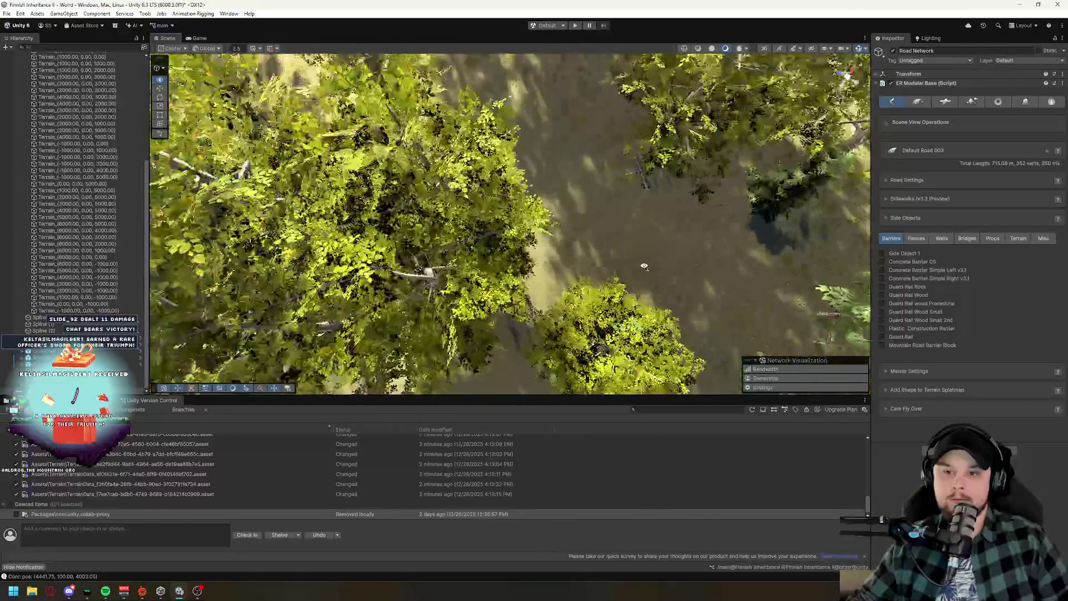
mouse_move(558, 246)
left_mouse_down()
mouse_move(457, 134)
mouse_move(612, 238)
left_mouse_up()
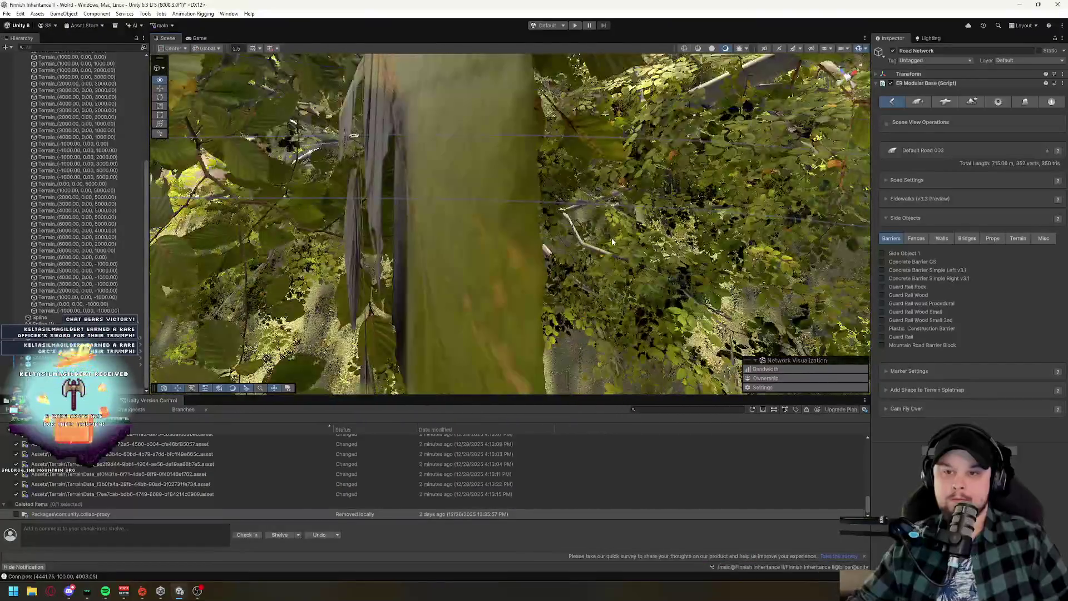
scroll(615, 270, "up", 10)
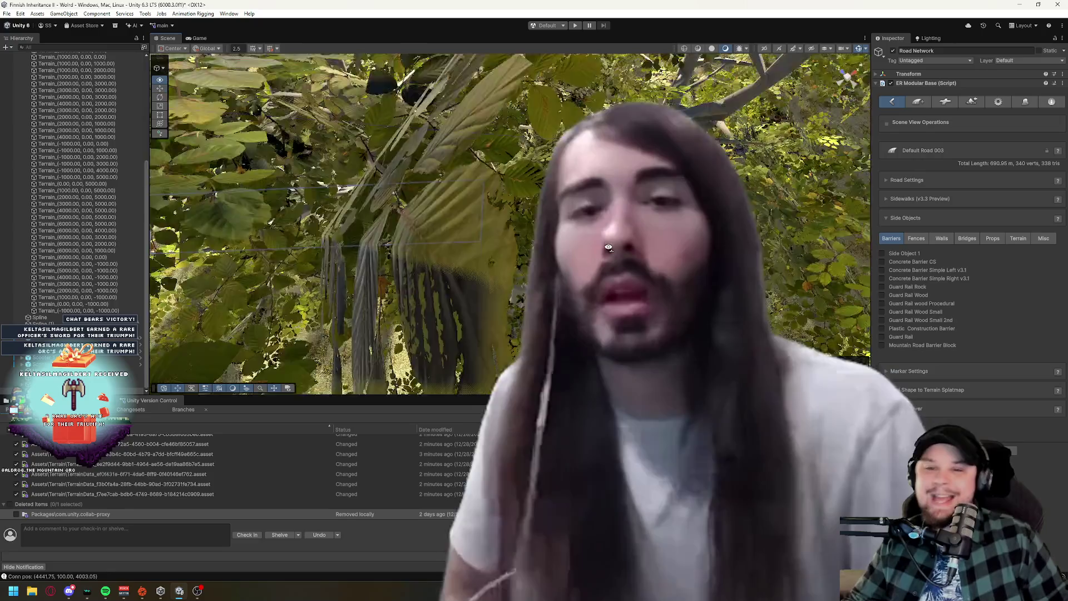
mouse_move(618, 276)
left_mouse_down()
mouse_move(526, 177)
mouse_move(490, 266)
mouse_move(808, 151)
left_mouse_up()
left_click(808, 151, "shift")
scroll(619, 214, "down", 8)
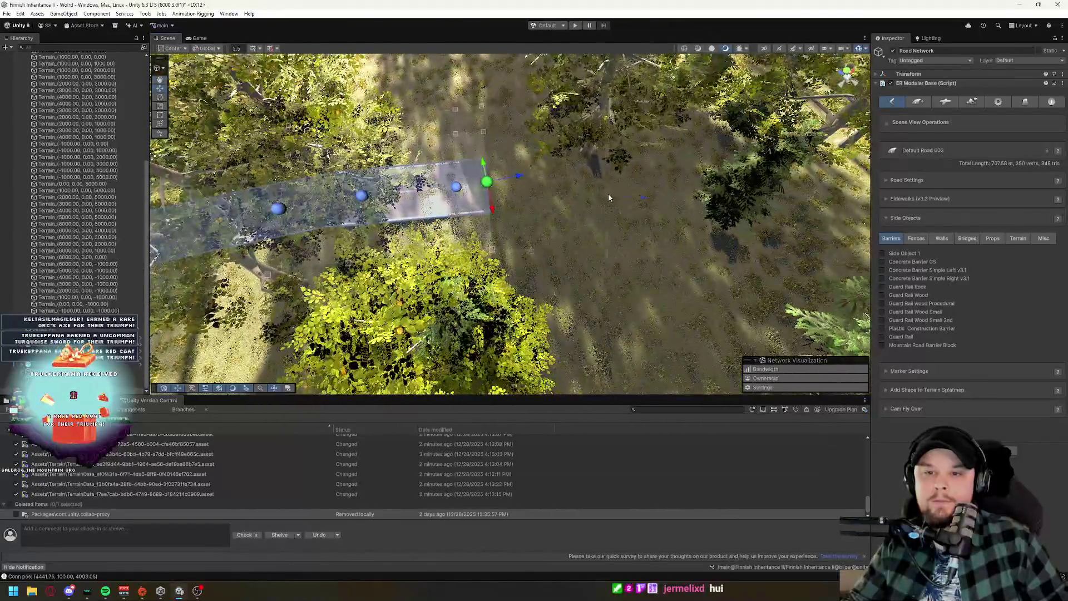
left_click(608, 193, "shift")
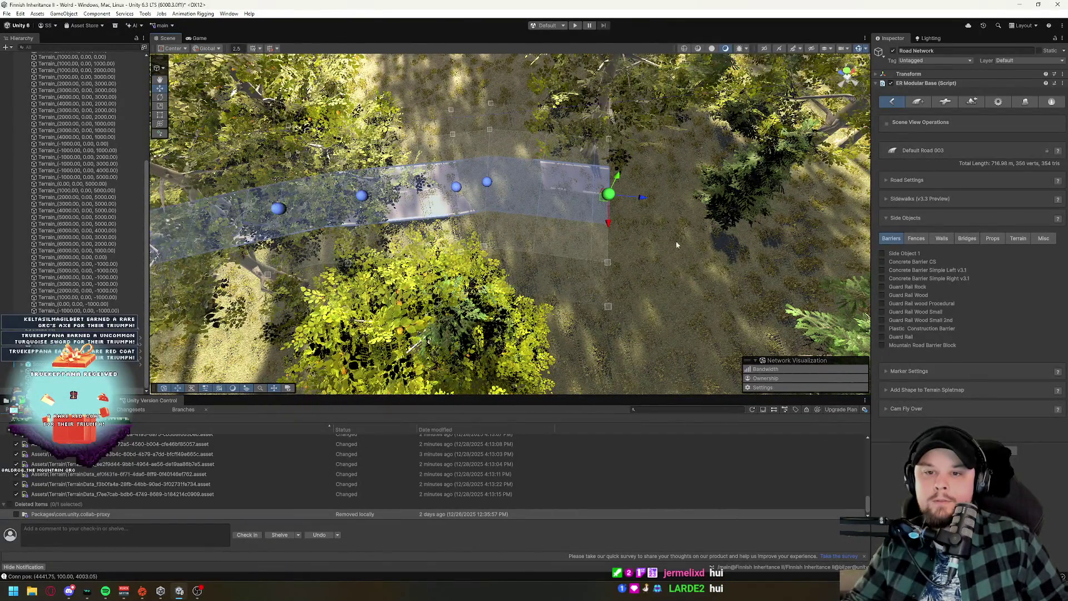
scroll(669, 246, "up", 10)
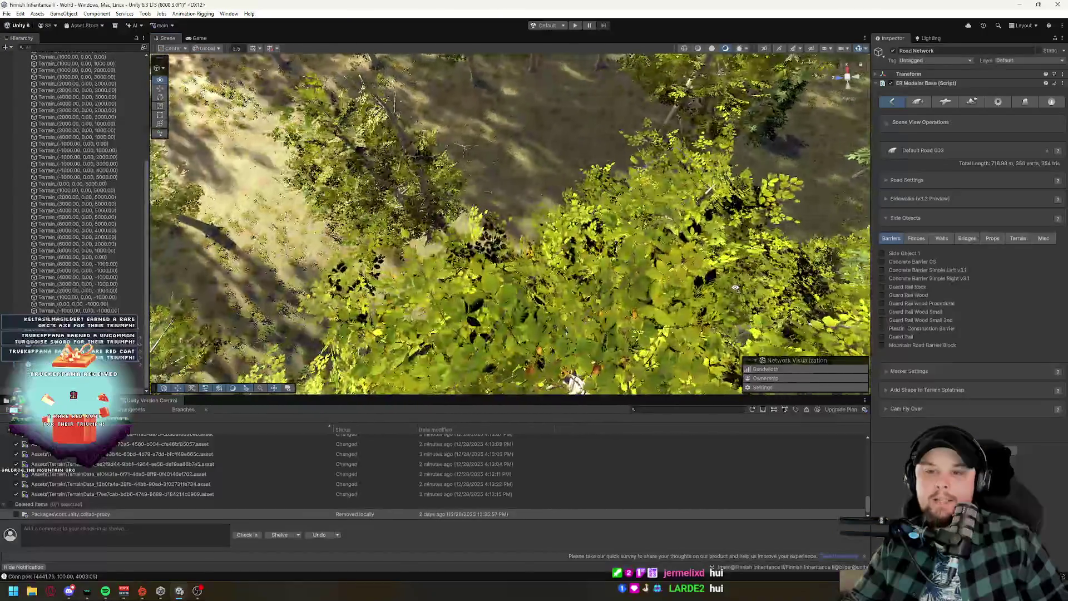
scroll(736, 287, "down", 10)
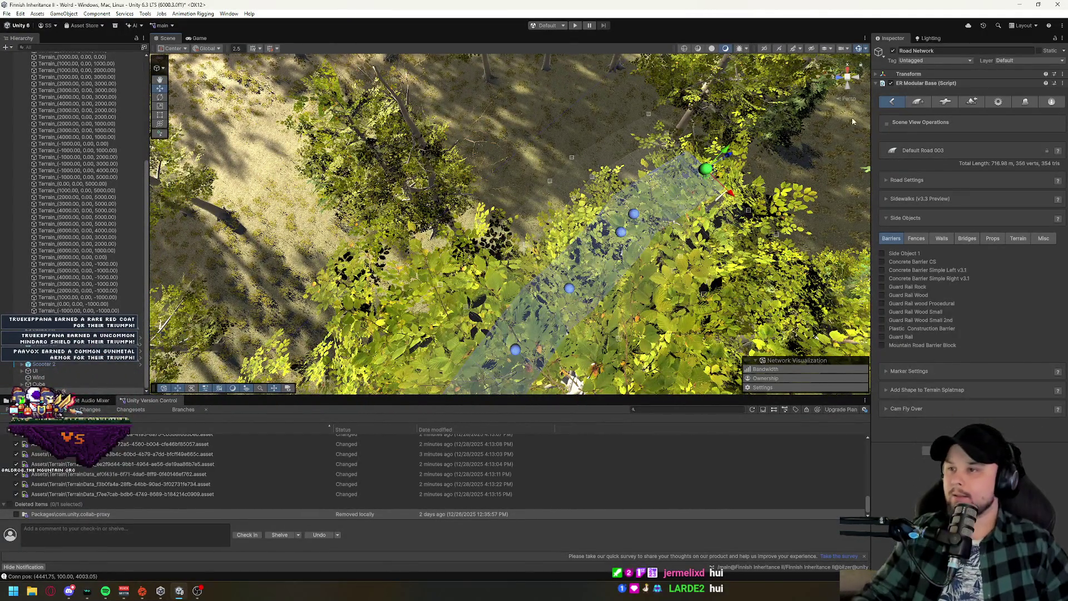
Create a new 8. Dirt Path Gravel road, Dirt Path Gravel 001, and place its first marker.
left_click(918, 102)
left_click(980, 174)
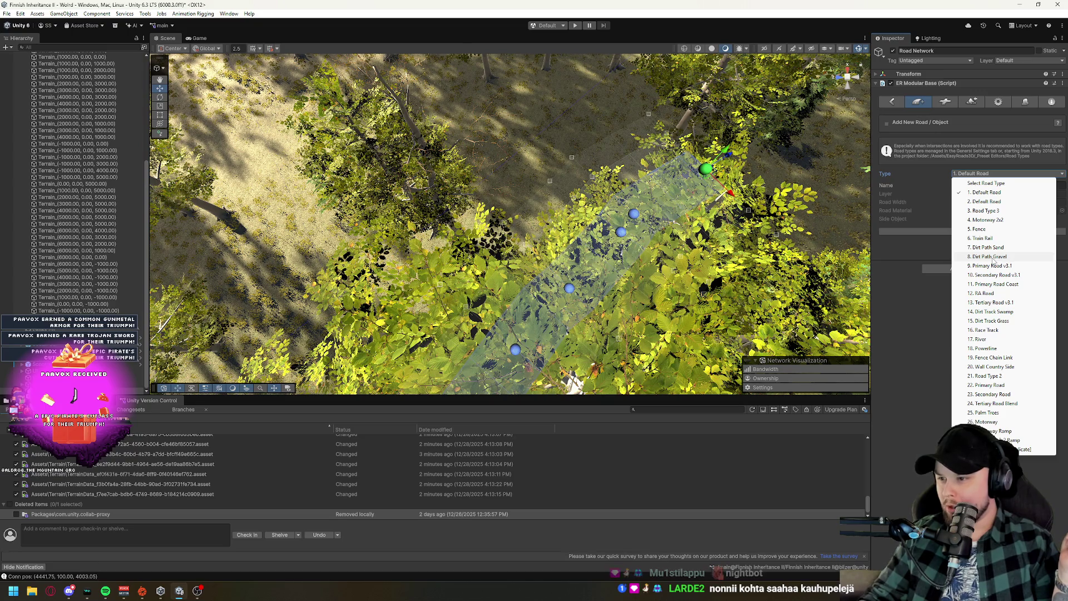
left_click(993, 257)
left_click(975, 231)
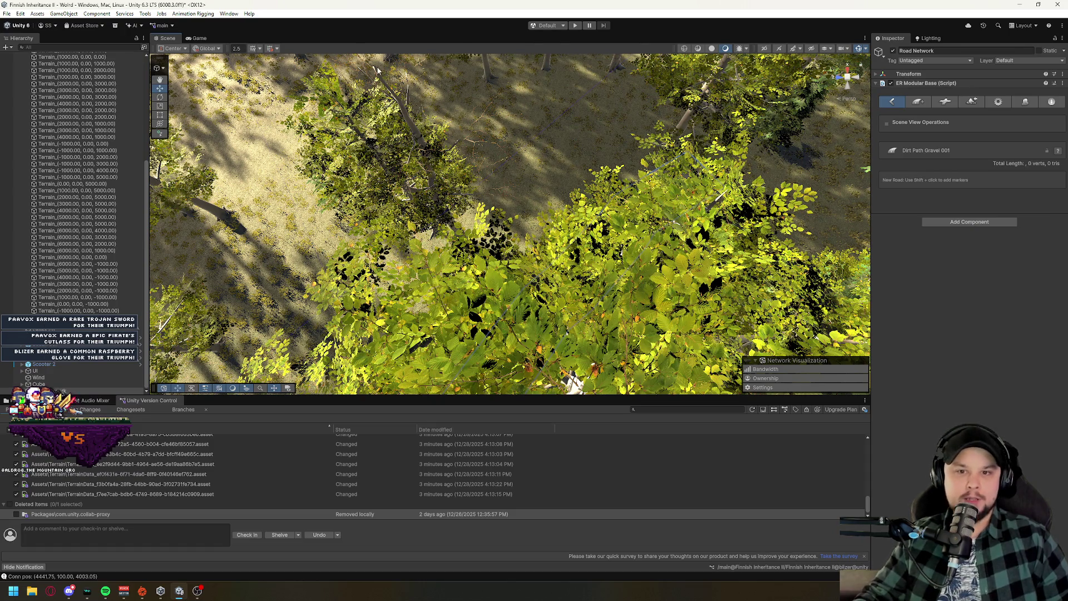
left_click(537, 201, "shift")
Extend Dirt Path Gravel 001 about 25 m and fine-tune its end marker toward the main road.
left_click(419, 60, "shift")
mouse_move(554, 324)
left_mouse_down()
mouse_move(524, 272)
mouse_move(664, 322)
mouse_move(417, 263)
left_mouse_up()
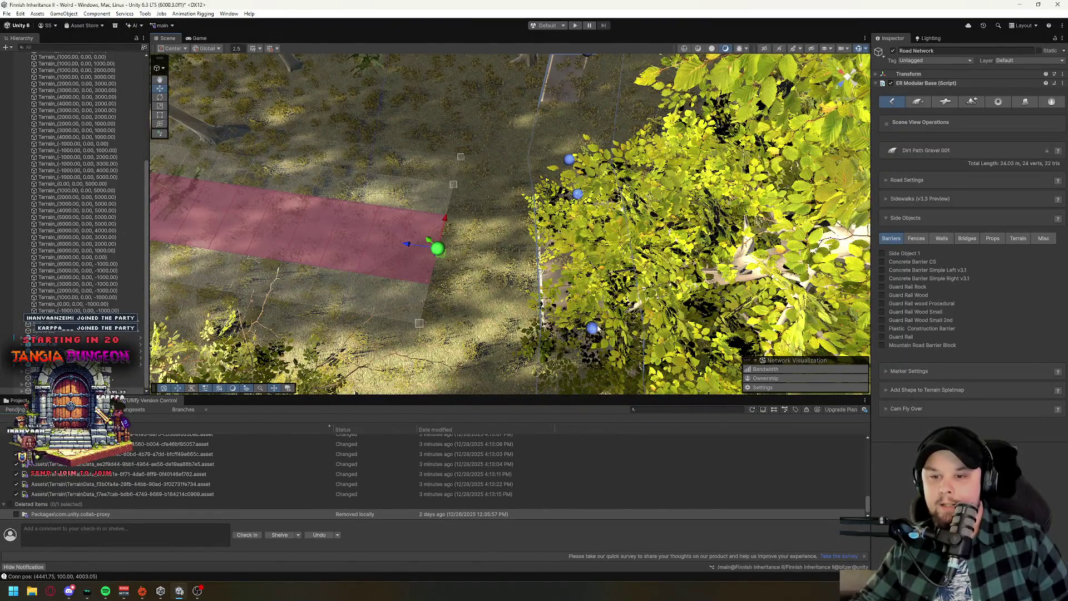
mouse_move(437, 248)
left_mouse_down()
mouse_move(561, 195)
mouse_move(456, 212)
mouse_move(498, 250)
mouse_move(587, 211)
mouse_move(409, 231)
mouse_move(436, 322)
mouse_move(437, 299)
mouse_move(452, 295)
left_mouse_up()
key("ctrl+z")
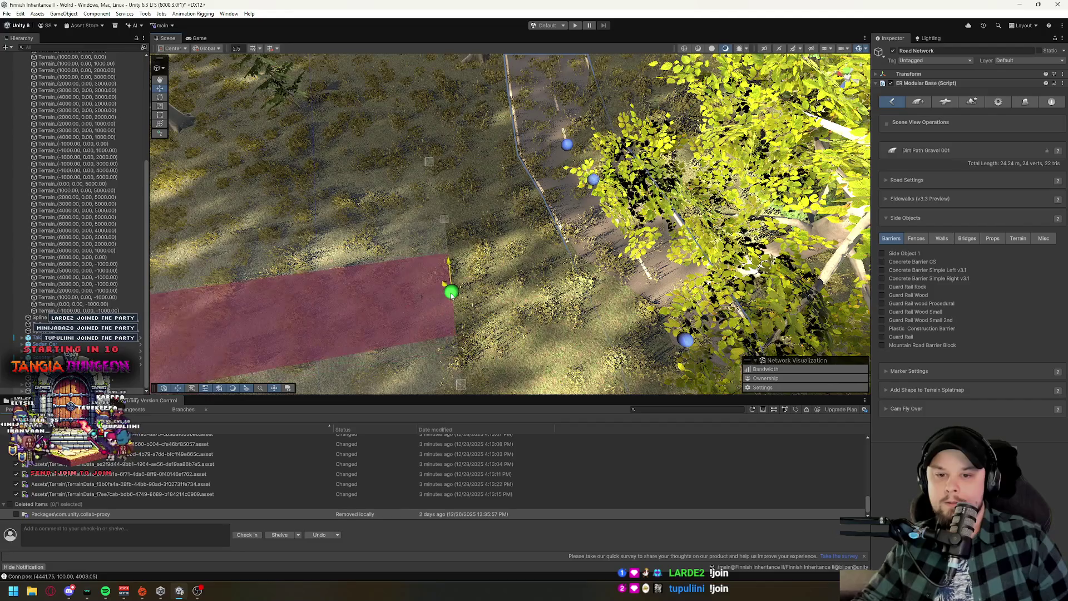
left_click_drag(616, 280, 452, 295)
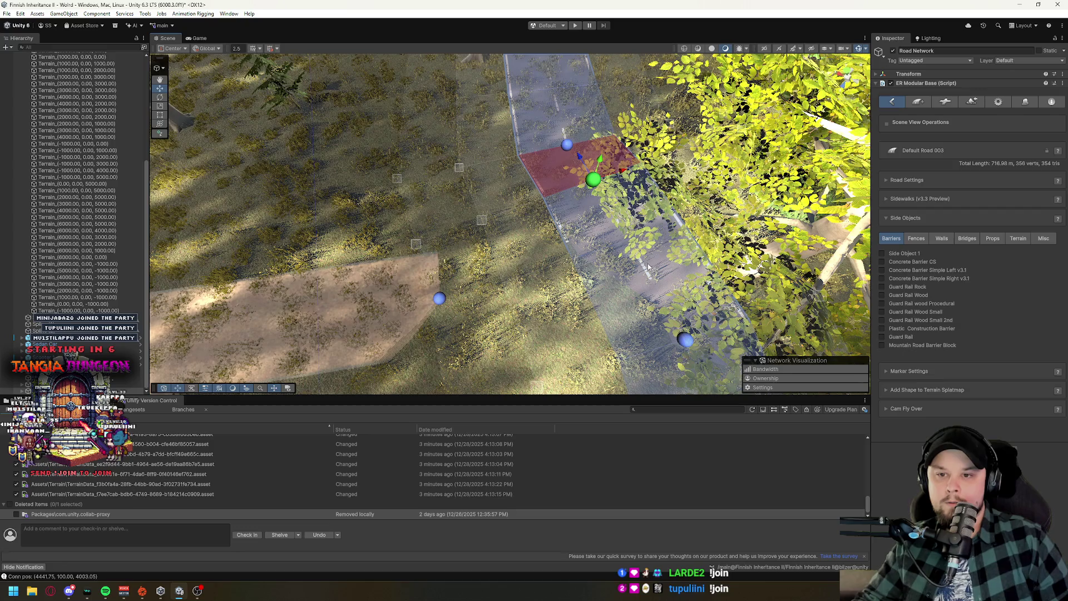
left_click(439, 299)
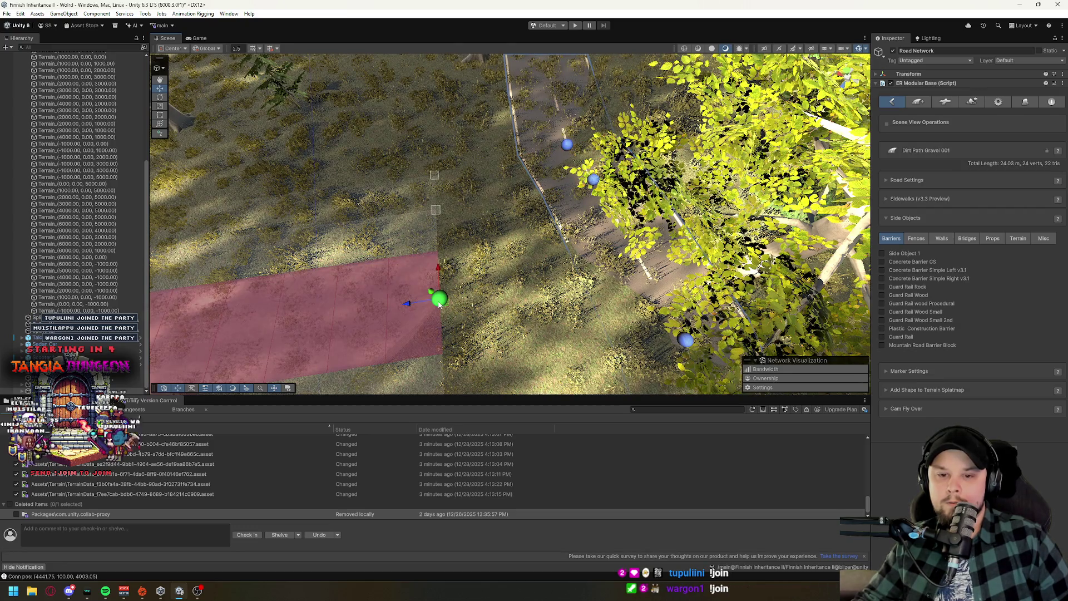
mouse_move(432, 297)
left_mouse_down()
mouse_move(566, 317)
mouse_move(471, 307)
left_mouse_up()
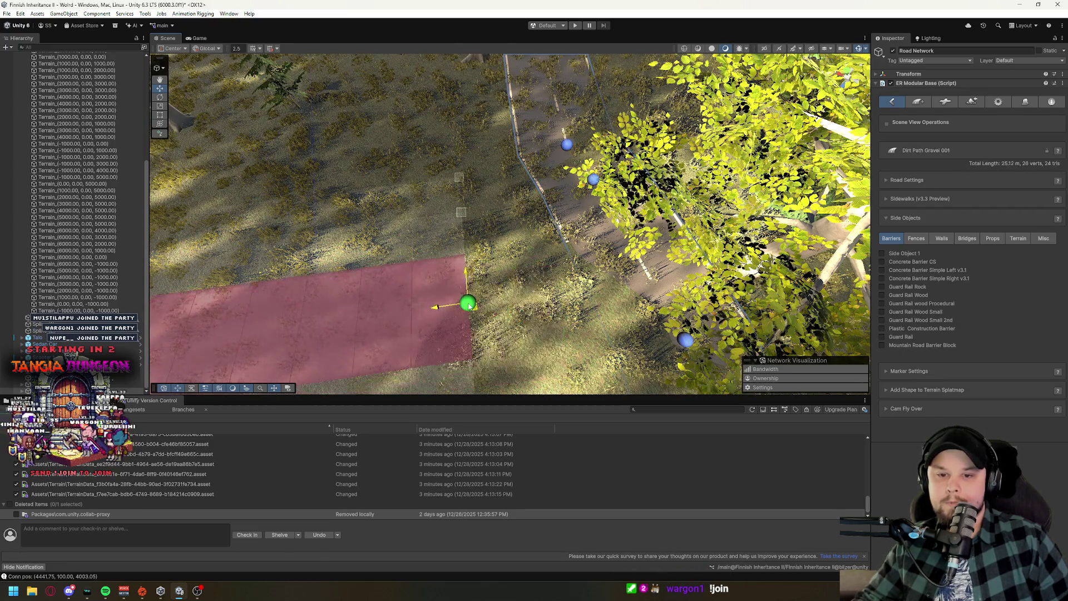
mouse_move(574, 243)
left_mouse_down()
mouse_move(448, 154)
mouse_move(596, 102)
left_mouse_up()
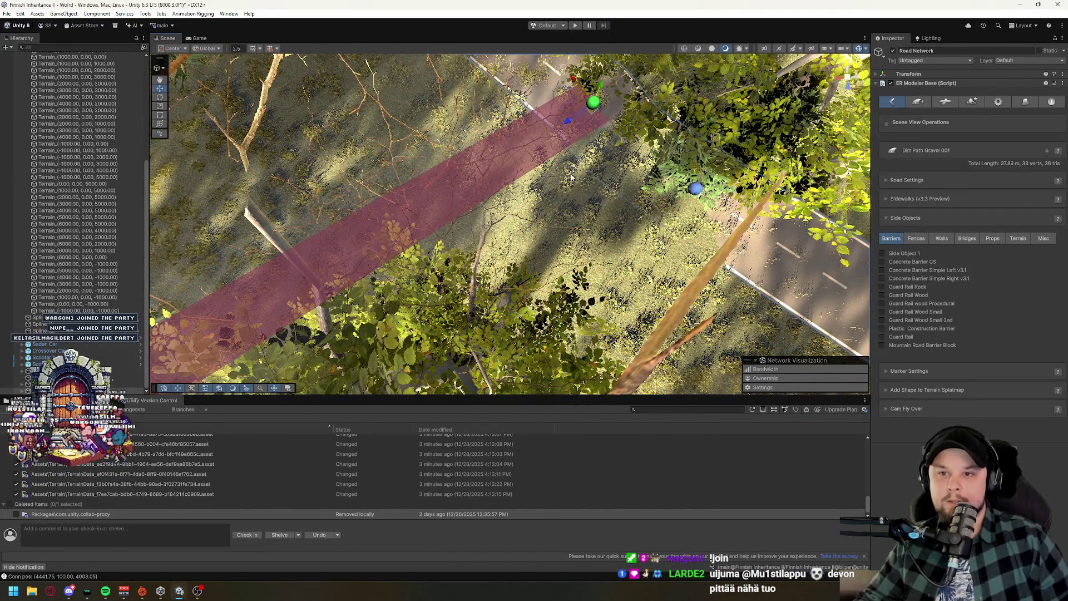
scroll(572, 177, "up", 5)
key("ctrl+z")
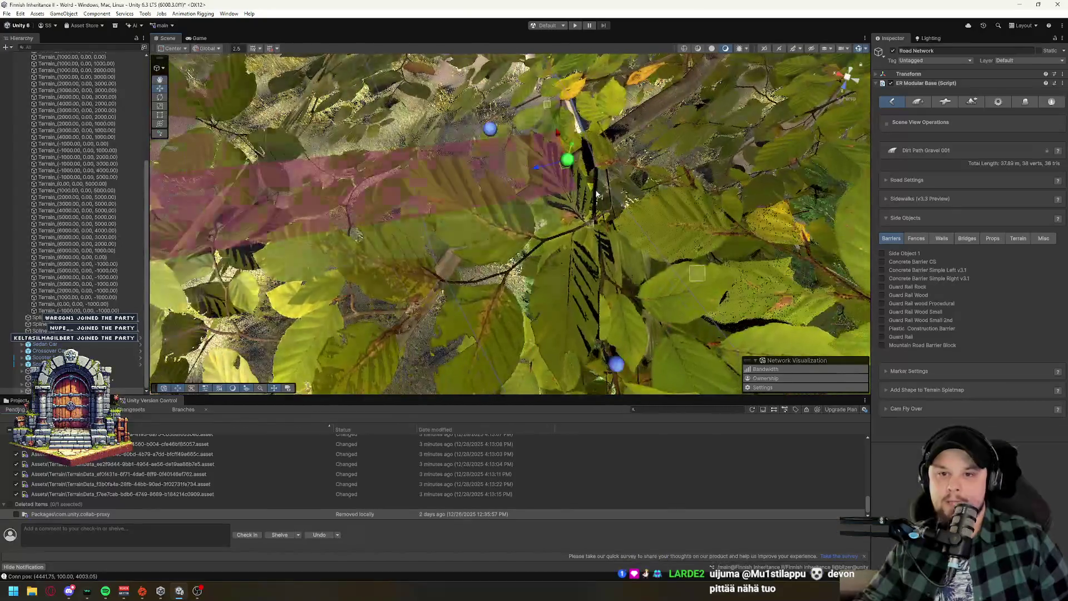
scroll(587, 248, "down", 6)
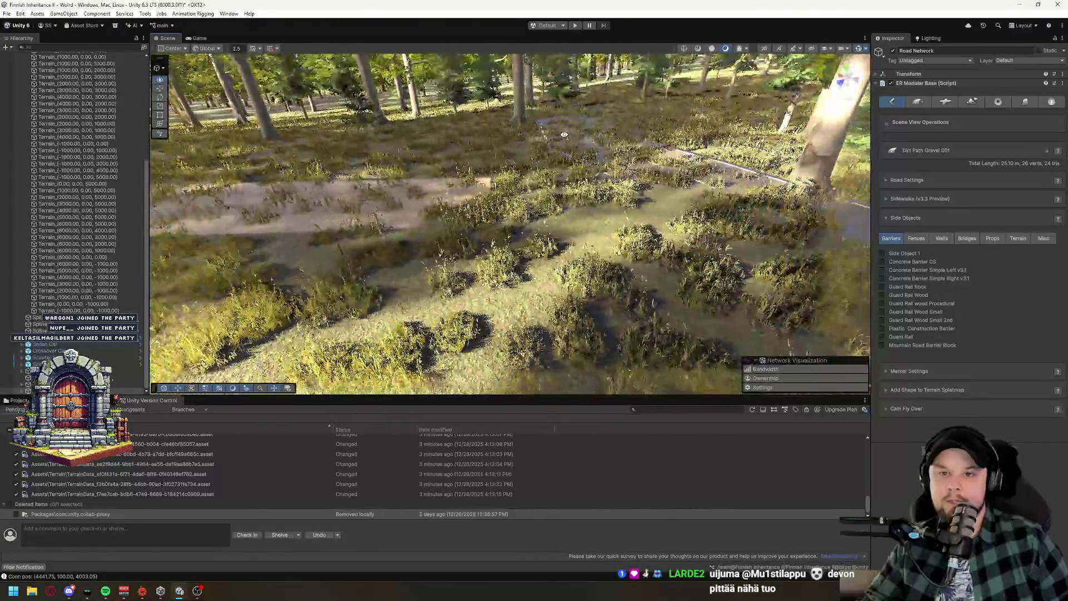
mouse_move(492, 201)
left_mouse_down()
mouse_move(718, 229)
mouse_move(789, 221)
mouse_move(498, 197)
left_mouse_up()
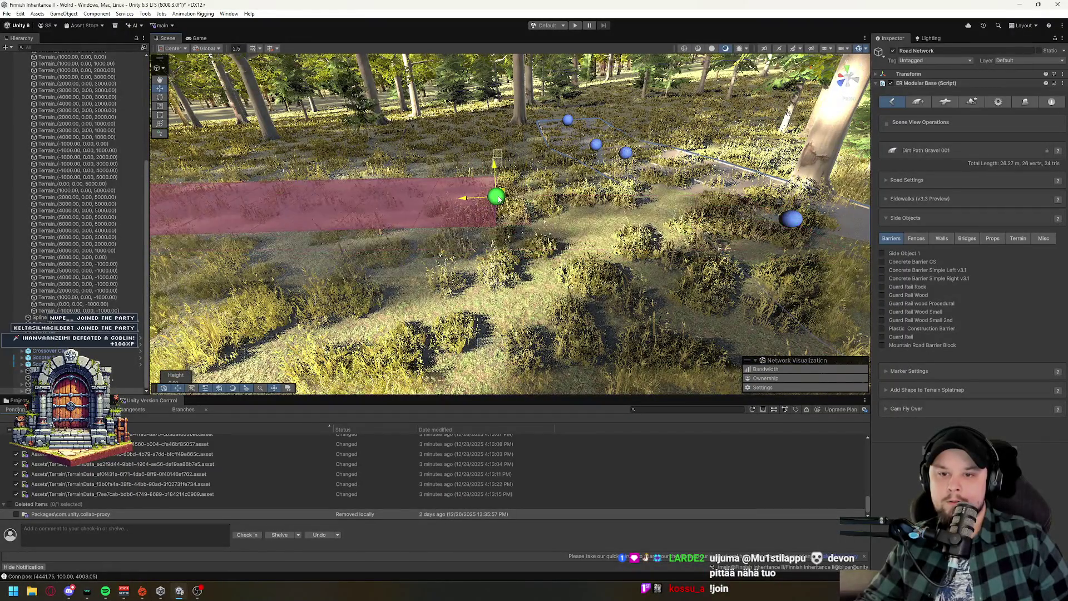
Select the Default Road 003 marker beside the path end and show its connection prefabs.
left_click(792, 219)
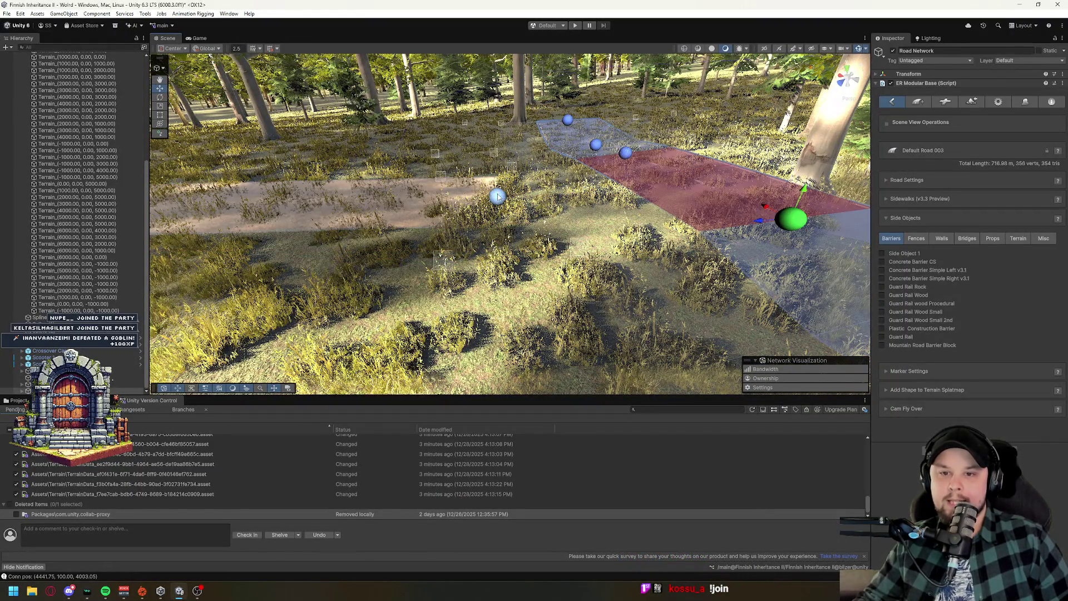
left_click(498, 196)
mouse_move(498, 196)
left_mouse_down()
mouse_move(600, 199)
mouse_move(516, 185)
mouse_move(479, 208)
left_mouse_up()
key("f")
scroll(523, 269, "down", 5)
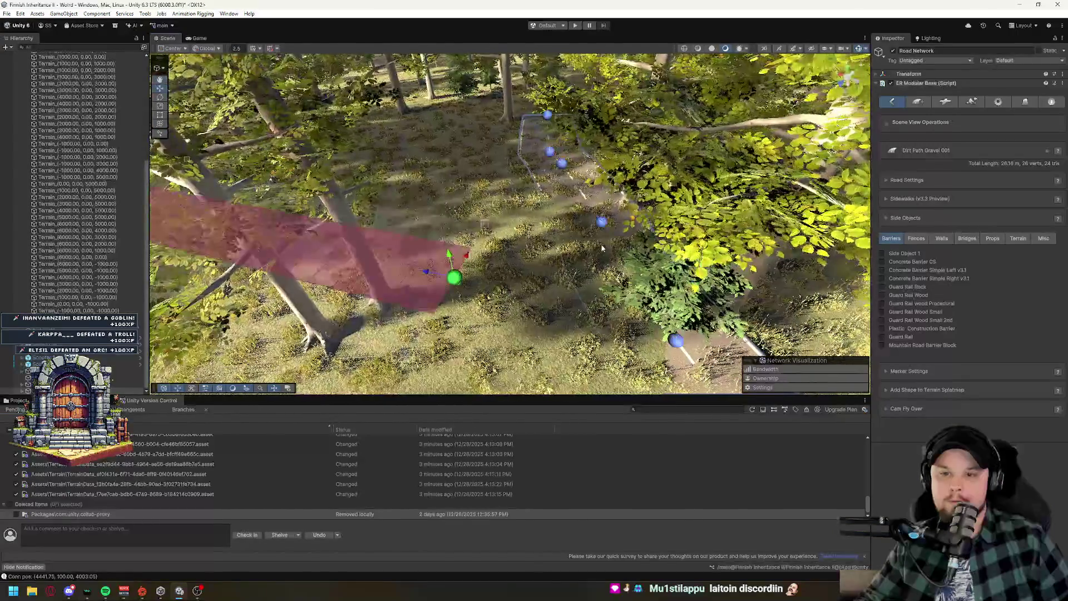
left_click(455, 277)
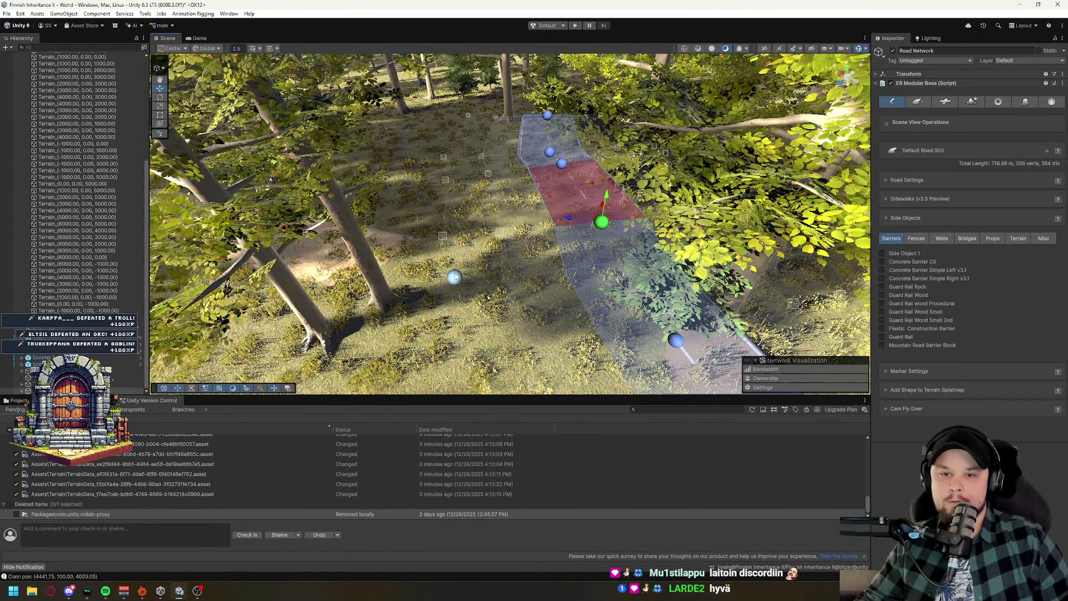
left_click(677, 342)
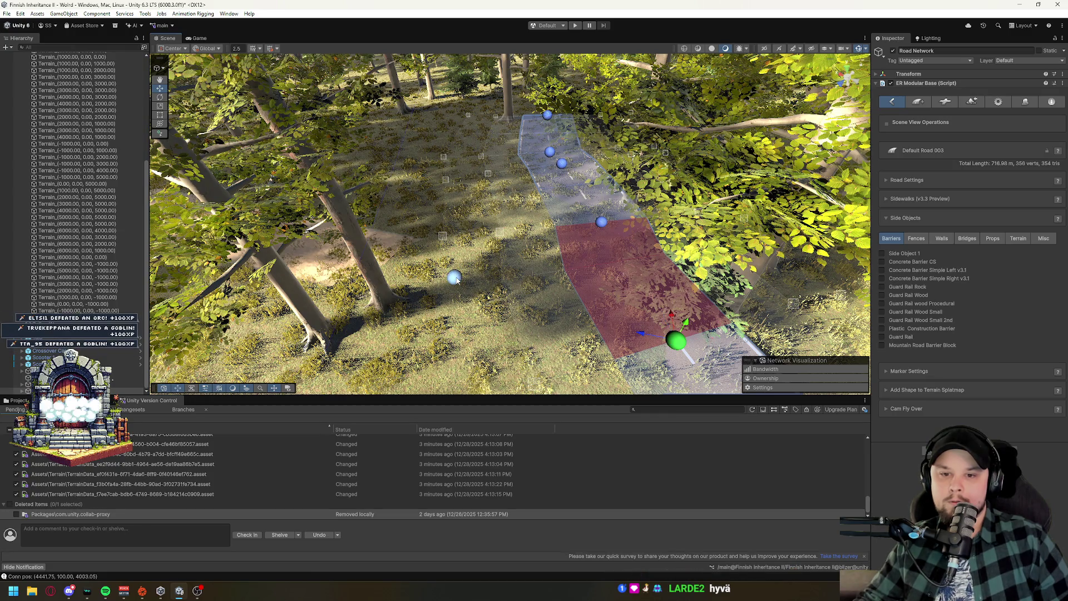
left_click(945, 102)
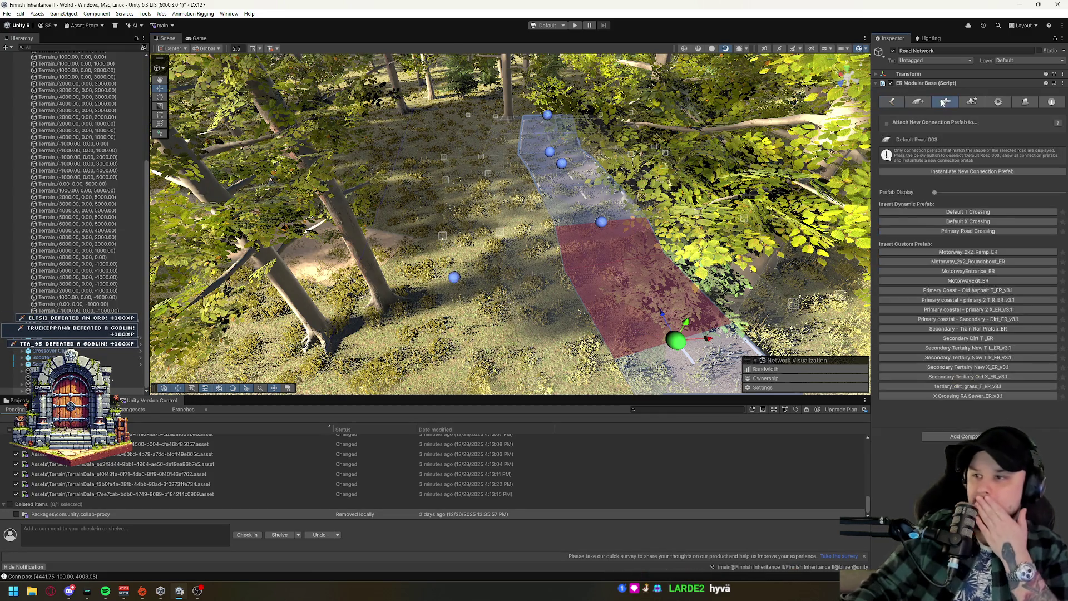
Insert a Default X Crossing into Default Road 003, inspect the magenta junction, then undo it.
left_click(989, 222)
mouse_move(690, 175)
left_mouse_down()
mouse_move(716, 182)
mouse_move(737, 164)
mouse_move(493, 265)
left_mouse_up()
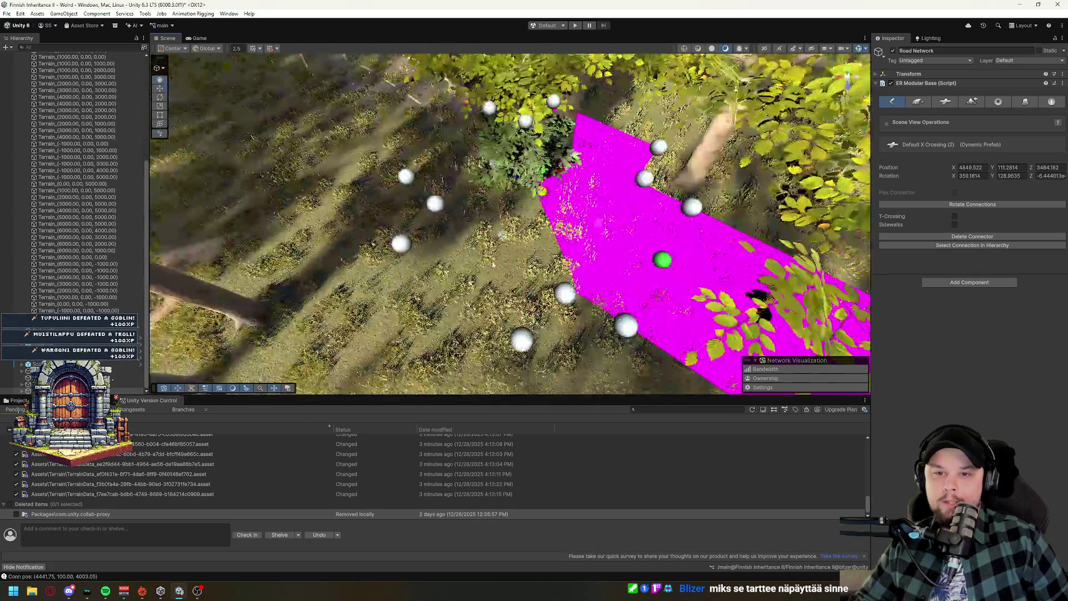
key("ctrl+z")
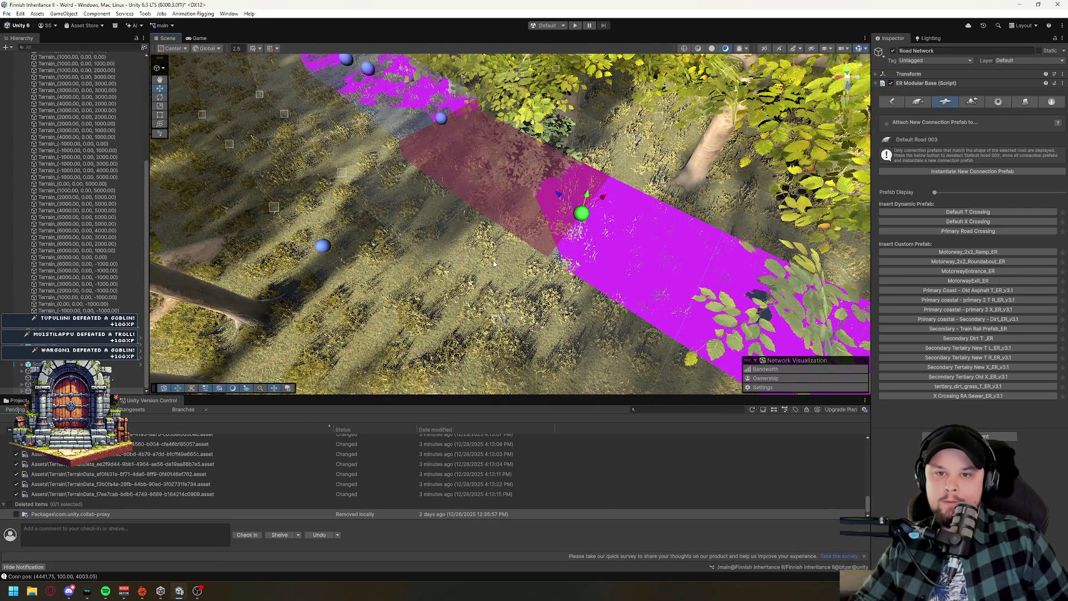
mouse_move(495, 263)
left_mouse_down()
mouse_move(528, 193)
mouse_move(520, 275)
left_mouse_up()
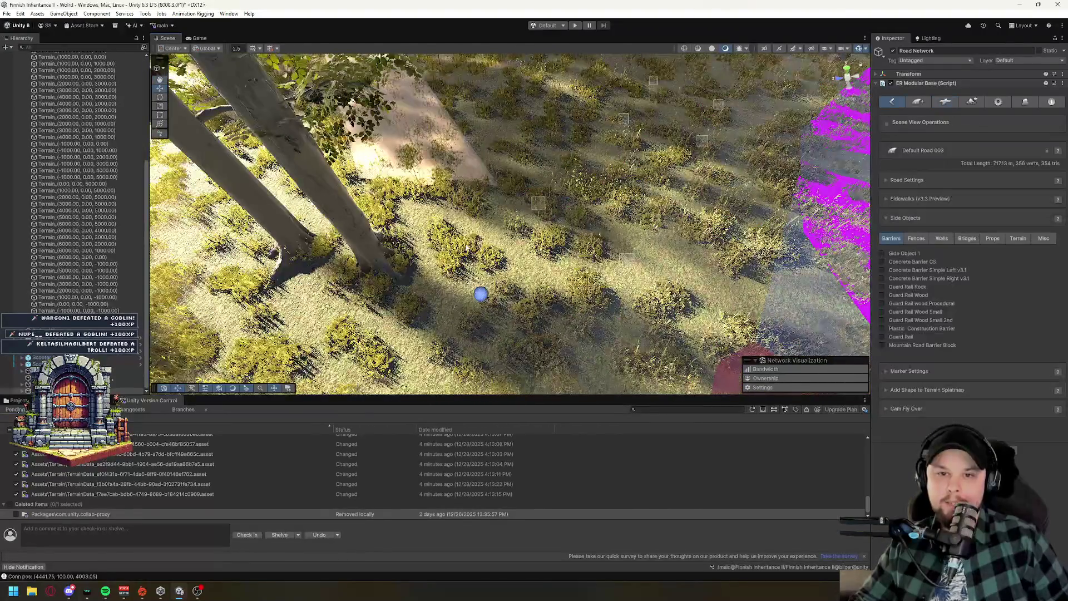
Undo the last road edit, leaving Dirt Path Gravel 001 at 25.10 m, and deselect all roads.
left_click_drag(467, 248, 576, 221)
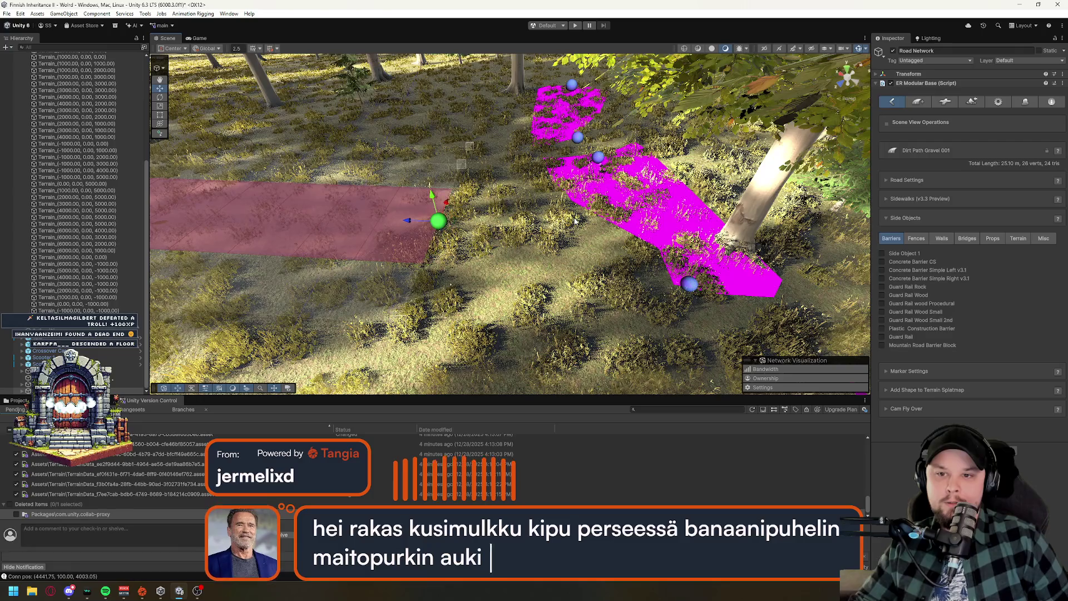
key("ctrl+z")
left_click_drag(713, 246, 726, 203)
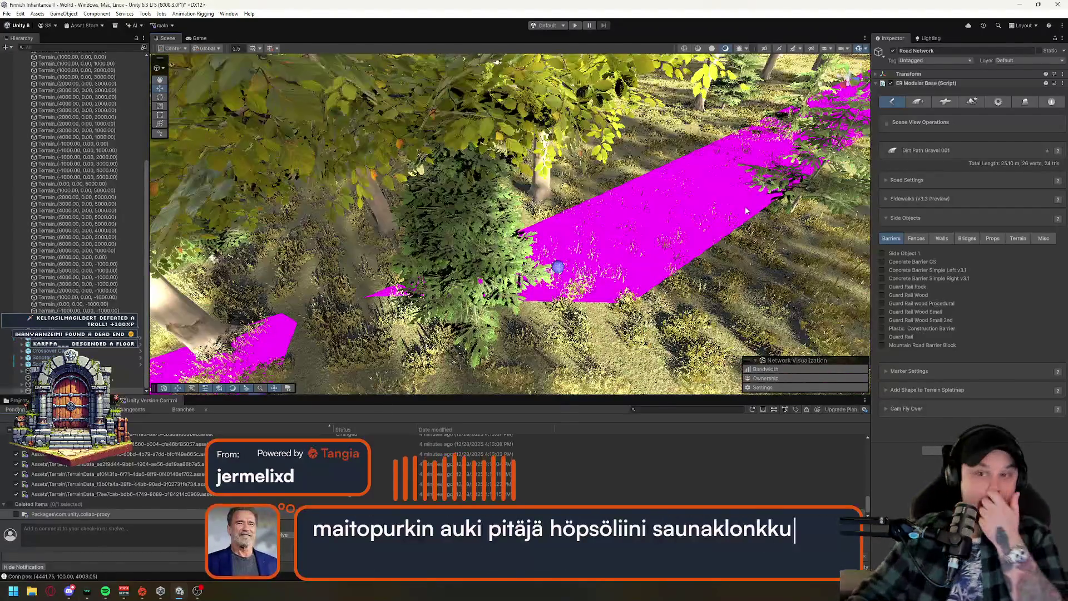
left_click(725, 203)
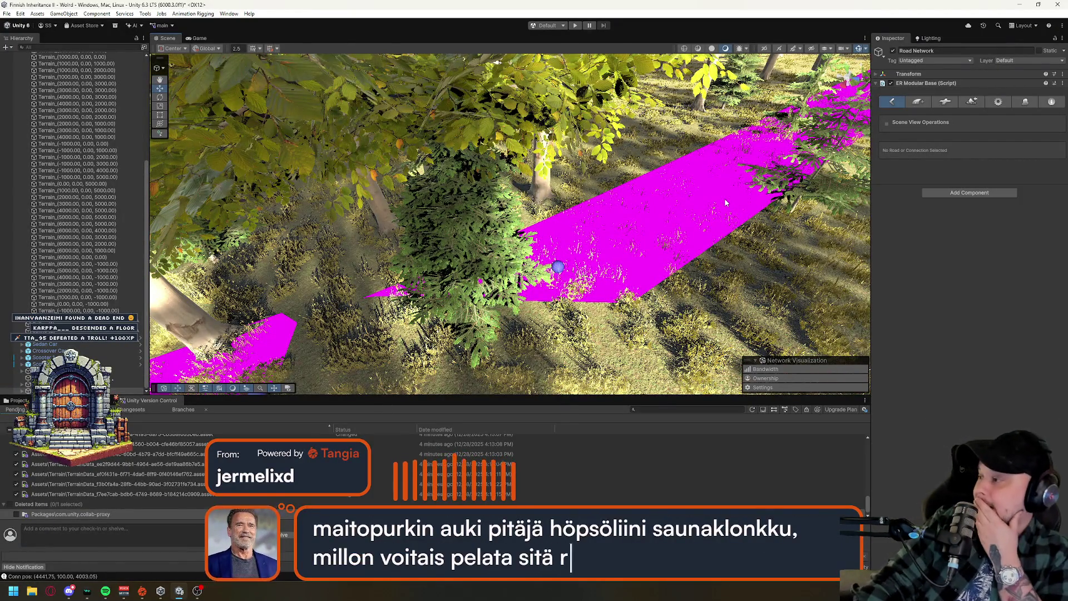
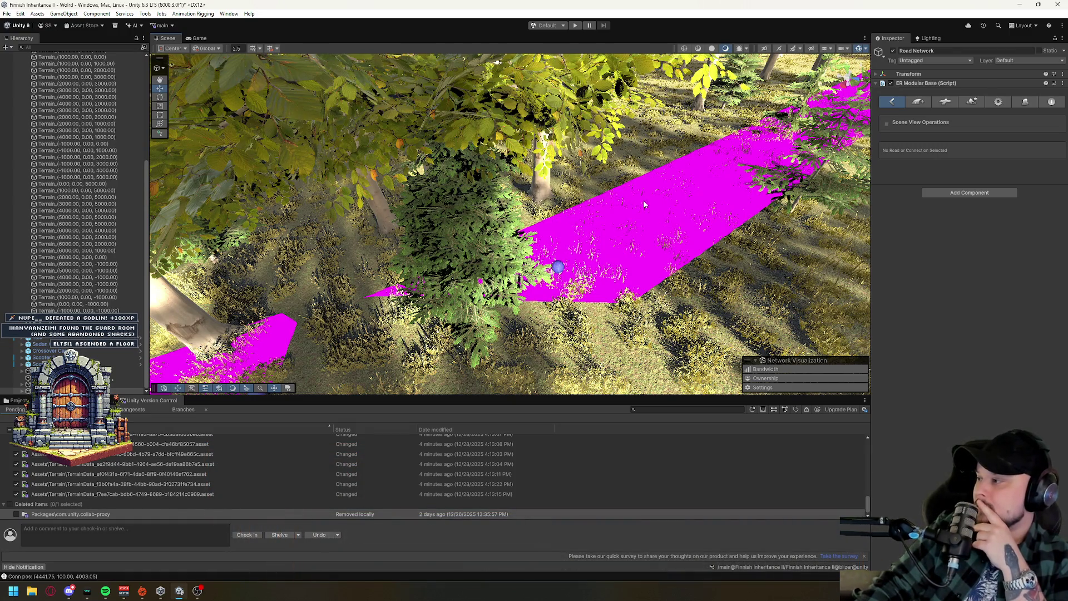
Delete the empty dirt path road, then select the magenta Default Road 003.
left_click_drag(644, 198, 382, 172)
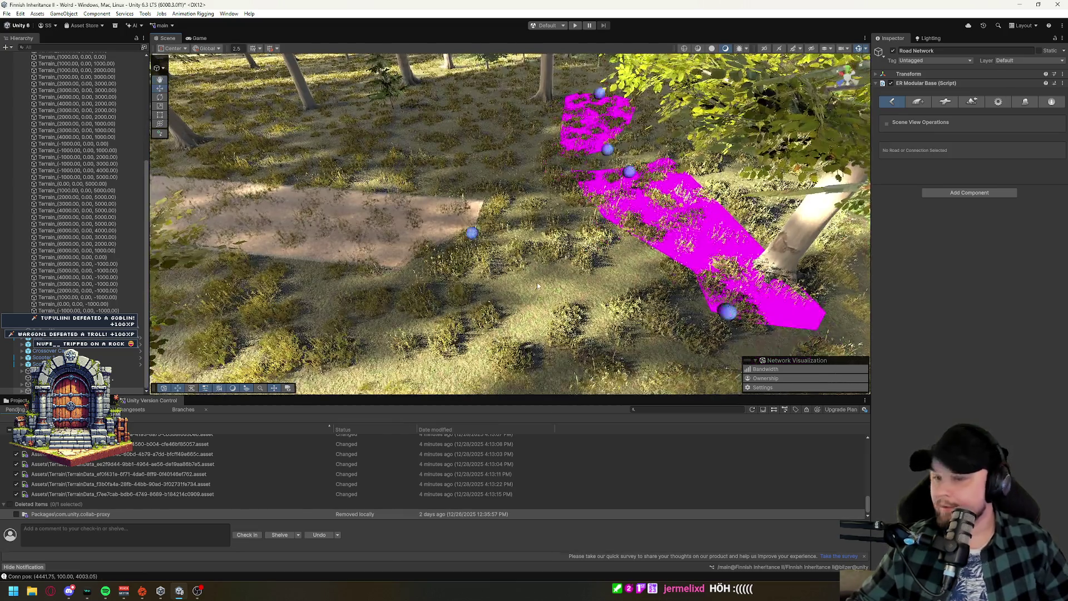
left_click(472, 231)
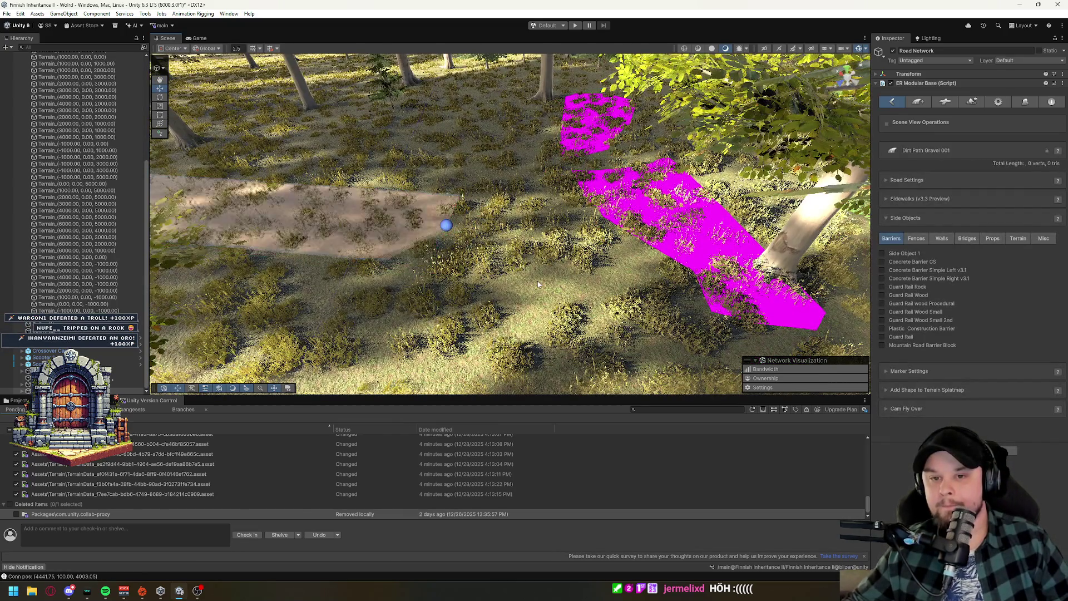
key("ctrl+z")
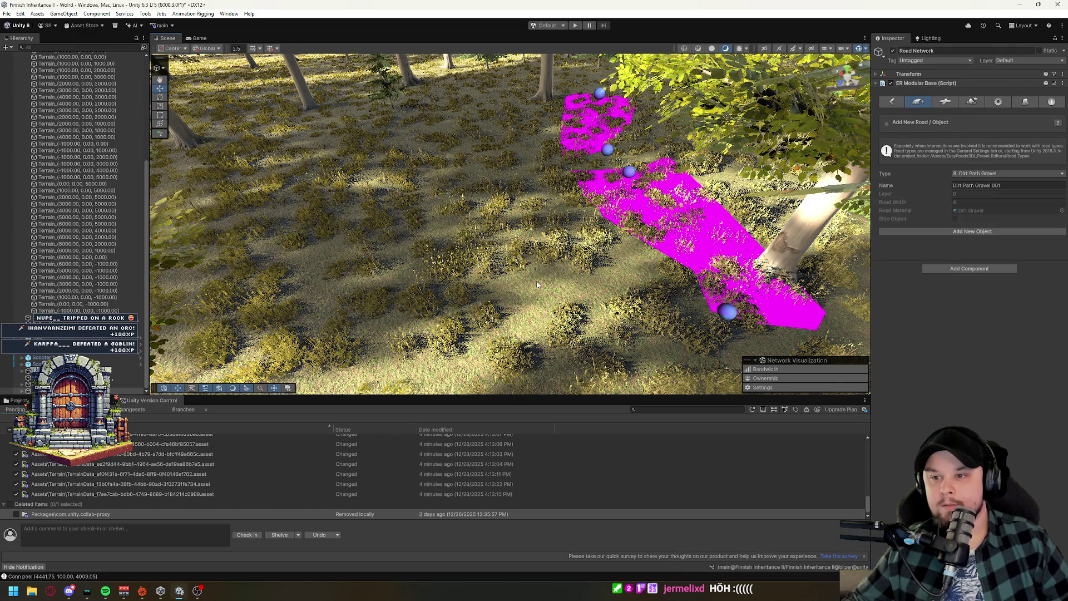
left_click_drag(537, 283, 840, 228)
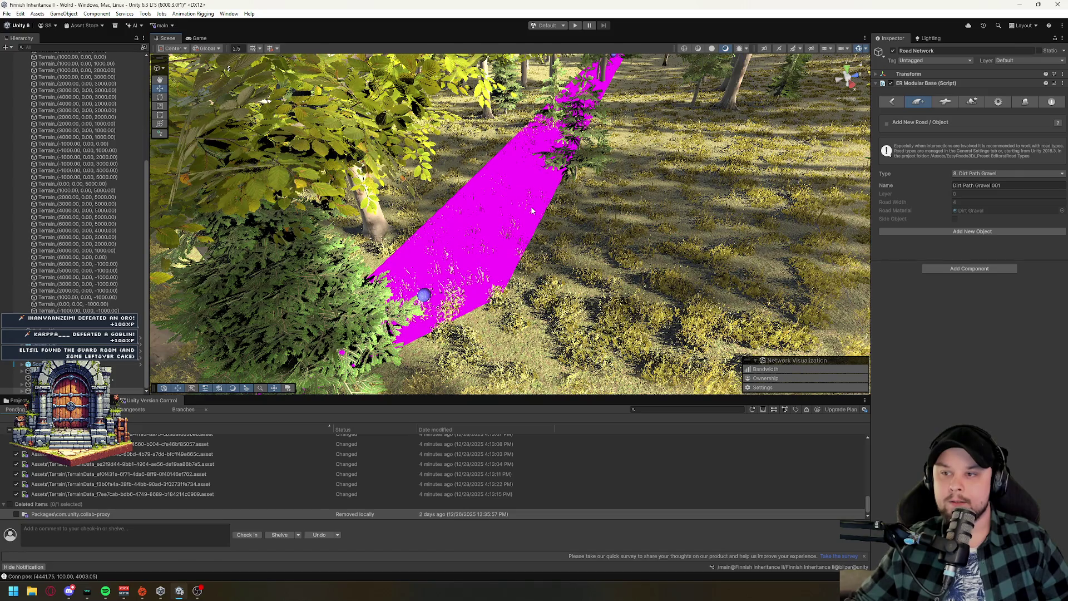
left_click(440, 278)
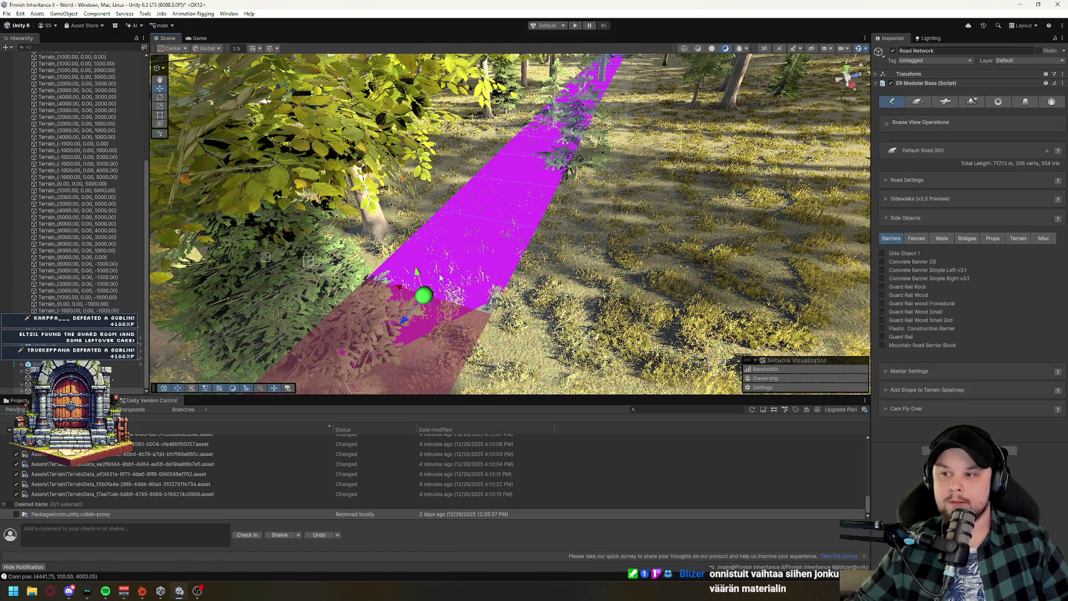
Choose Default Road as the new road type, then reselect Default Road 003 and orbit over it.
left_click(918, 103)
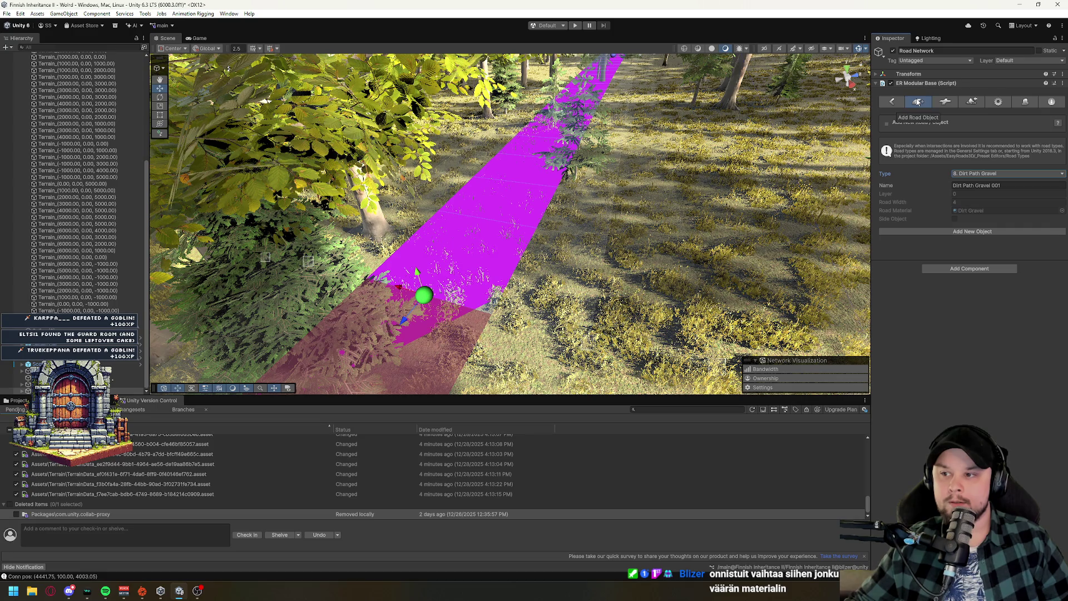
left_click(981, 175)
left_click(987, 192)
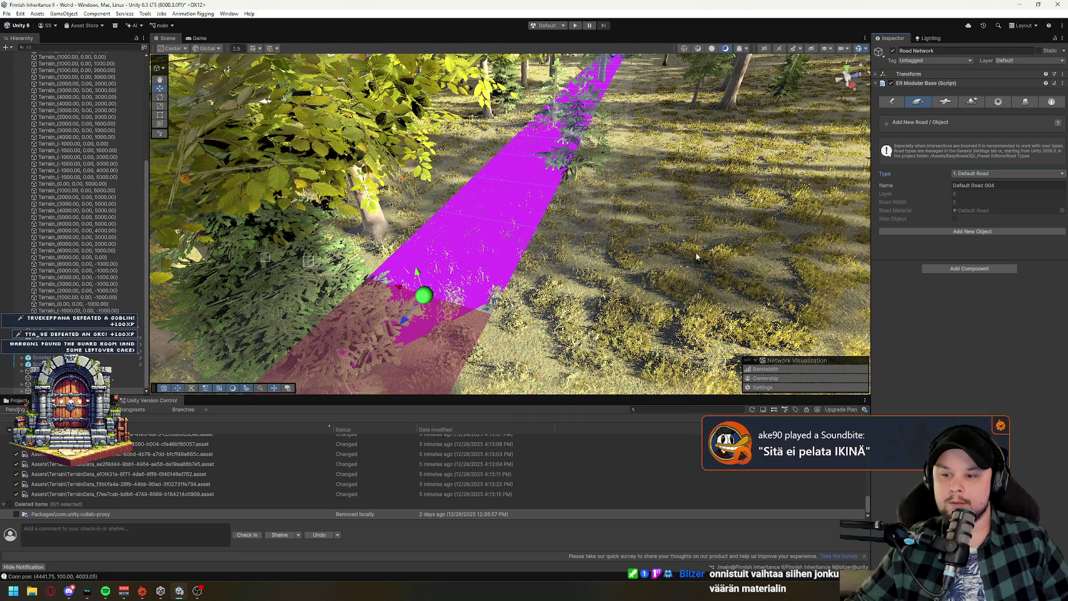
left_click_drag(696, 255, 493, 242)
key("Escape")
left_click(493, 242)
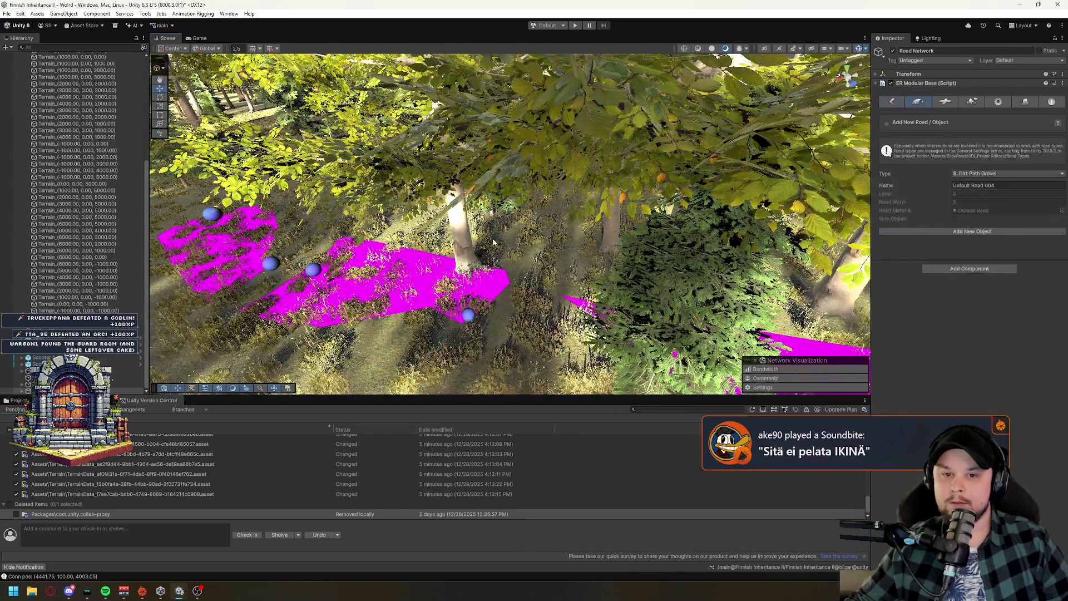
left_click(493, 242)
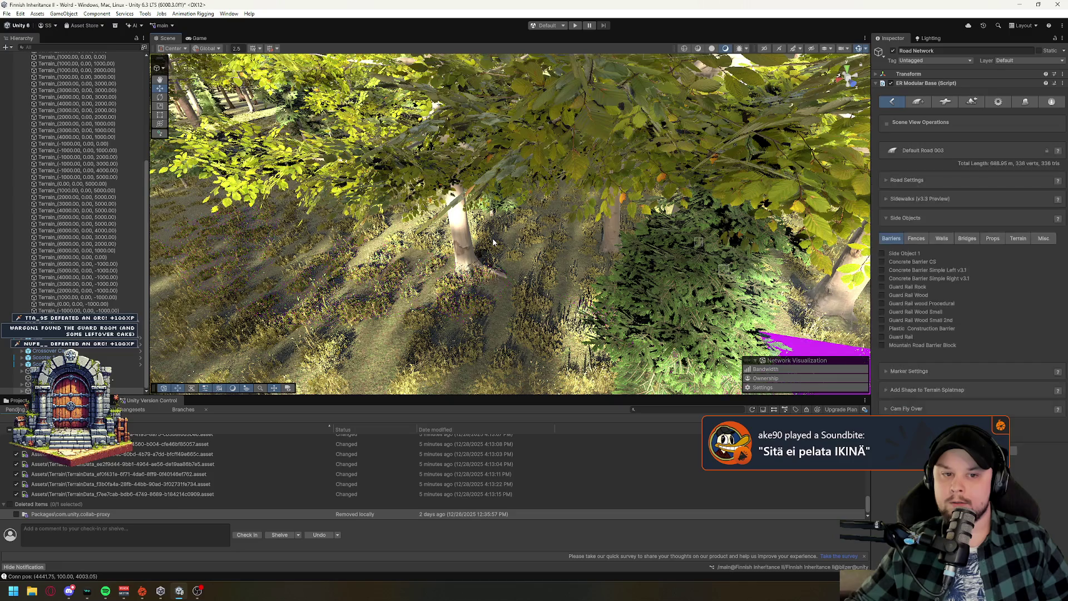
left_click_drag(506, 243, 594, 223)
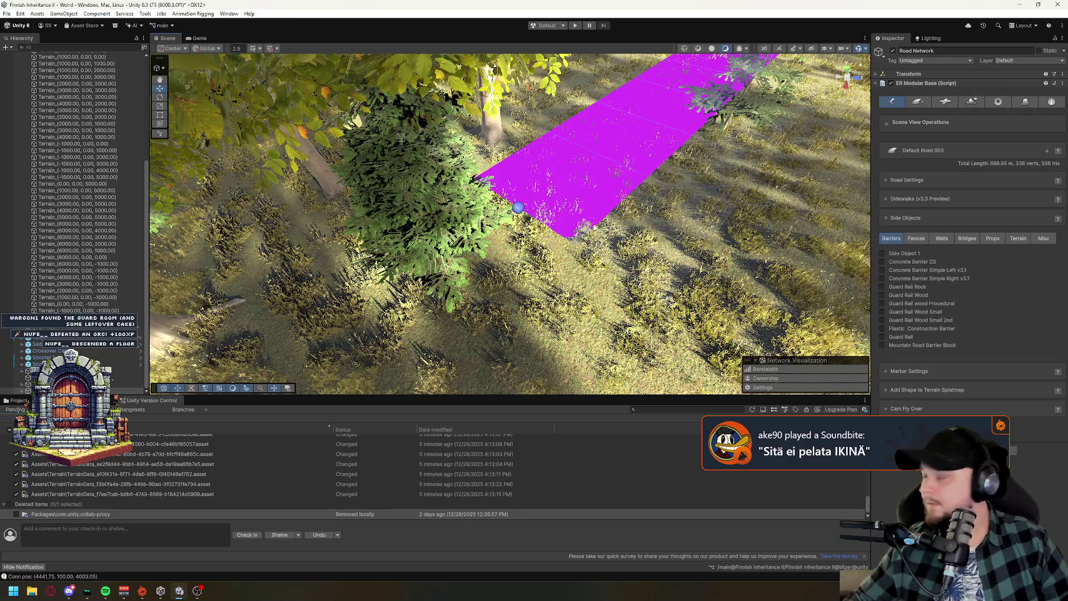
left_click_drag(591, 224, 671, 142)
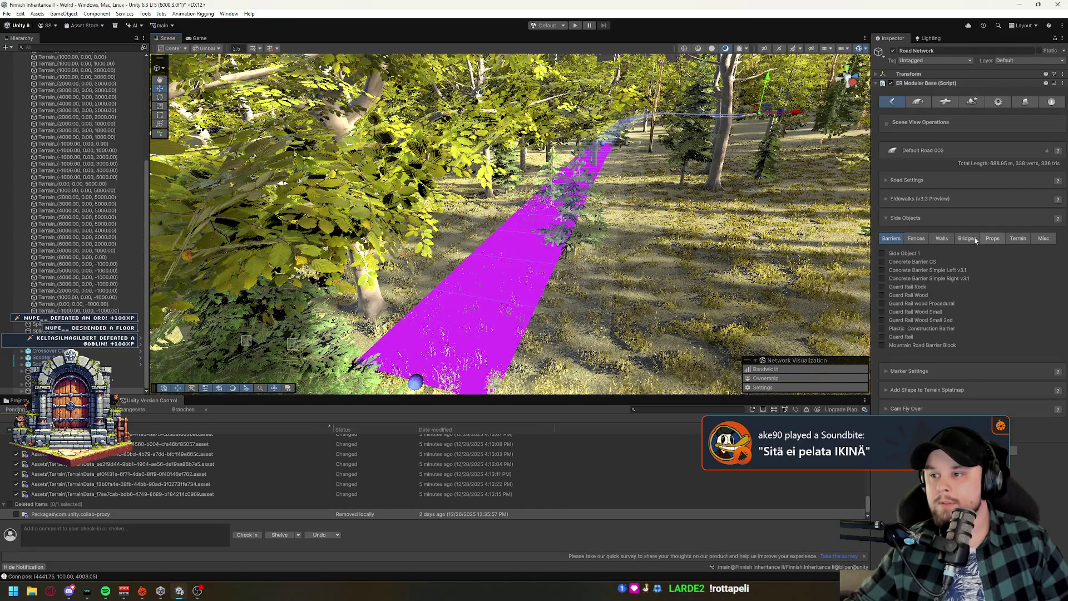
Add the new Default Road 004 and show the list of connection prefabs.
left_click(915, 104)
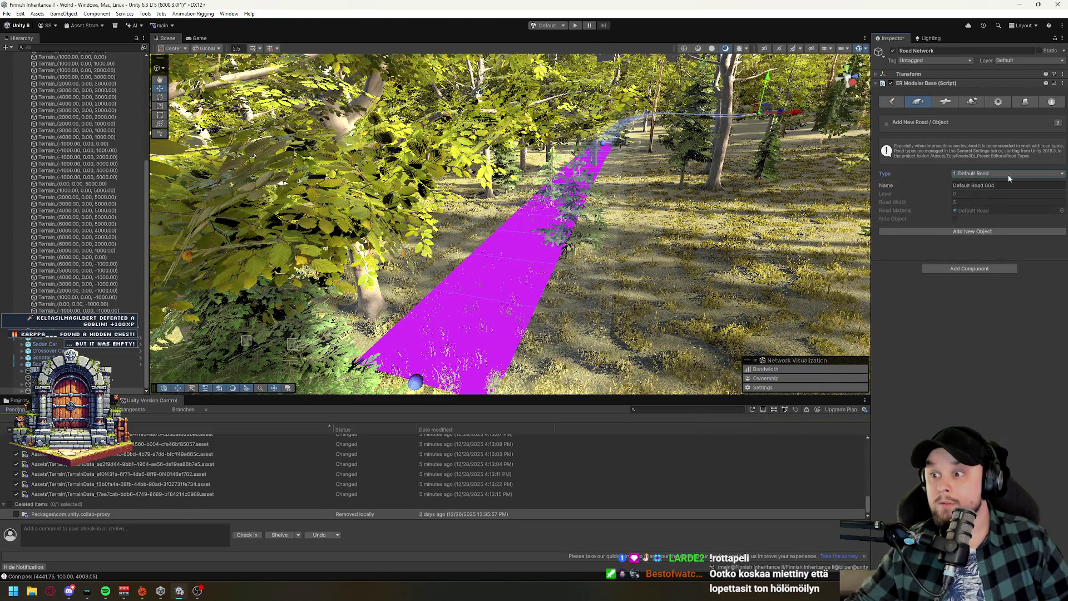
left_click(976, 232)
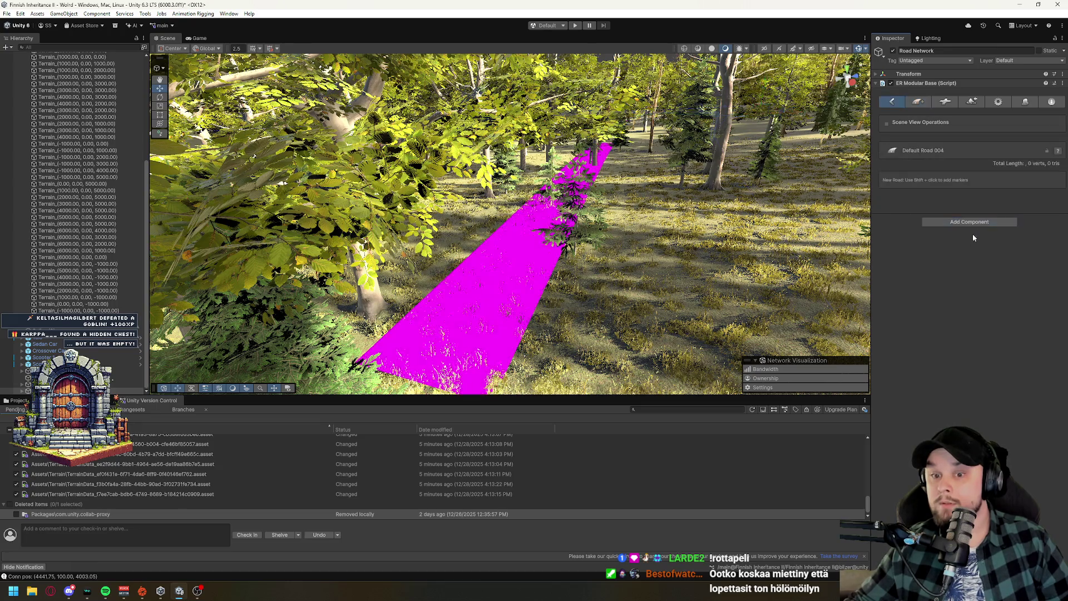
left_click(777, 327)
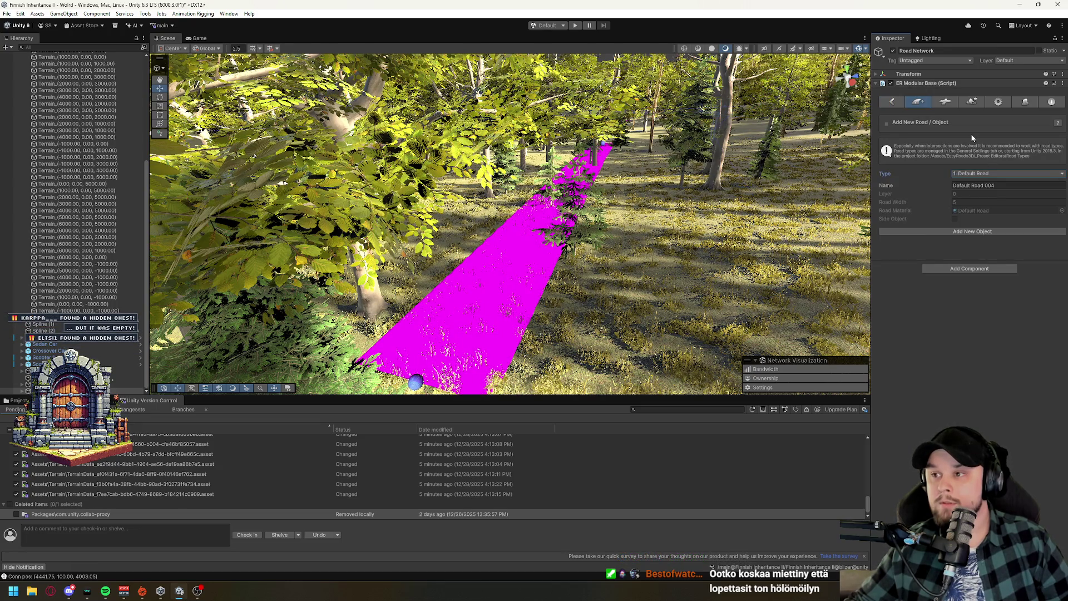
left_click(950, 103)
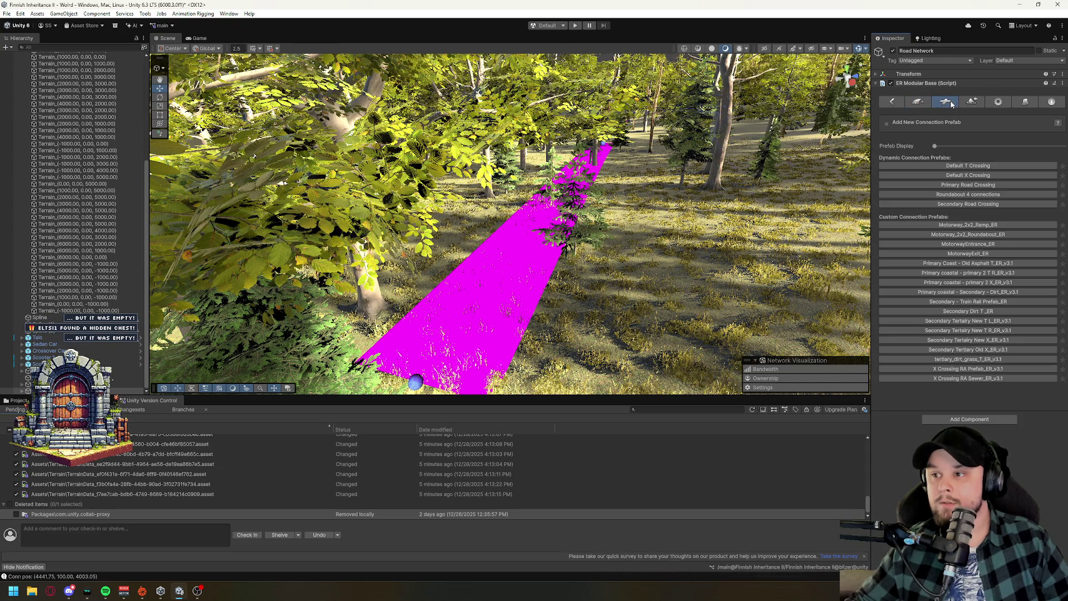
Try a Default X Crossing connection, then reselect the magenta Default Road 003.
left_click(981, 175)
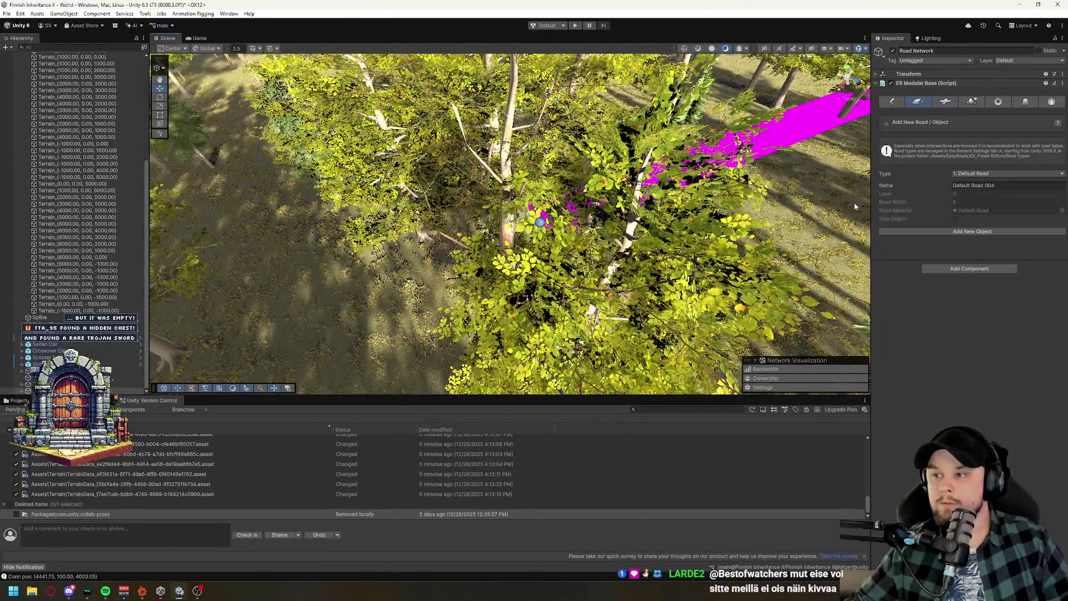
left_click(852, 203)
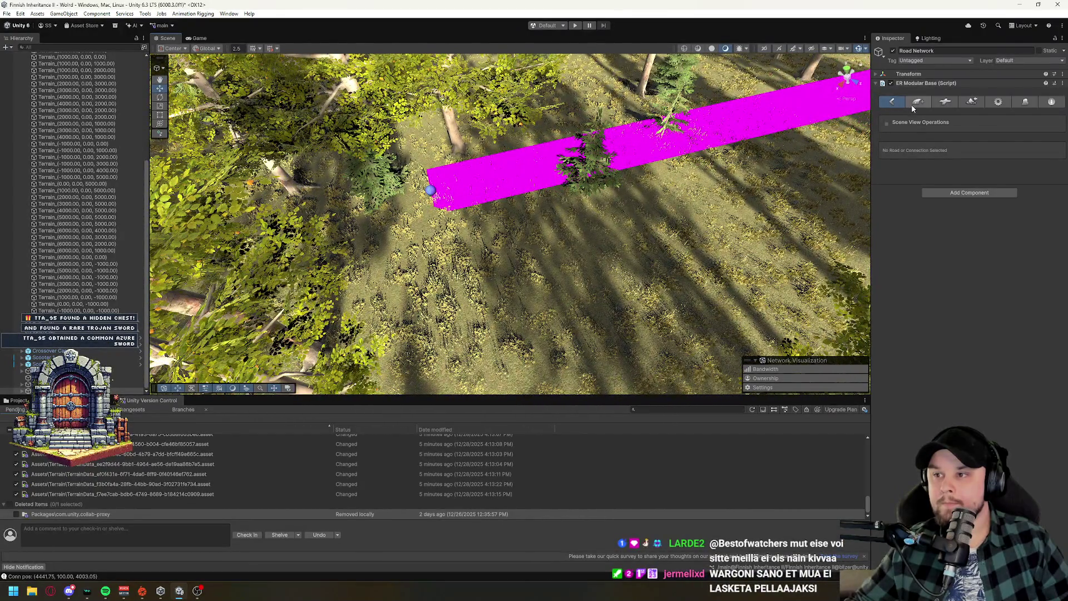
left_click(916, 103)
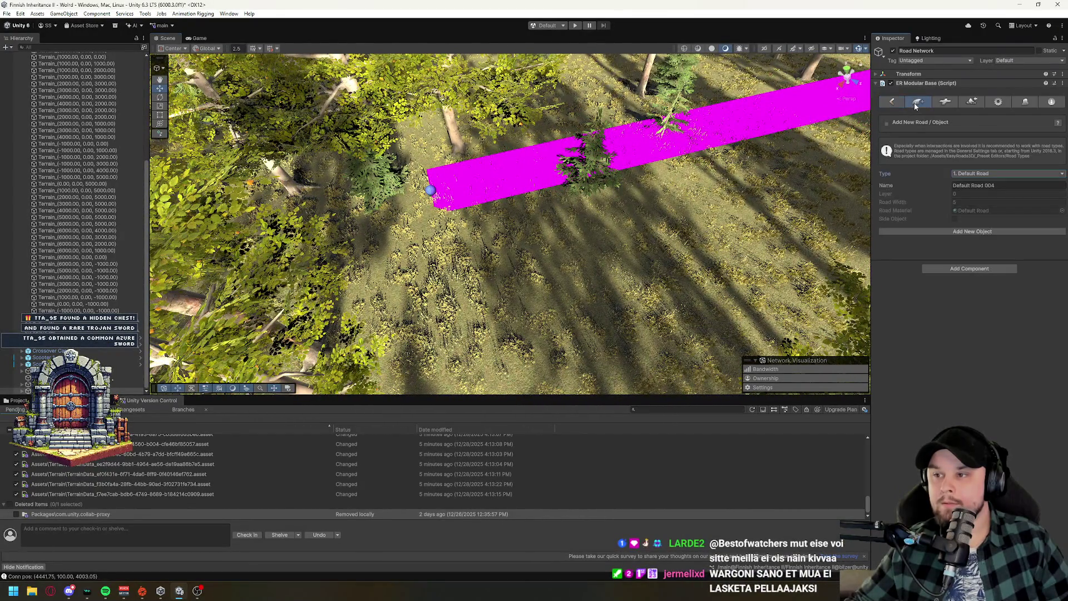
left_click(984, 176)
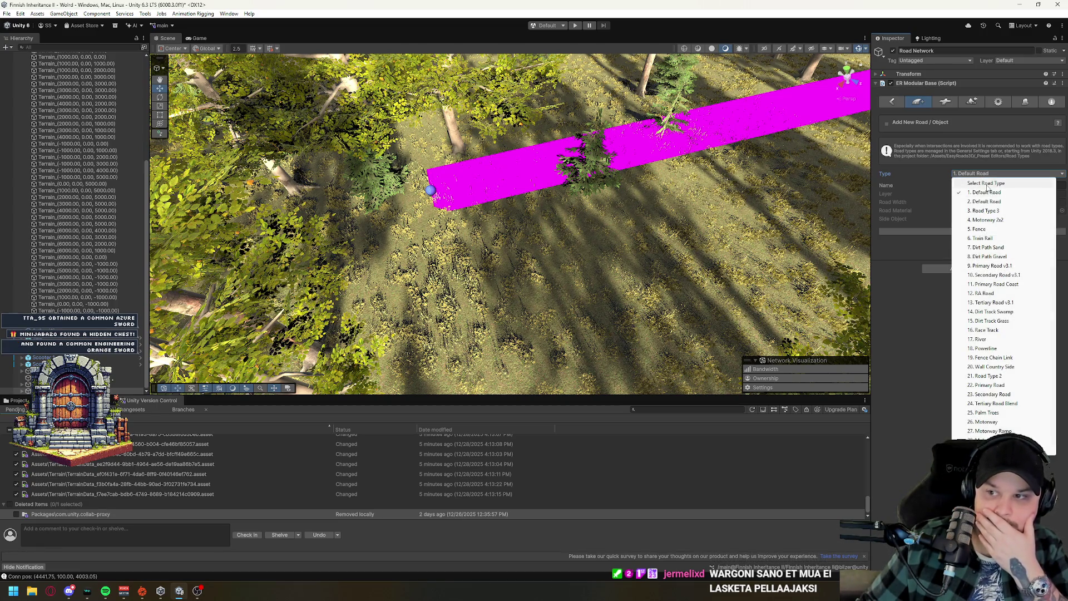
left_click(988, 186)
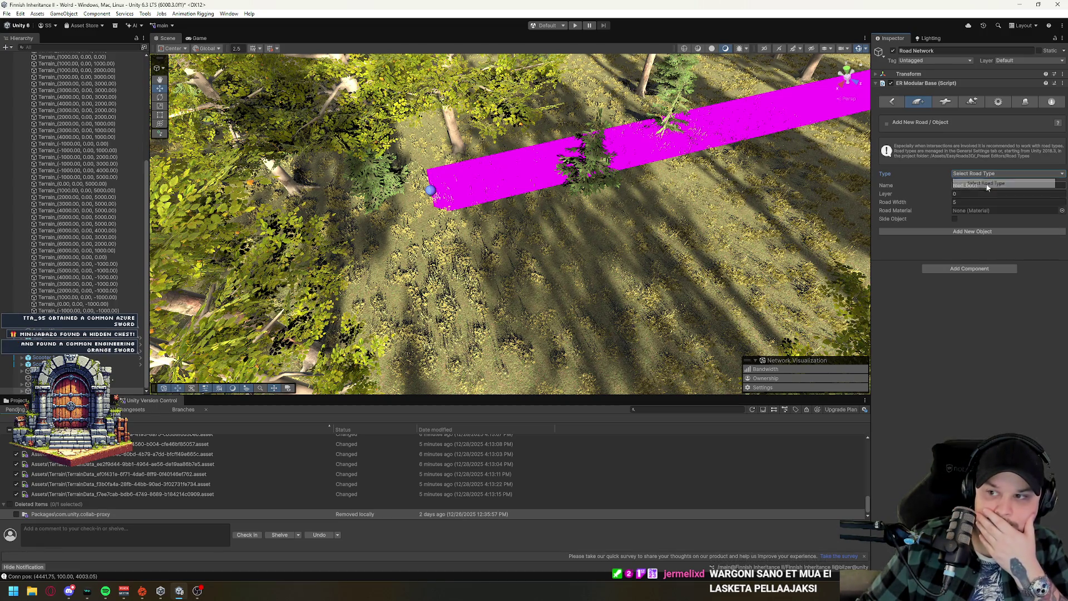
left_click(625, 147)
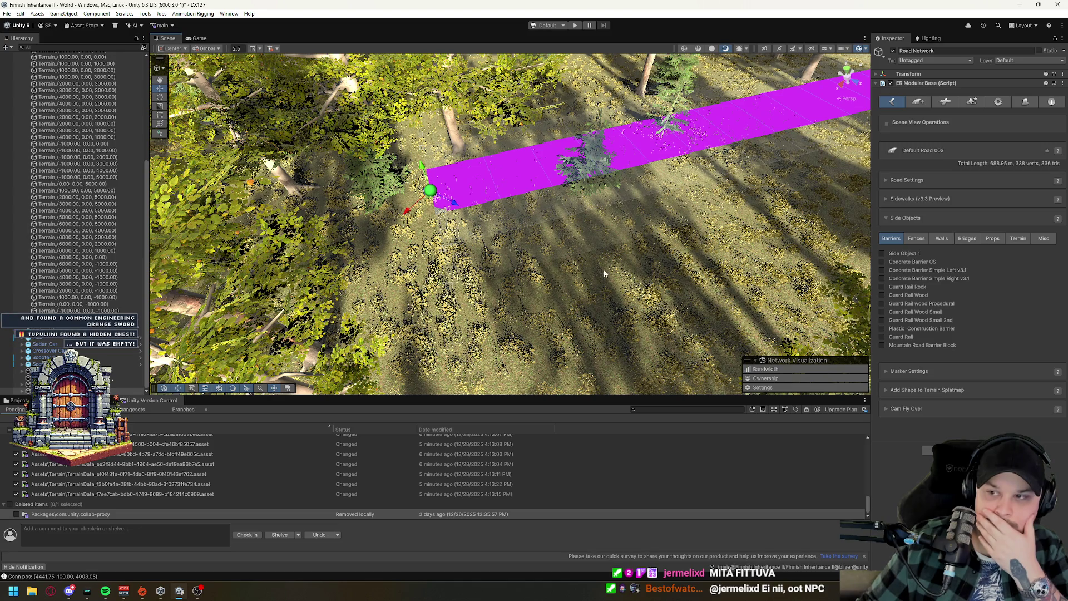
Browse the Add Road, Connections, Terrain Build, General Settings and Side Object Manager tabs.
left_click(919, 104)
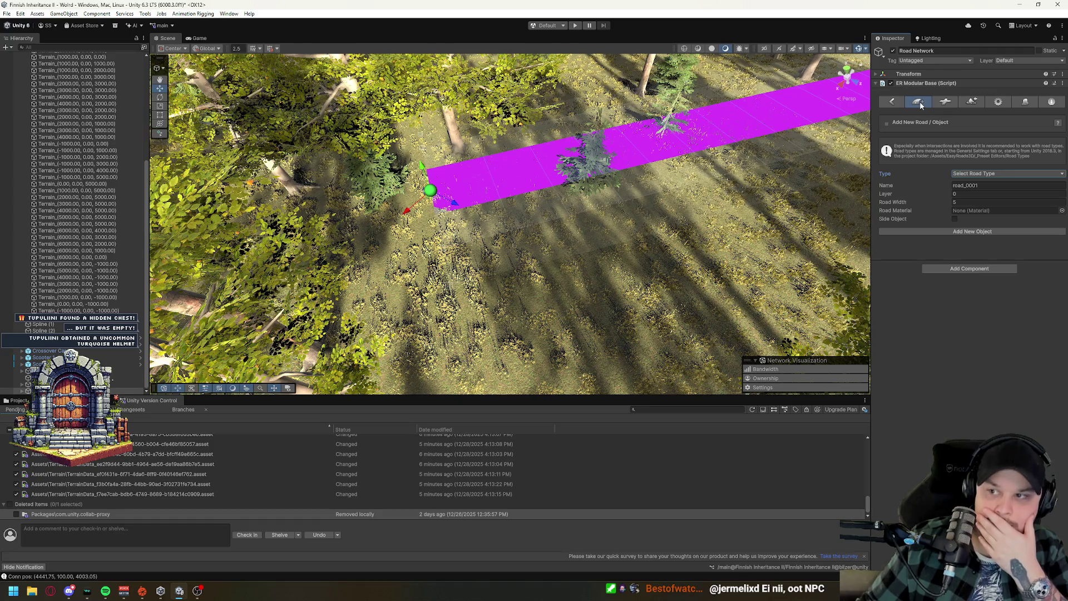
left_click(950, 104)
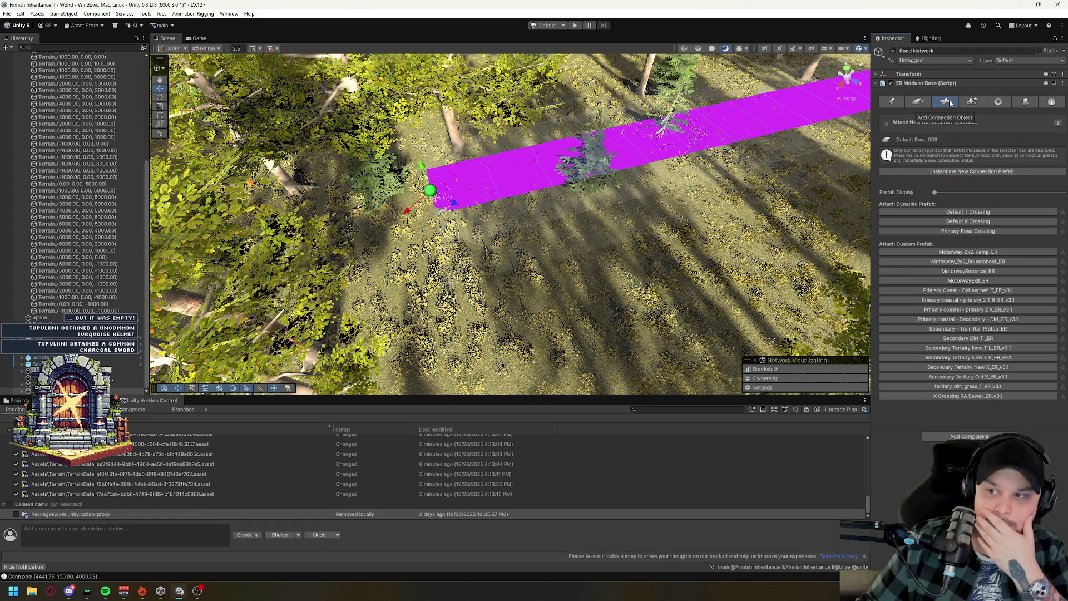
left_click(974, 103)
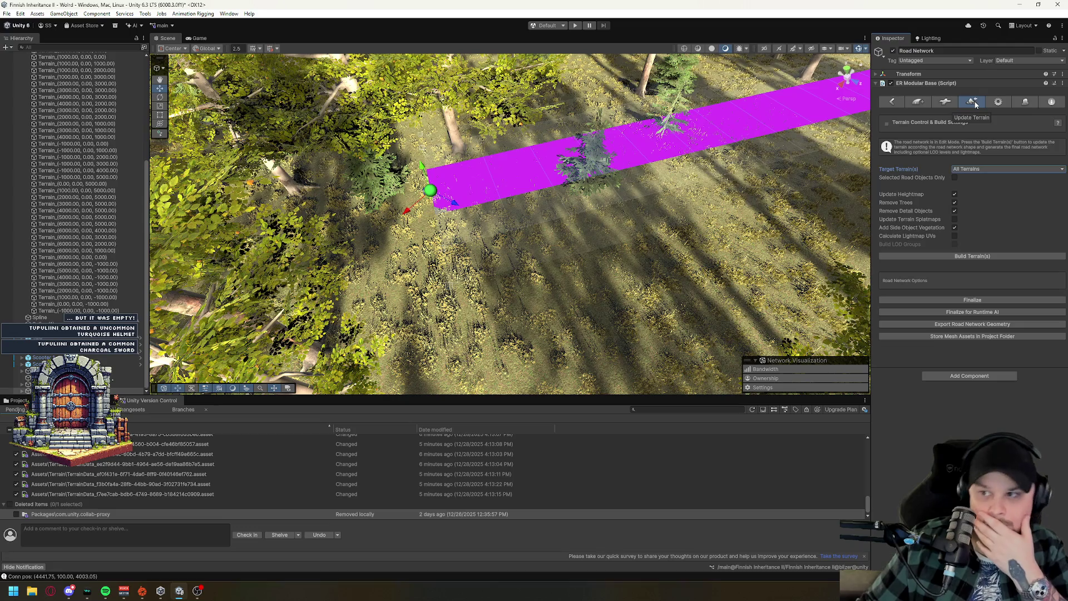
left_click(998, 103)
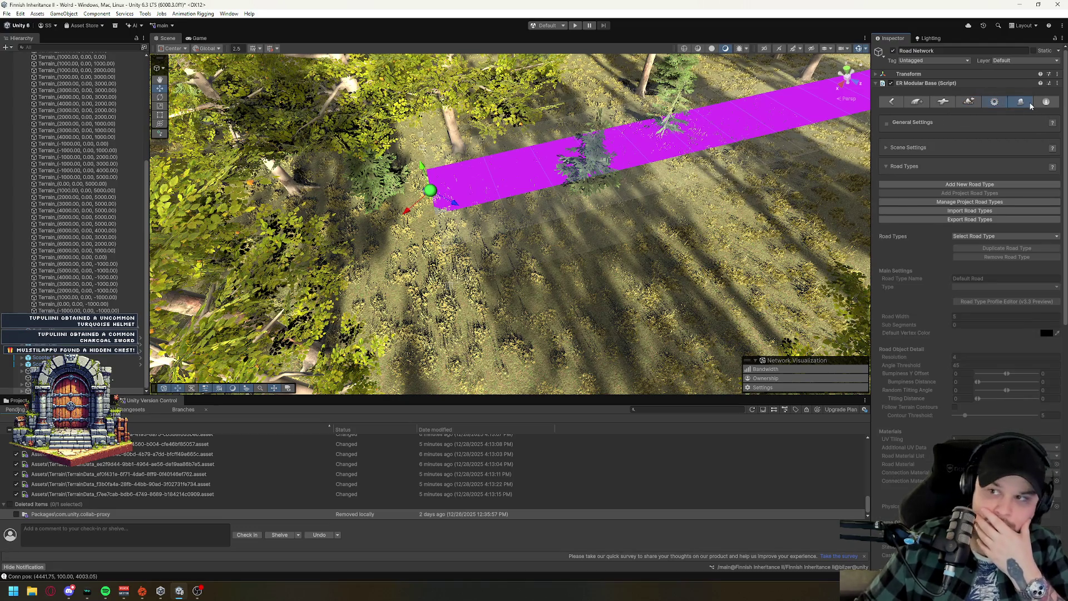
left_click(1030, 104)
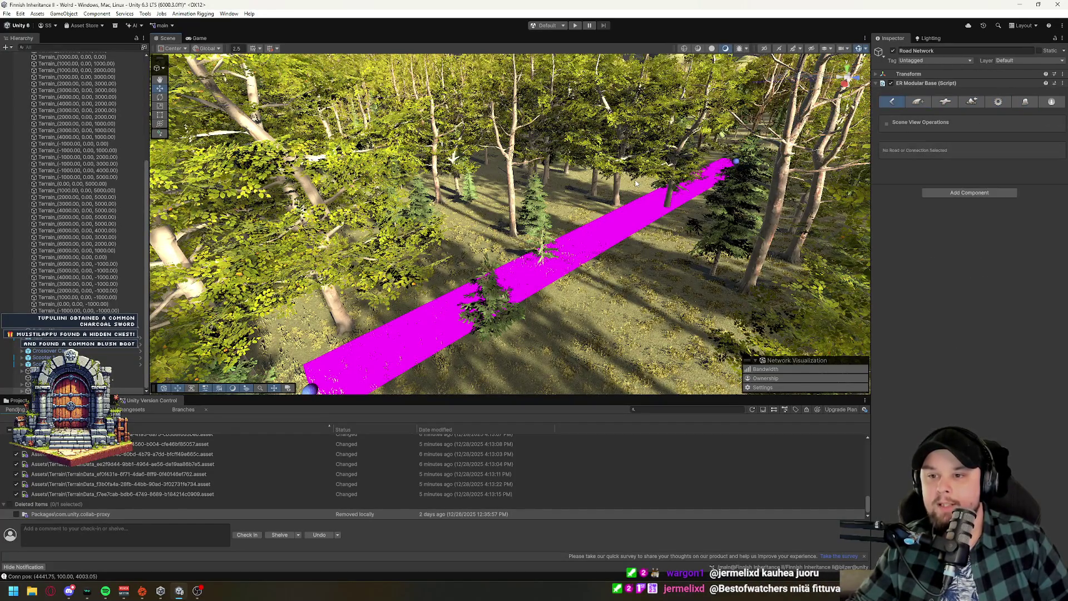
Undo Default Road 003's markers with Ctrl+Z until it reads 0 verts, 0 tris.
key("ctrl+z")
mouse_move(573, 275)
left_mouse_down()
mouse_move(684, 183)
mouse_move(668, 278)
mouse_move(640, 312)
mouse_move(612, 250)
left_mouse_up()
left_click_drag(751, 312, 756, 316)
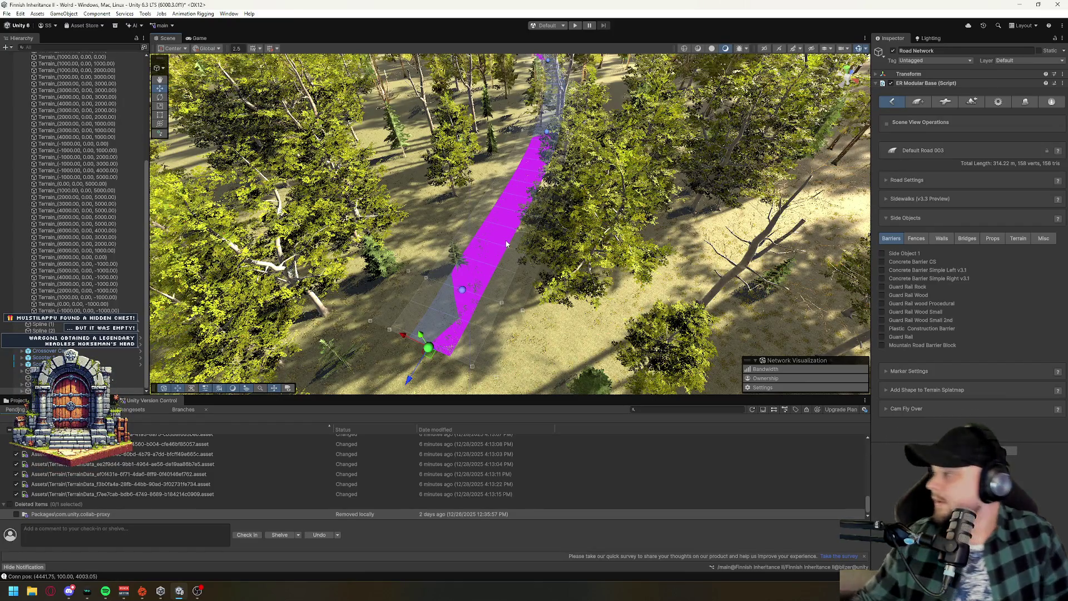
mouse_move(453, 234)
left_mouse_down()
mouse_move(509, 254)
mouse_move(588, 338)
left_mouse_up()
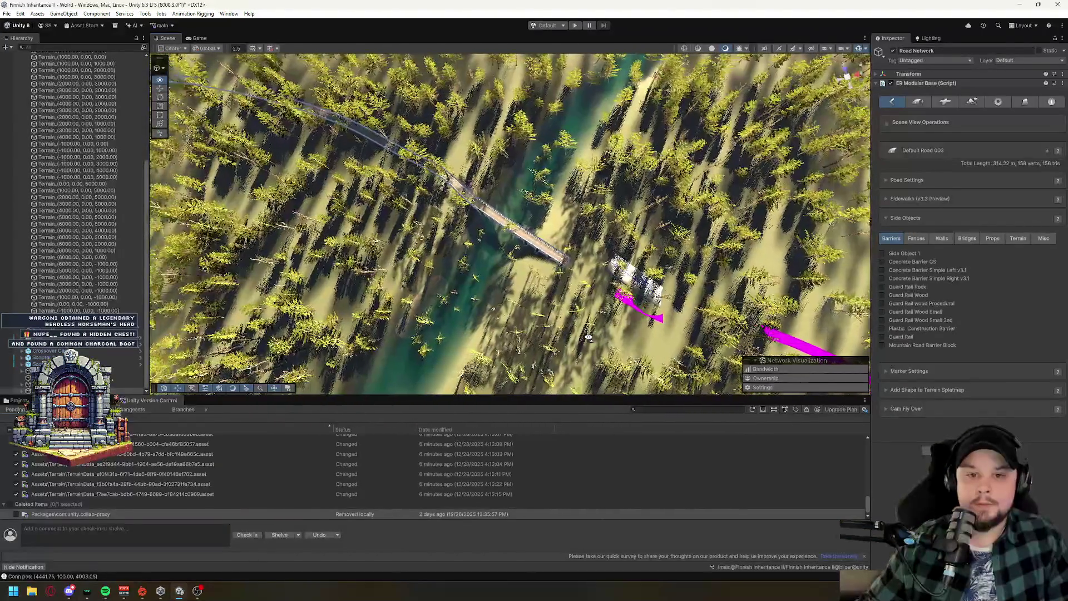
mouse_move(512, 236)
left_mouse_down()
mouse_move(583, 194)
mouse_move(627, 323)
left_mouse_up()
key("ctrl+z")
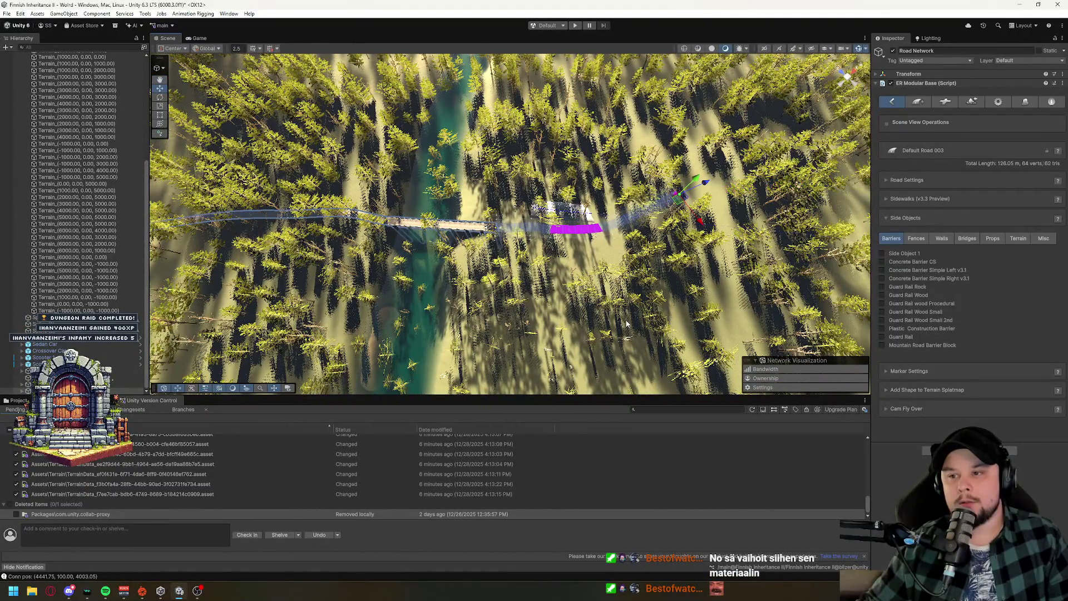
key("ctrl+z")
key("ctrl+z")
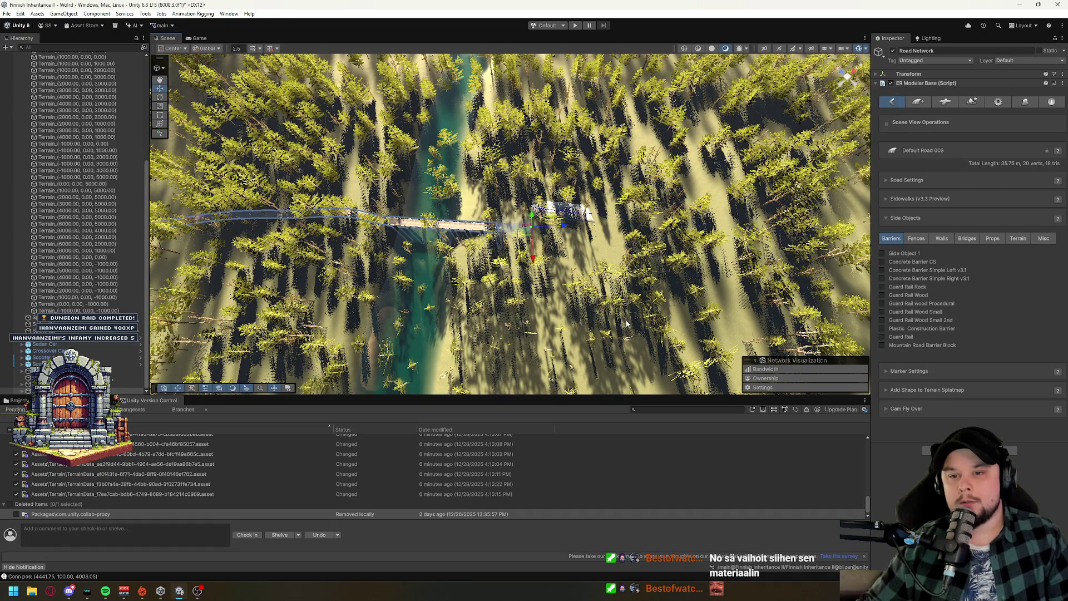
scroll(564, 221, "up", 6)
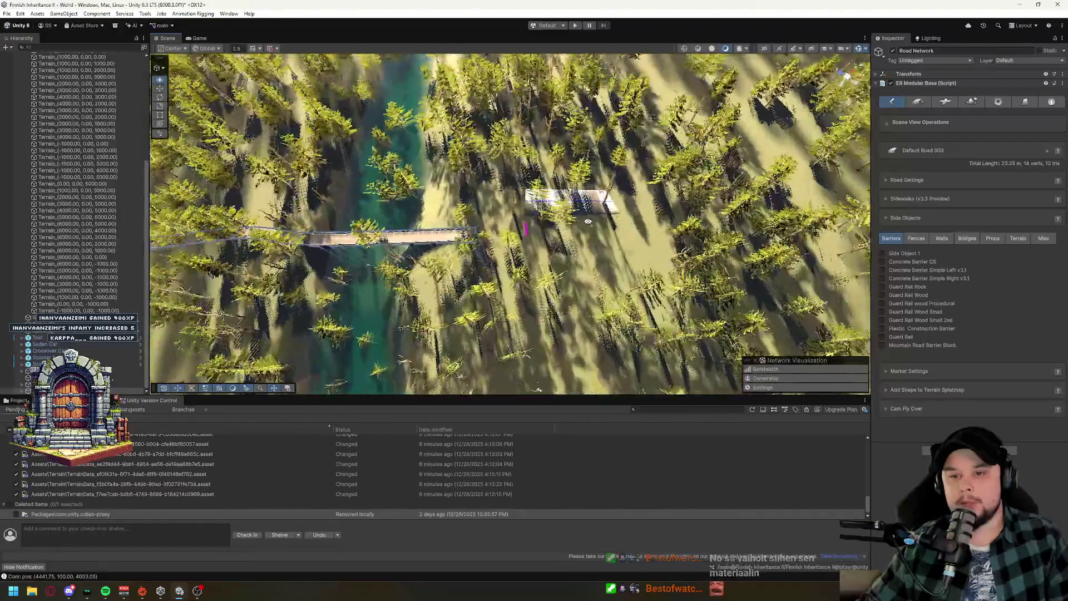
key("ctrl+z")
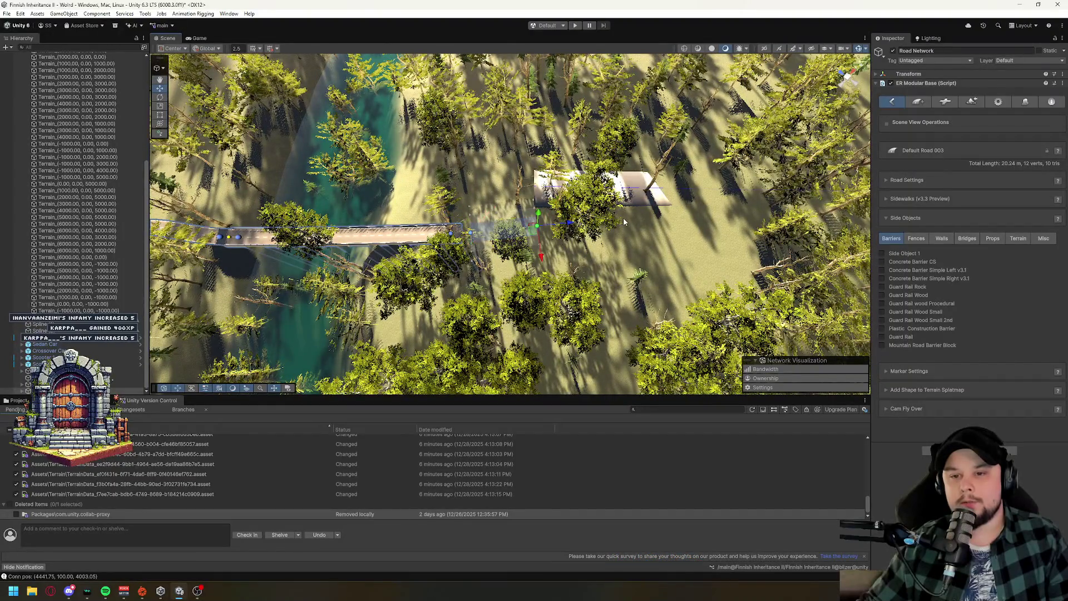
key("ctrl+z")
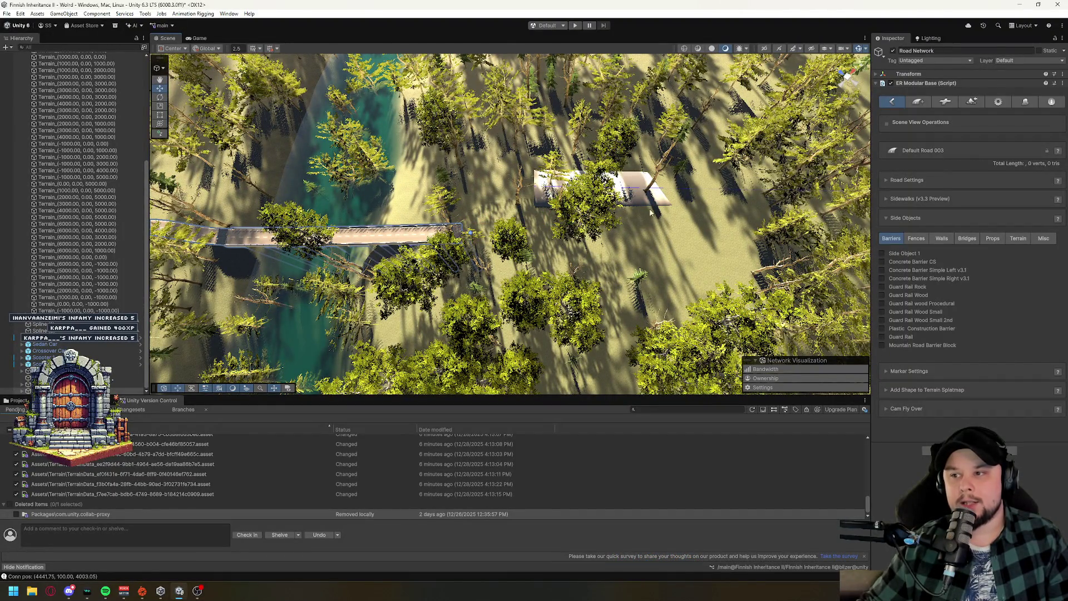
left_click(918, 104)
Create Default Road 004 with the Default Road type and place its first two markers.
left_click(983, 175)
left_click(990, 192)
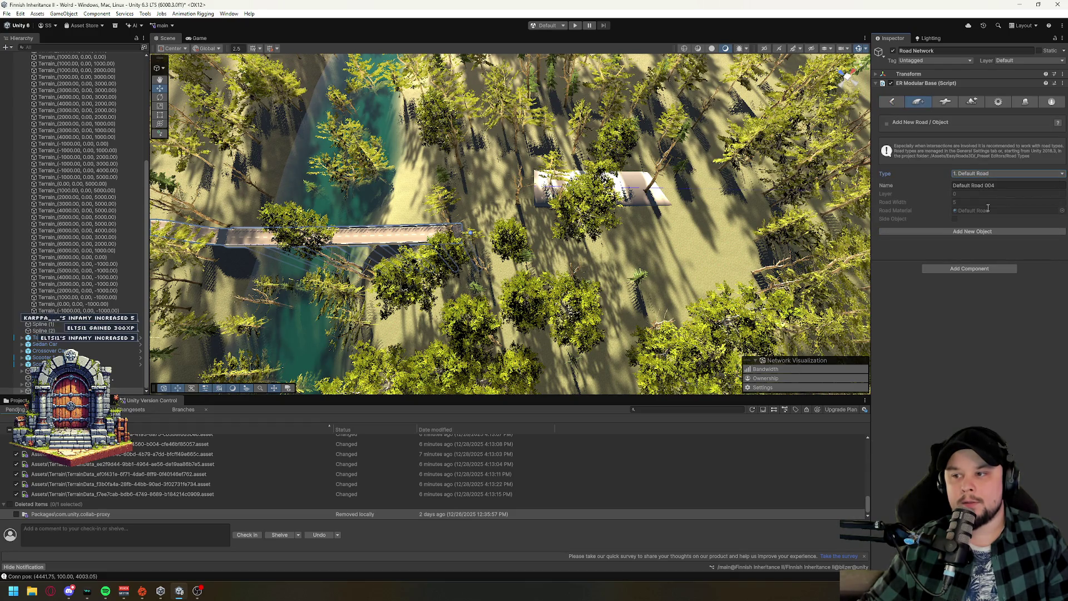
left_click(983, 231)
left_click(505, 233, "shift")
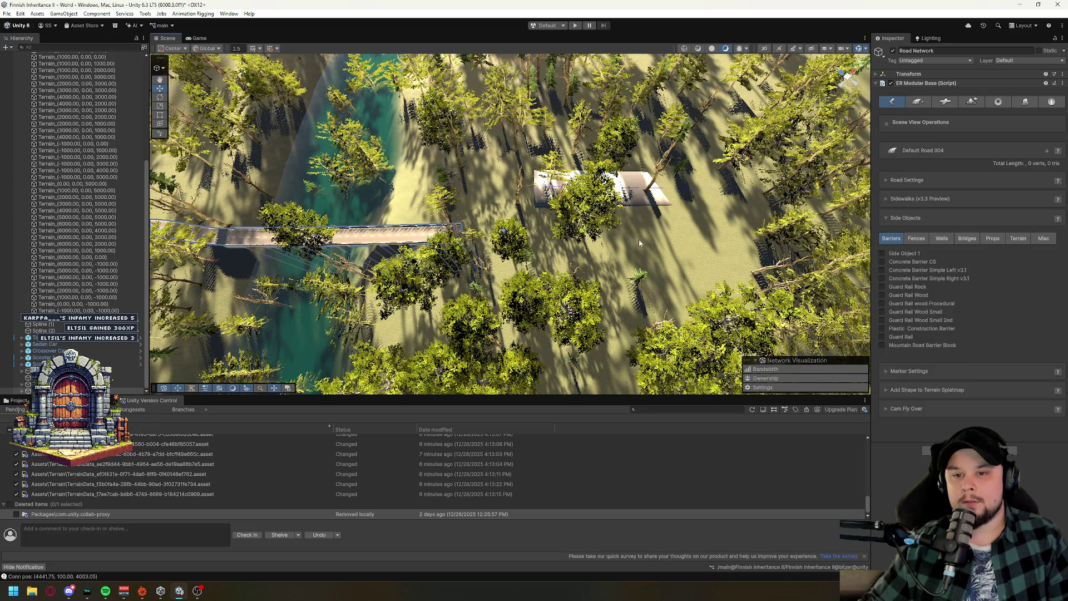
left_click(659, 239, "shift")
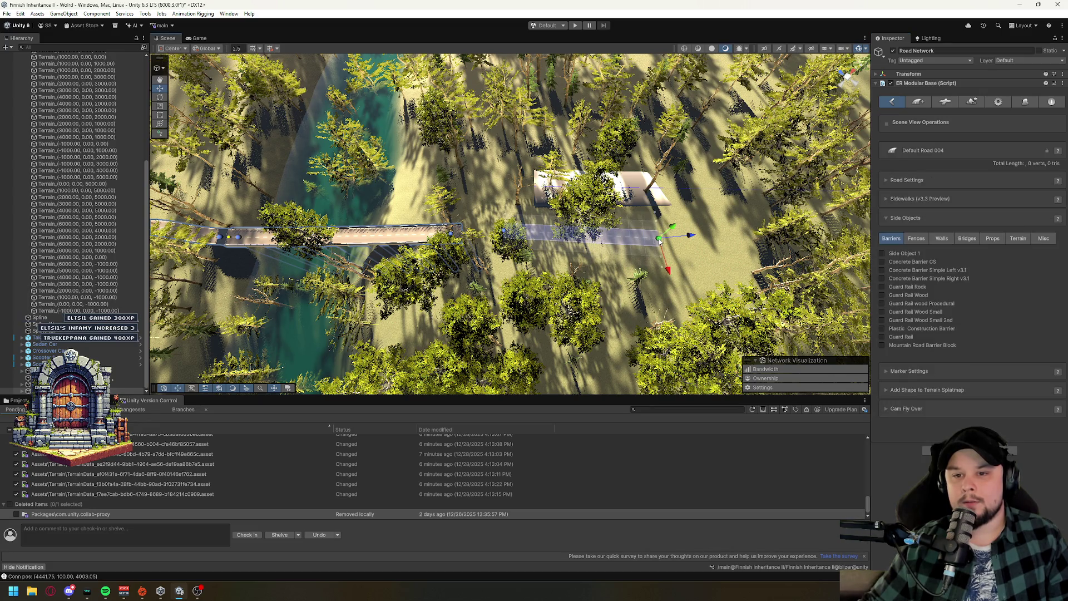
left_click(507, 233)
mouse_move(450, 235)
left_mouse_down()
mouse_move(566, 300)
mouse_move(515, 218)
mouse_move(526, 284)
mouse_move(568, 245)
mouse_move(556, 279)
mouse_move(581, 297)
left_mouse_up()
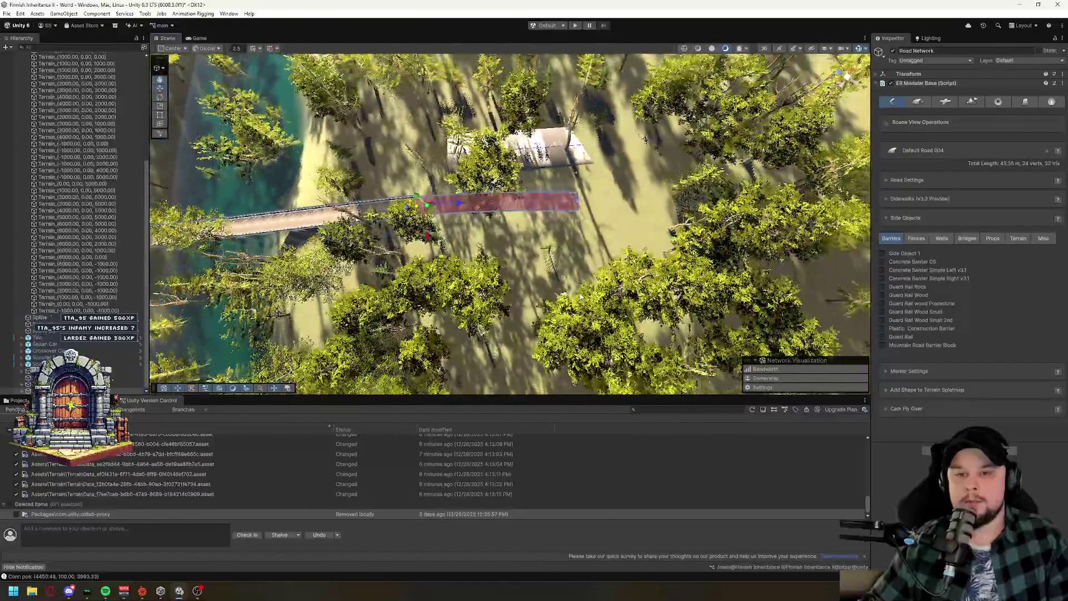
Extend Default Road 004 with more end markers through the forest to 651.90 m.
left_click(577, 203)
mouse_move(580, 203)
left_mouse_down()
mouse_move(409, 234)
mouse_move(536, 228)
mouse_move(494, 264)
mouse_move(518, 248)
left_mouse_up()
left_click(523, 234, "shift")
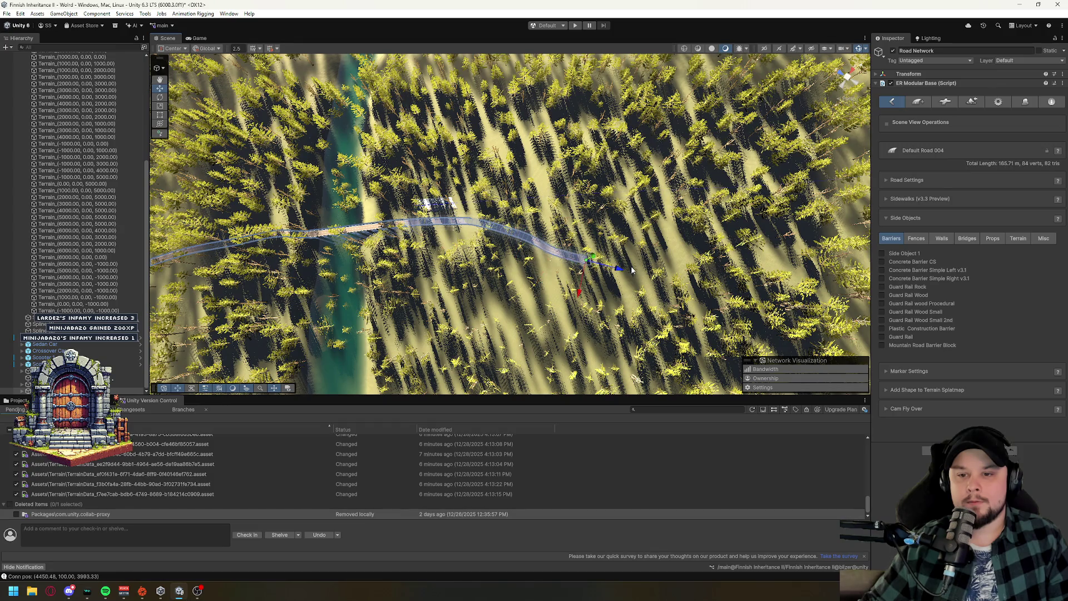
left_click(690, 267, "shift")
mouse_move(587, 279)
left_mouse_down()
mouse_move(631, 240)
mouse_move(522, 294)
mouse_move(523, 247)
left_mouse_up()
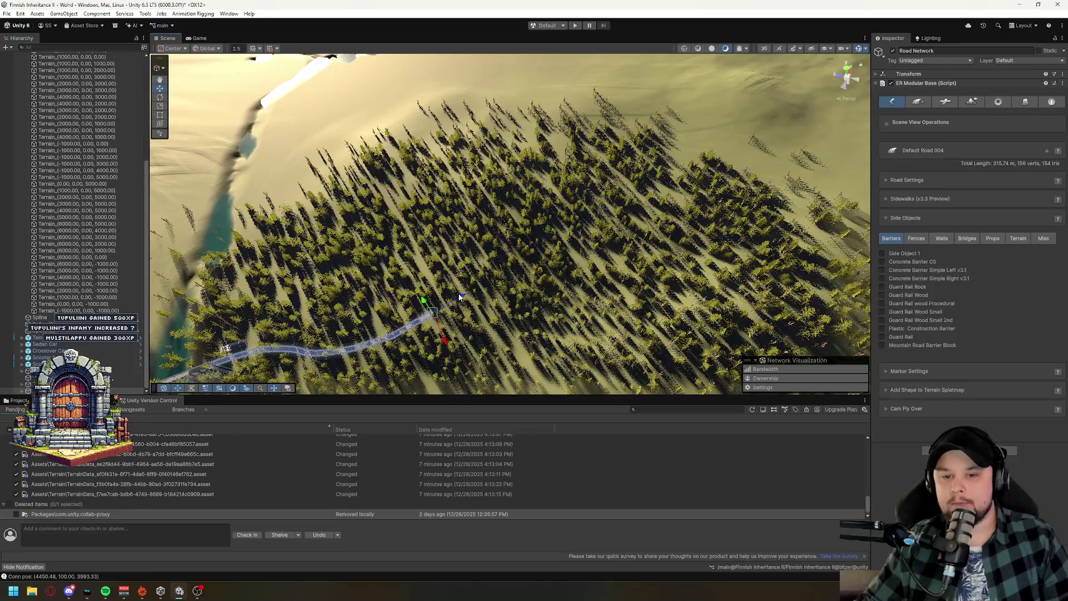
left_click(492, 273, "shift")
left_click(527, 256, "shift")
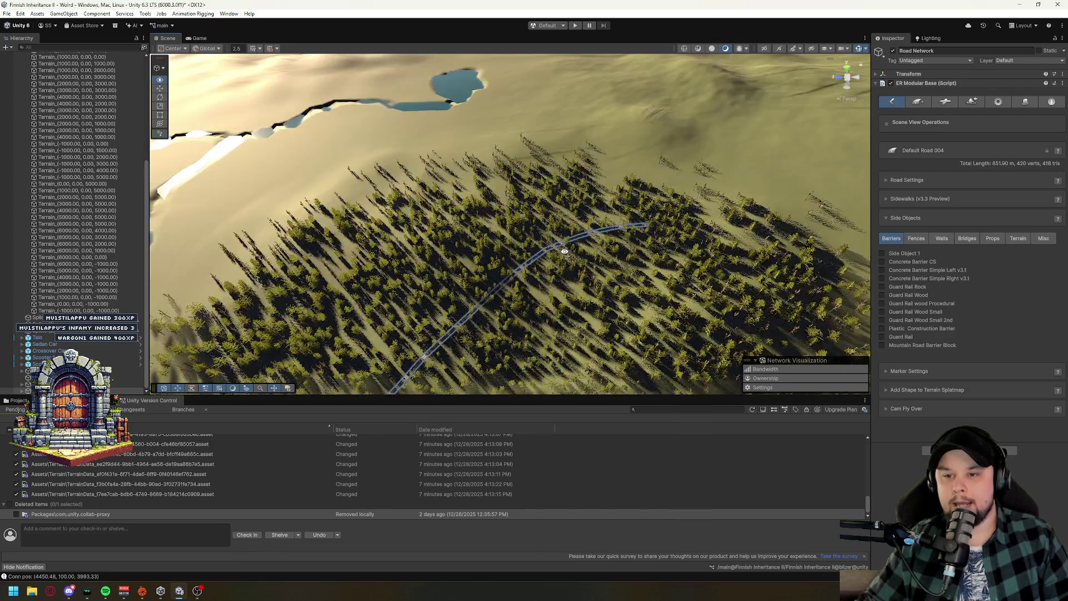
left_click_drag(565, 252, 357, 287)
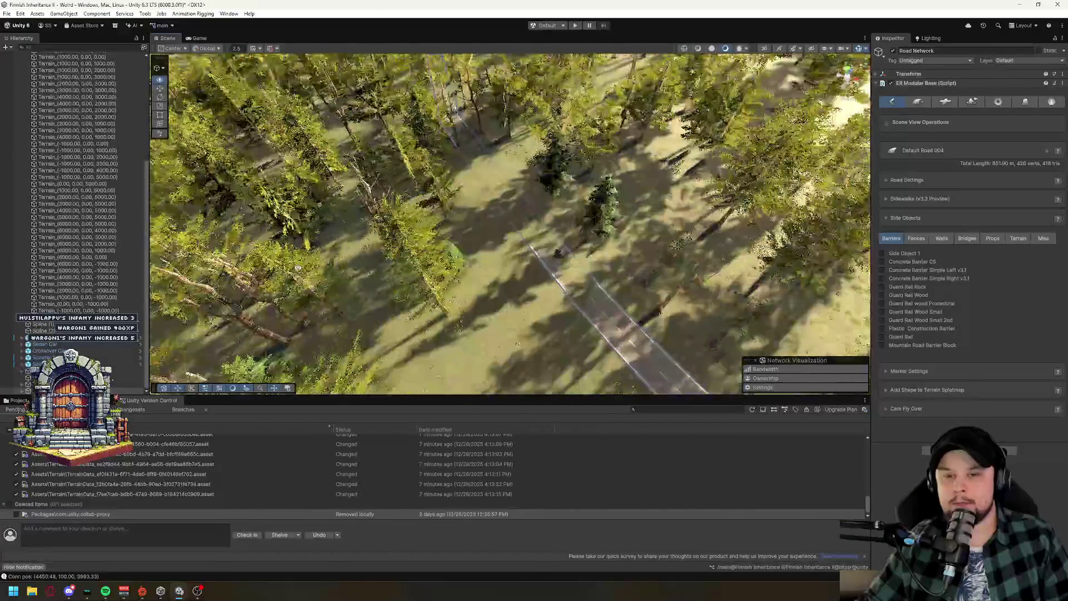
left_click_drag(298, 268, 293, 210)
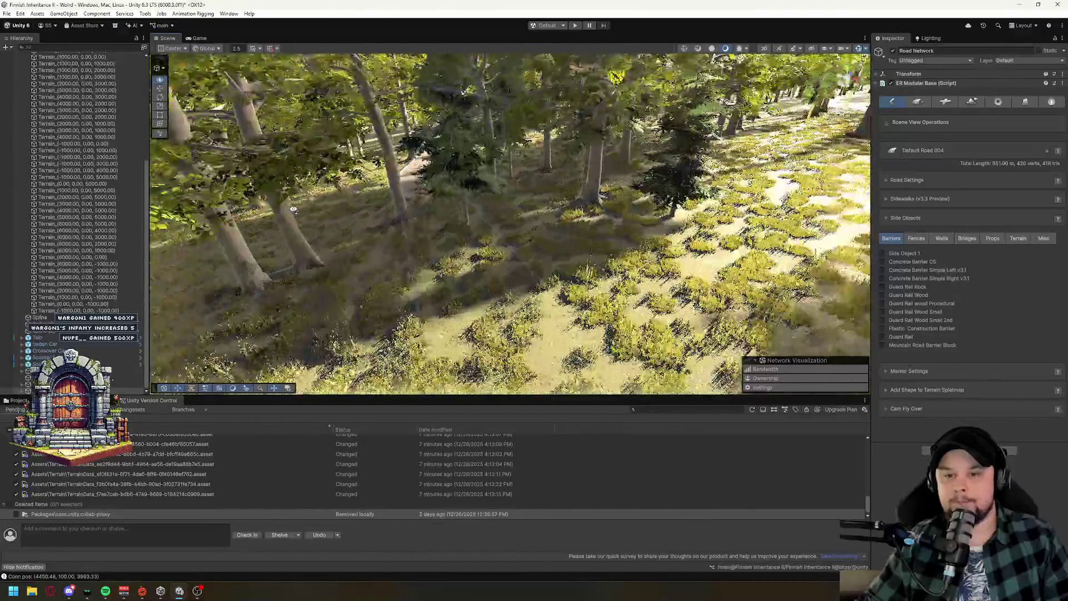
left_click_drag(391, 209, 393, 209)
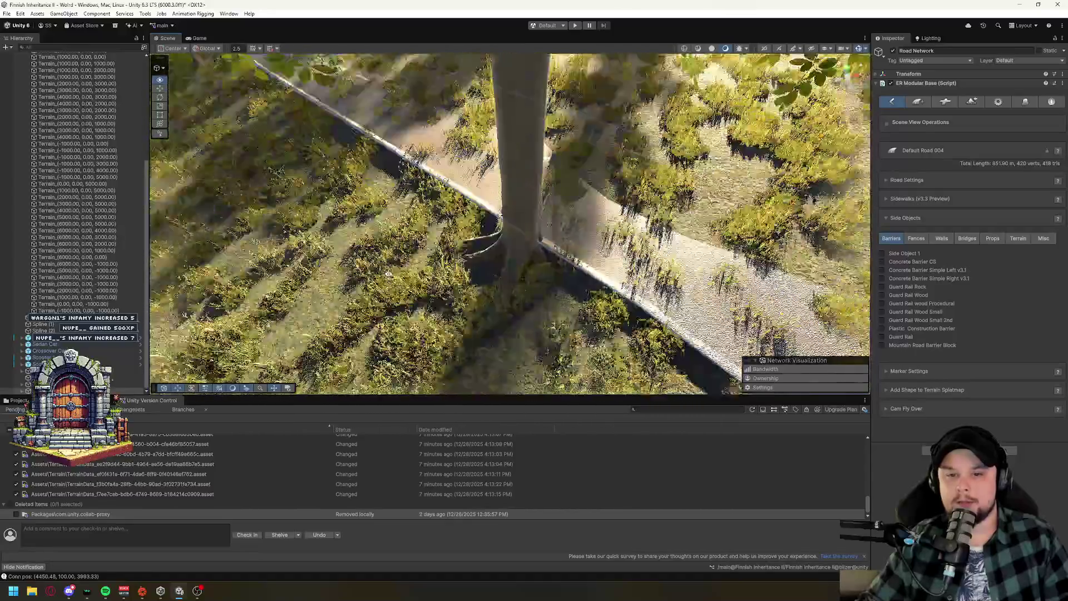
left_click_drag(388, 273, 406, 213)
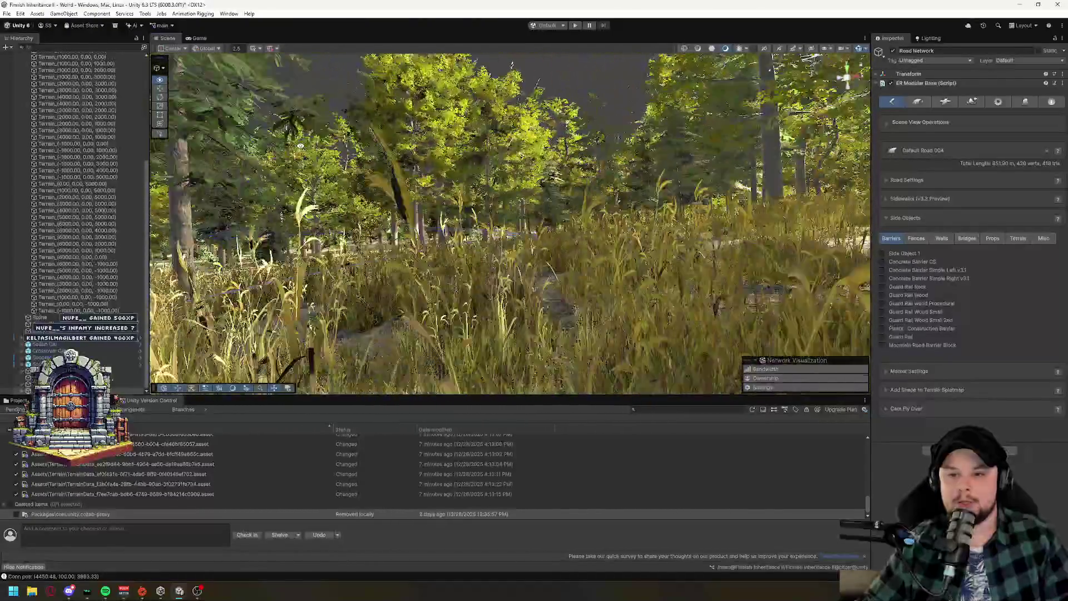
mouse_move(301, 146)
left_mouse_down()
mouse_move(211, 232)
mouse_move(60, 245)
left_mouse_up()
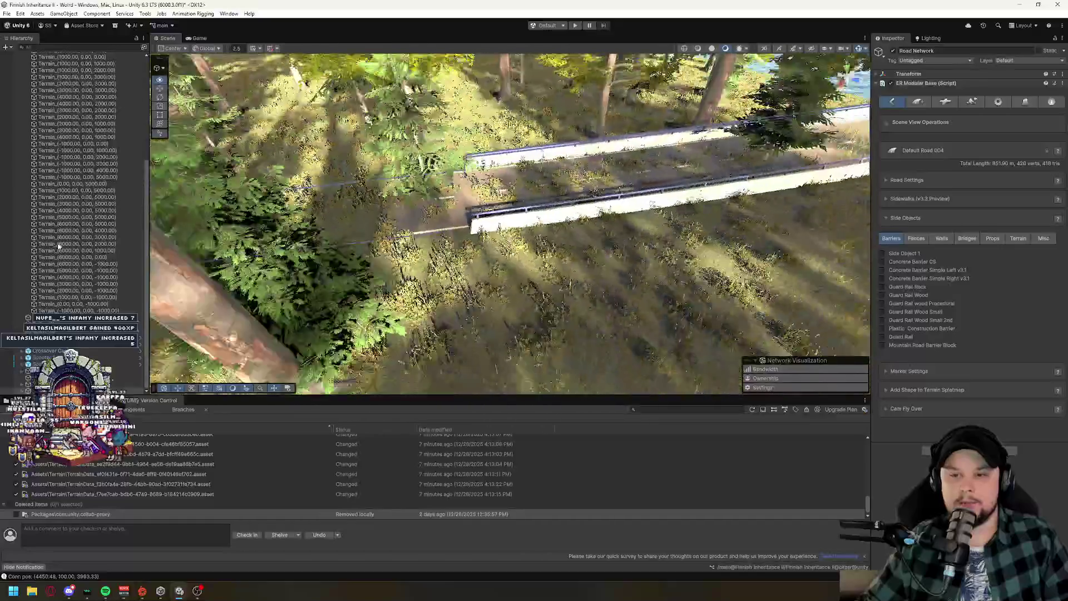
left_click(365, 195)
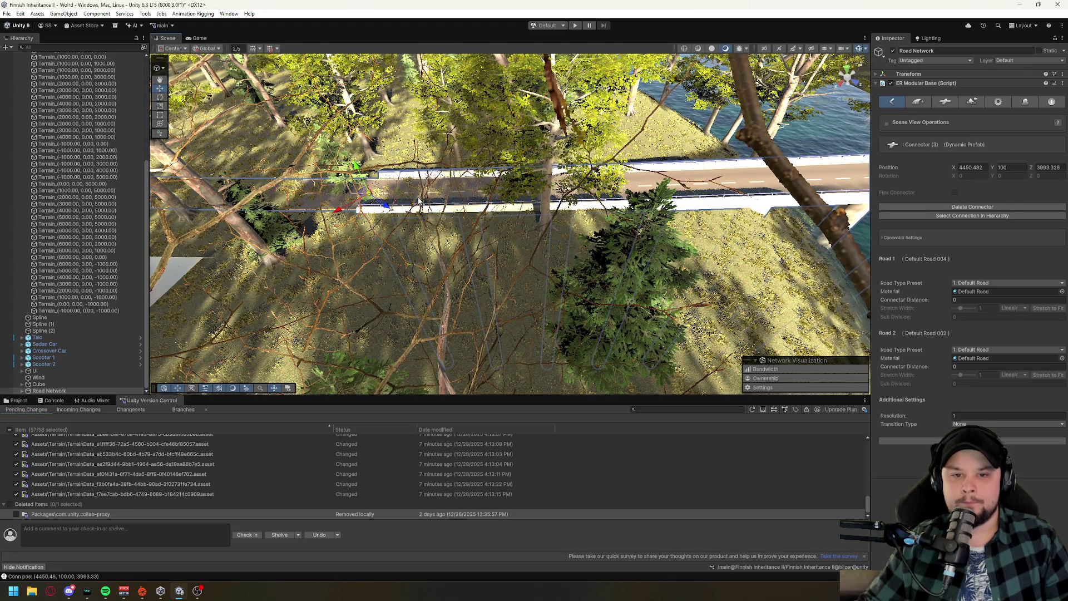
Trim Default Road 002 at the bridge by dragging its end marker back to 53.16 m.
mouse_move(492, 182)
left_mouse_down()
mouse_move(473, 192)
mouse_move(492, 175)
left_mouse_up()
left_click(410, 168)
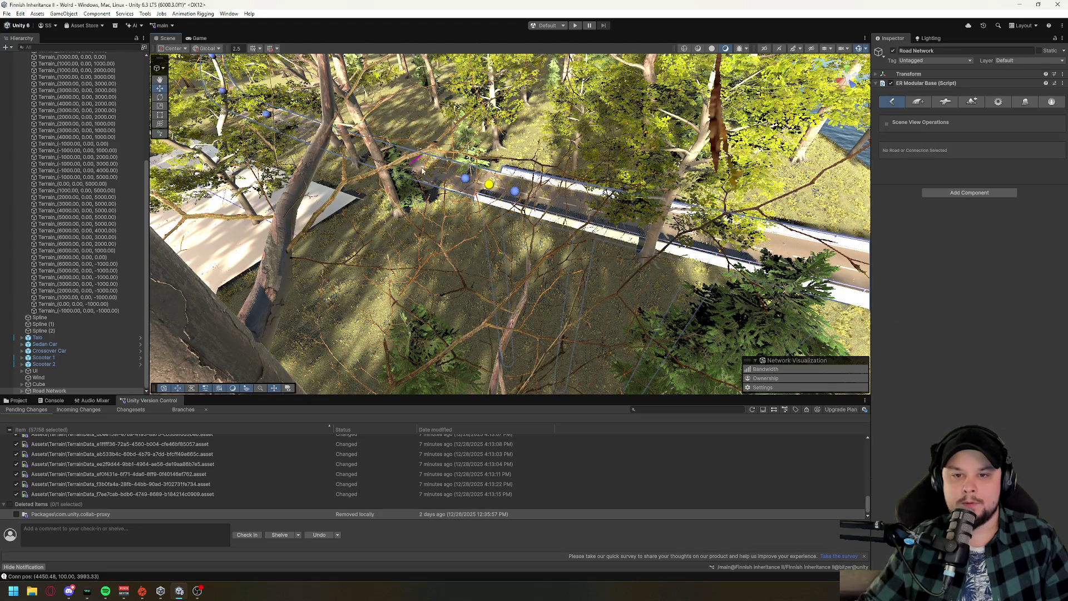
left_click(516, 193)
left_click_drag(543, 201, 793, 257)
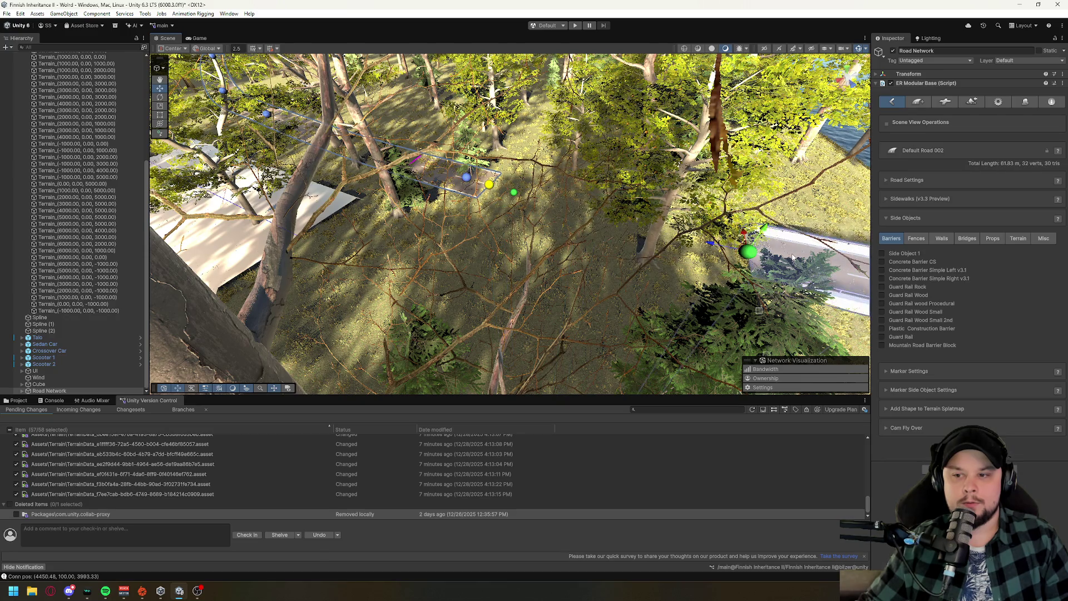
Drag Default Road 004's end marker toward the bridge, lengthening it to 874.43 m.
left_click(466, 178)
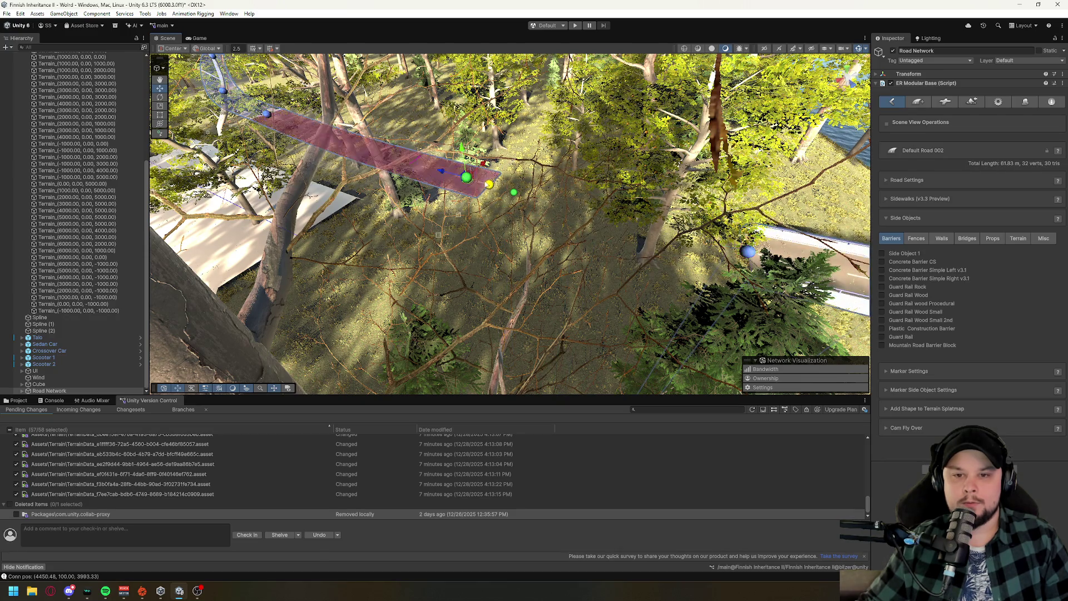
mouse_move(490, 191)
left_mouse_down()
mouse_move(676, 251)
mouse_move(747, 255)
mouse_move(562, 240)
left_mouse_up()
key("f")
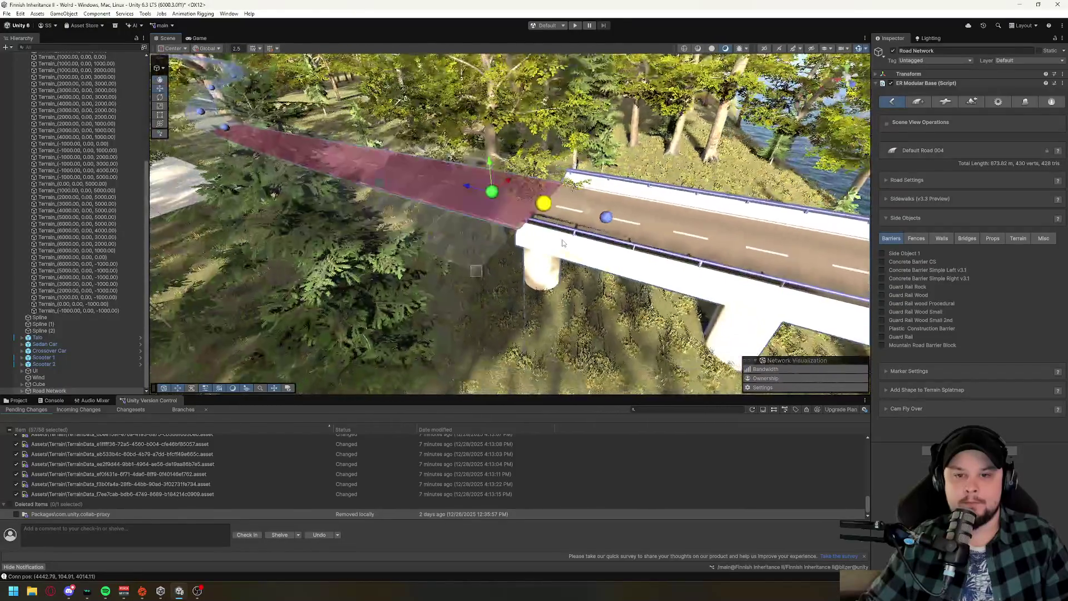
left_click(563, 243)
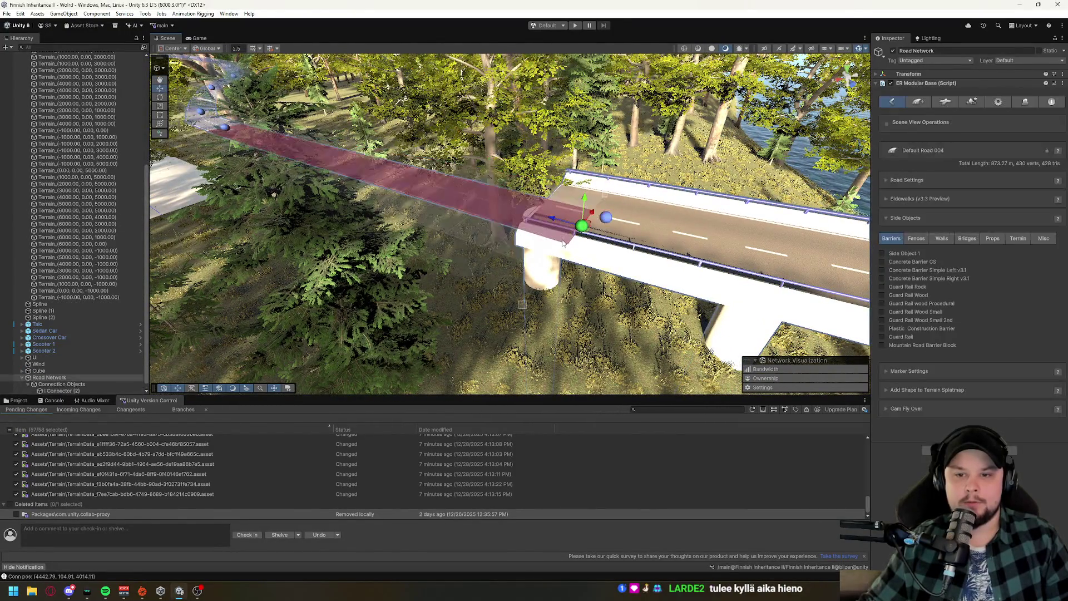
mouse_move(475, 271)
left_mouse_down()
mouse_move(482, 229)
mouse_move(419, 189)
left_mouse_up()
left_click(482, 202)
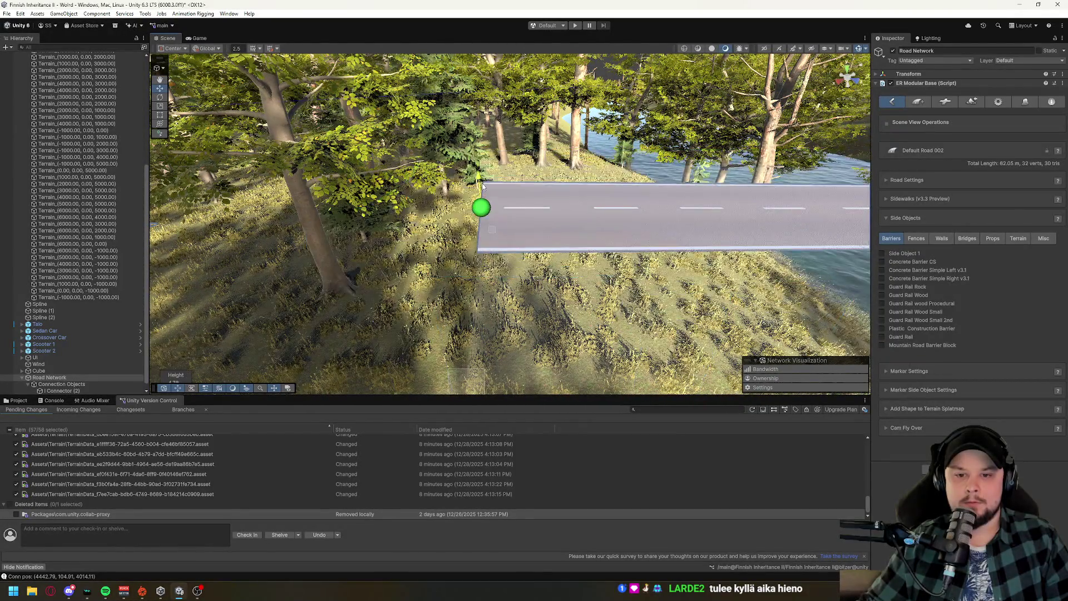
left_click_drag(510, 223, 440, 219)
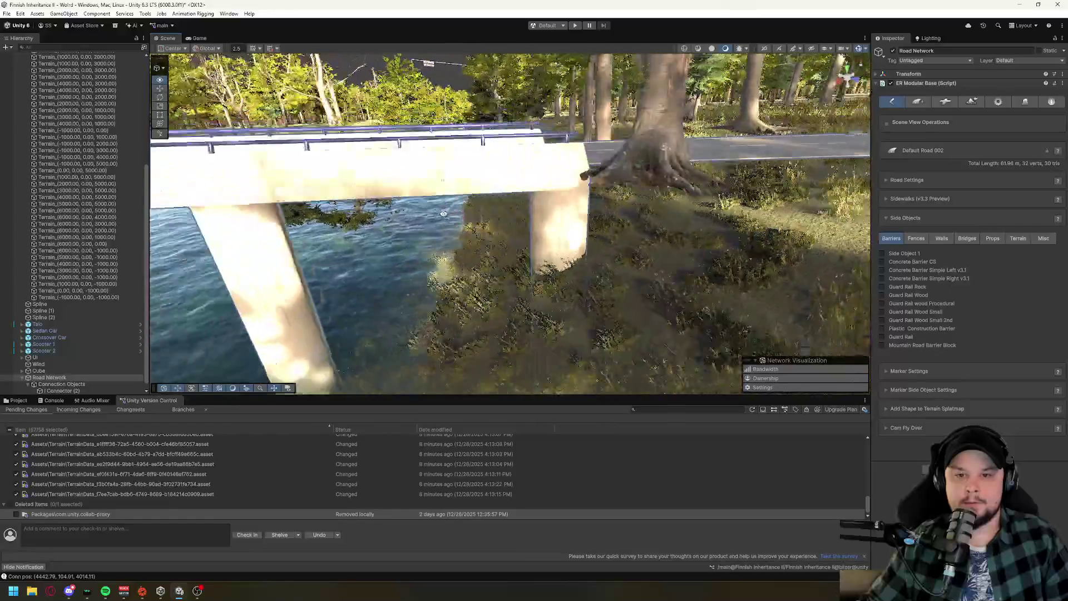
mouse_move(443, 214)
left_mouse_down()
mouse_move(420, 230)
mouse_move(417, 203)
mouse_move(402, 198)
mouse_move(580, 175)
mouse_move(586, 233)
mouse_move(500, 233)
left_mouse_up()
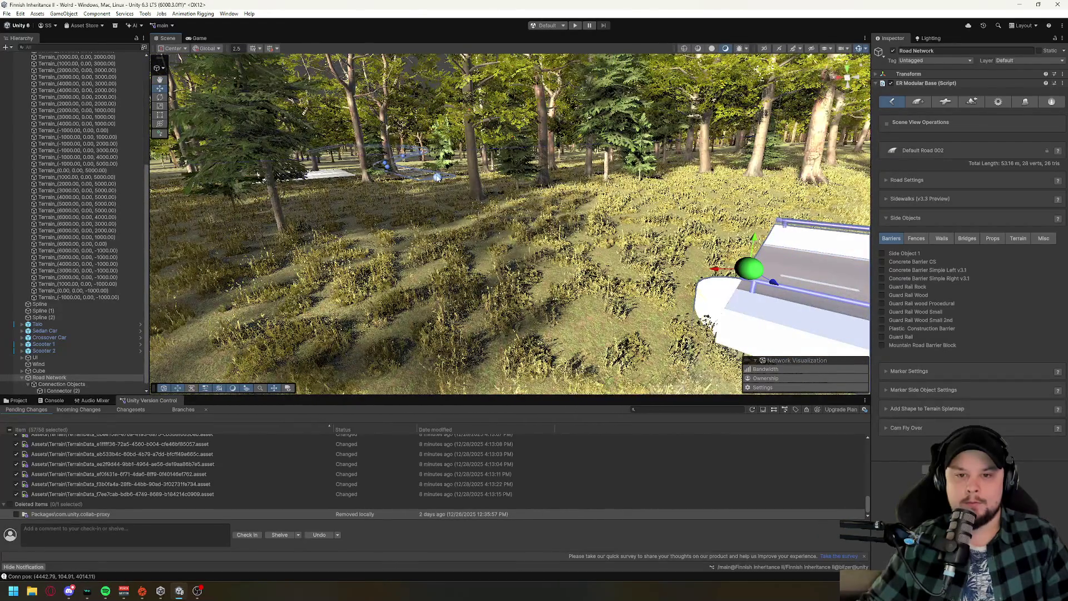
left_click_drag(469, 191, 451, 200)
Extend Default Road 004 to the bridge end and reshape its curve, reaching 884.96 m.
left_click(389, 134, "shift")
left_click(481, 159, "shift")
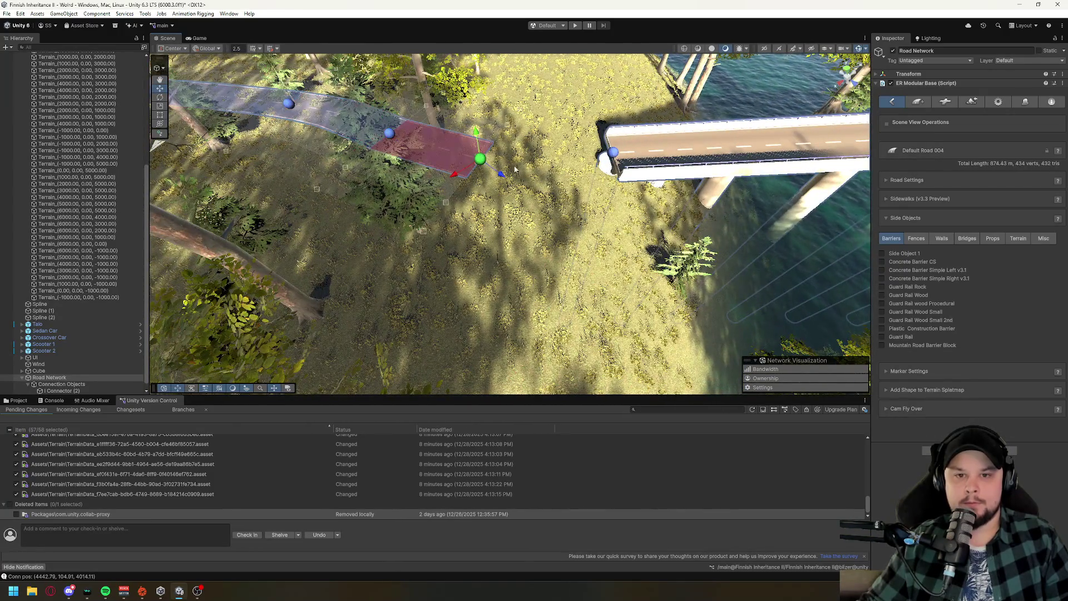
left_click(533, 167, "shift")
left_click(612, 153, "shift")
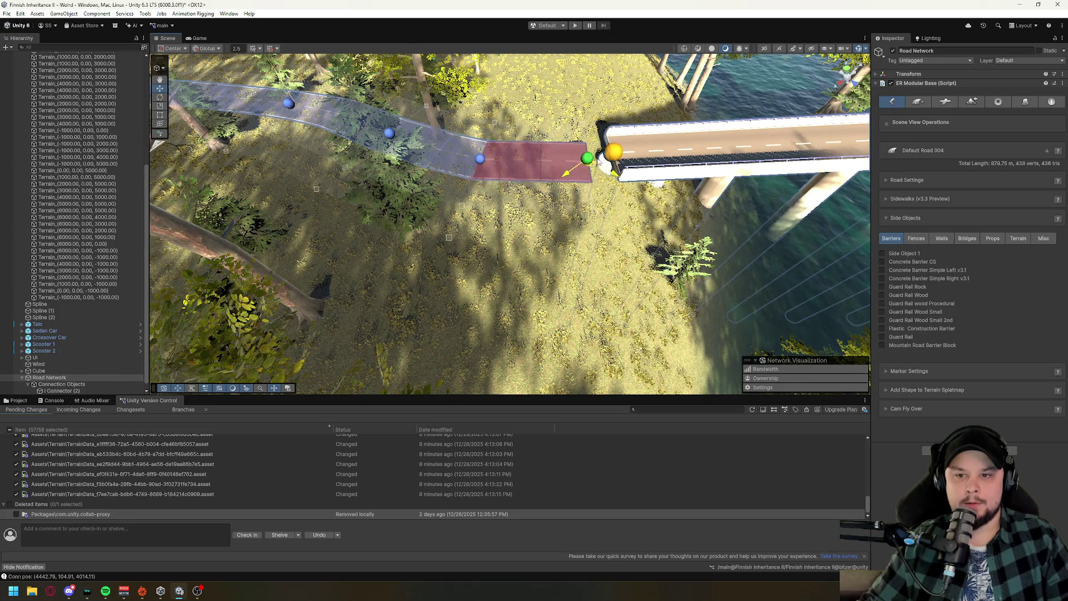
mouse_move(581, 218)
left_mouse_down()
mouse_move(582, 174)
mouse_move(783, 98)
mouse_move(494, 210)
left_mouse_up()
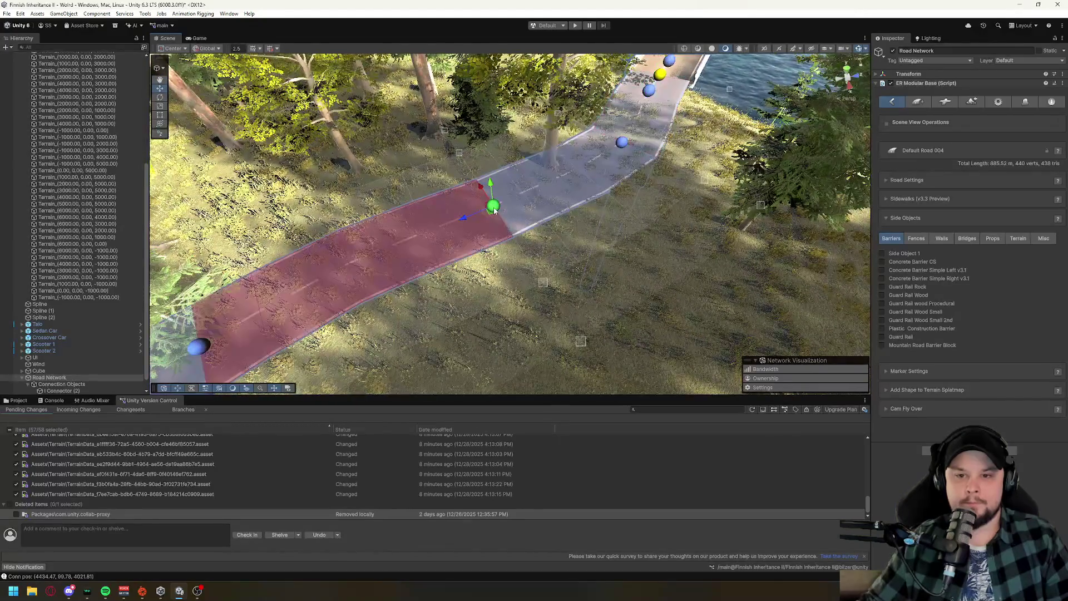
left_click(622, 143)
left_click_drag(610, 132, 222, 73)
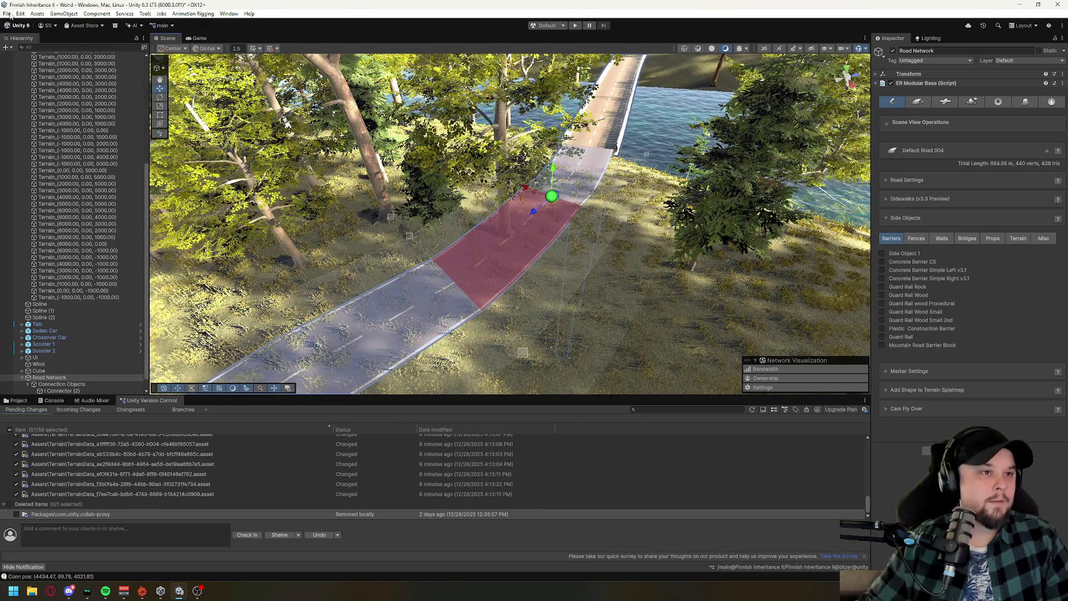
Save the scene, then view the road and show the Terrain Control & Build Settings.
left_click(7, 13)
left_click(28, 56)
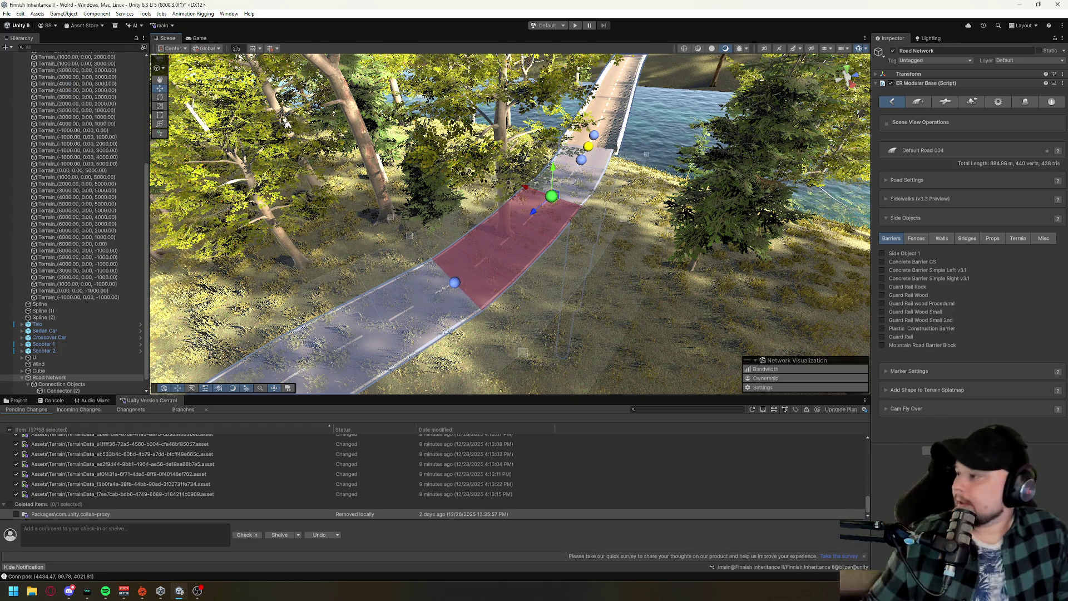
mouse_move(641, 250)
left_mouse_down()
mouse_move(549, 310)
mouse_move(590, 235)
mouse_move(699, 341)
mouse_move(668, 339)
mouse_move(662, 168)
left_mouse_up()
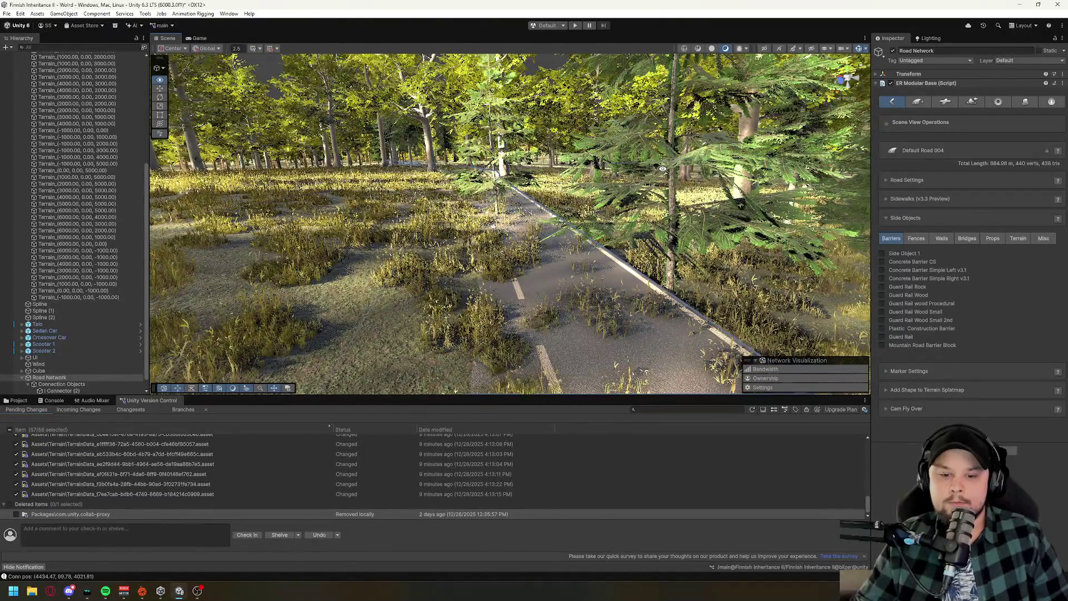
left_click(399, 338)
mouse_move(580, 280)
left_mouse_down()
mouse_move(510, 251)
mouse_move(518, 283)
mouse_move(531, 243)
mouse_move(541, 251)
mouse_move(350, 299)
mouse_move(344, 286)
left_mouse_up()
left_click_drag(516, 224, 515, 223)
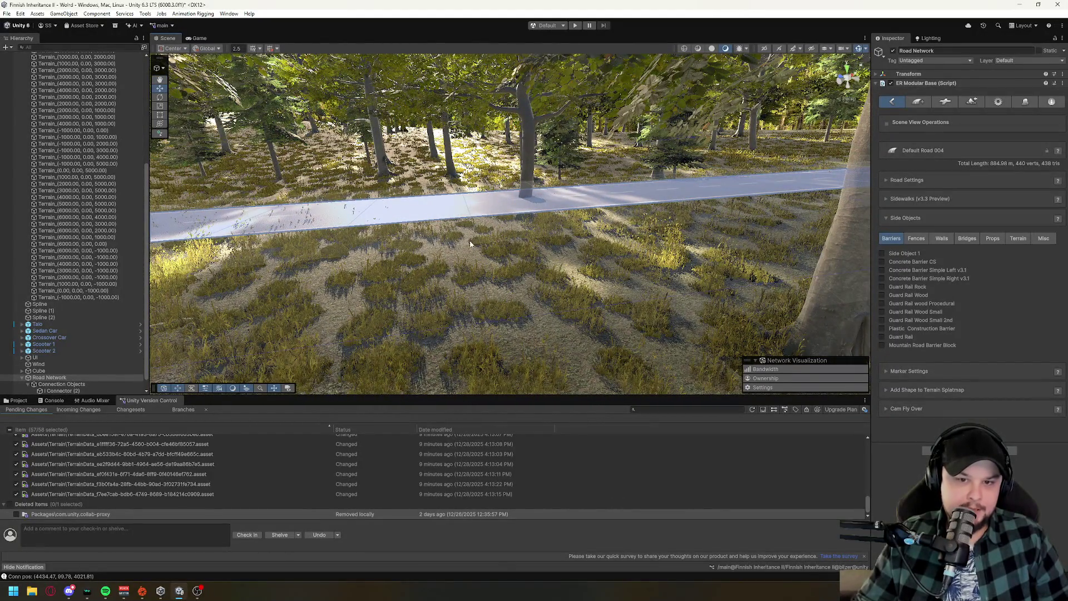
left_click_drag(561, 310, 505, 288)
mouse_move(569, 309)
left_mouse_down()
mouse_move(615, 252)
mouse_move(420, 192)
left_mouse_up()
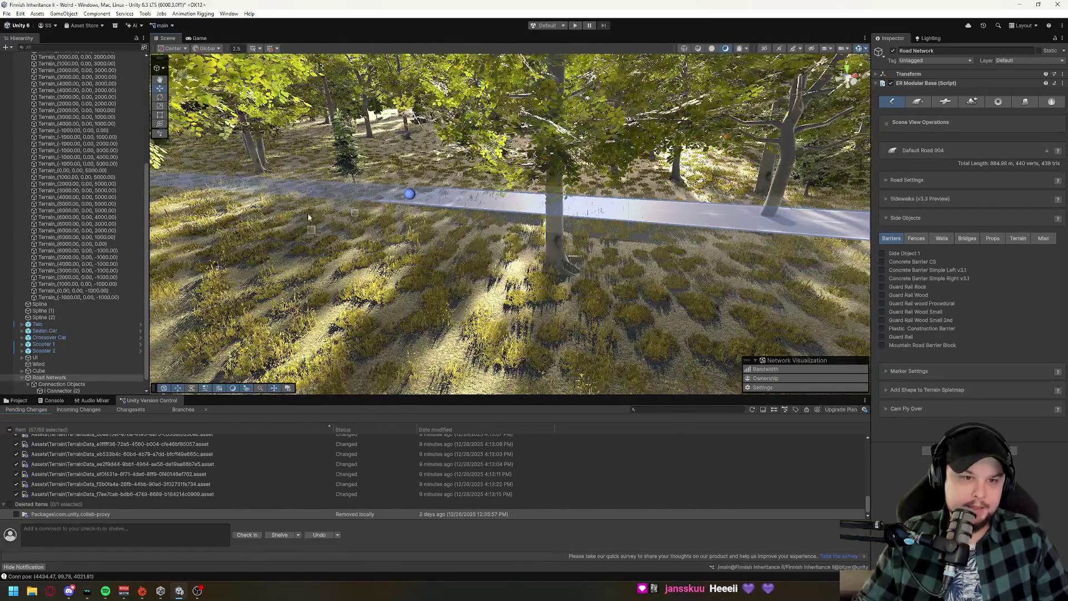
left_click(979, 101)
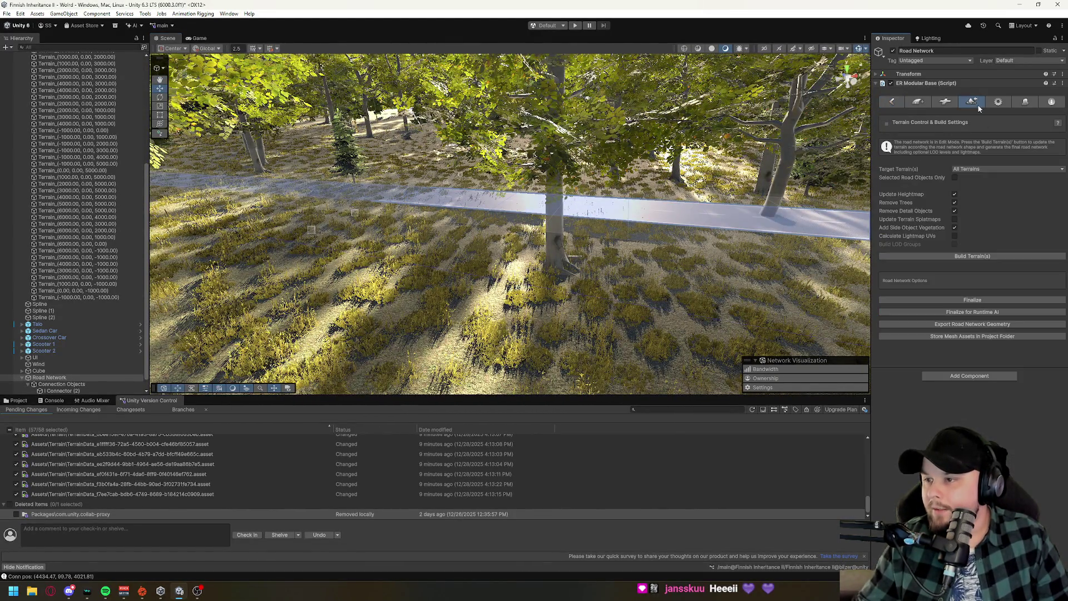
Run Build Terrain(s) to bake the road network, then fly down the finished asphalt road.
left_click(972, 258)
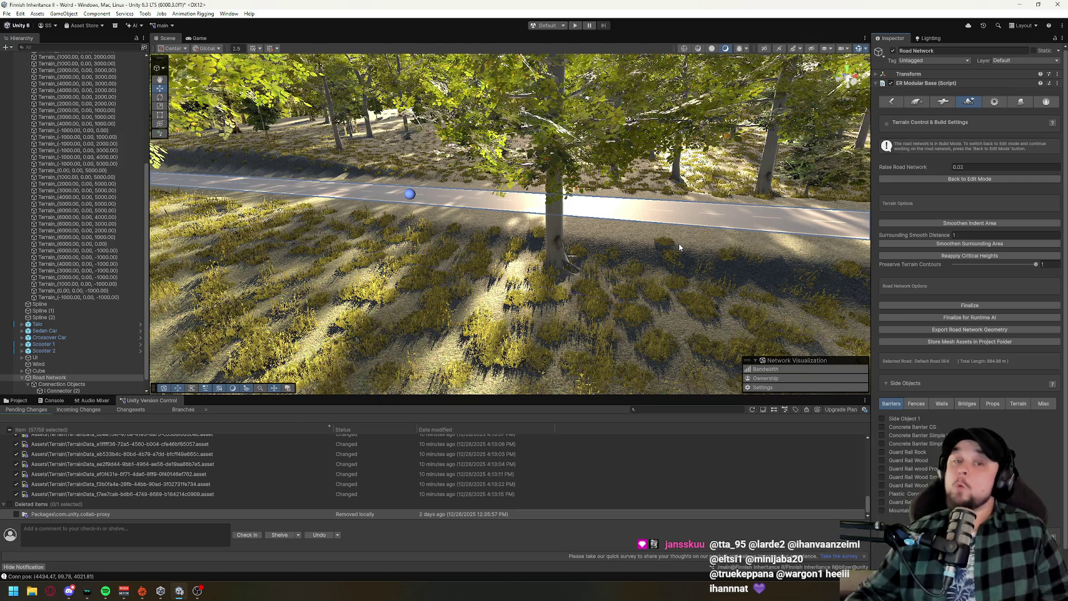
mouse_move(684, 257)
left_mouse_down()
mouse_move(689, 272)
mouse_move(638, 278)
mouse_move(835, 271)
mouse_move(395, 271)
mouse_move(375, 235)
mouse_move(367, 241)
mouse_move(727, 300)
mouse_move(812, 299)
mouse_move(696, 303)
mouse_move(922, 287)
left_mouse_up()
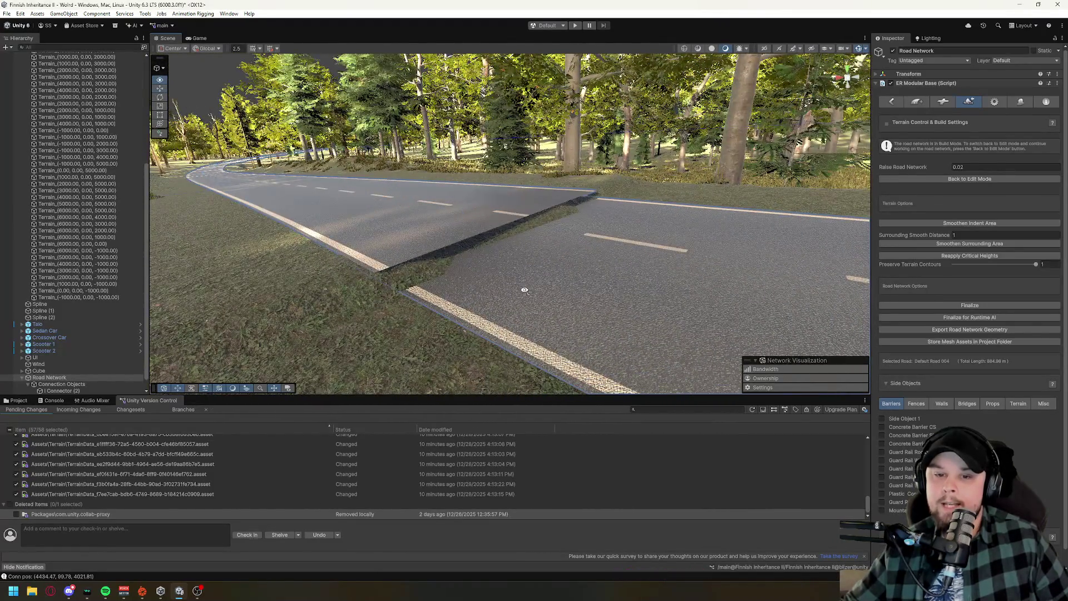
Inspect the built road's left and right markers up close, then go Back to Edit Mode.
left_click_drag(524, 290, 567, 296)
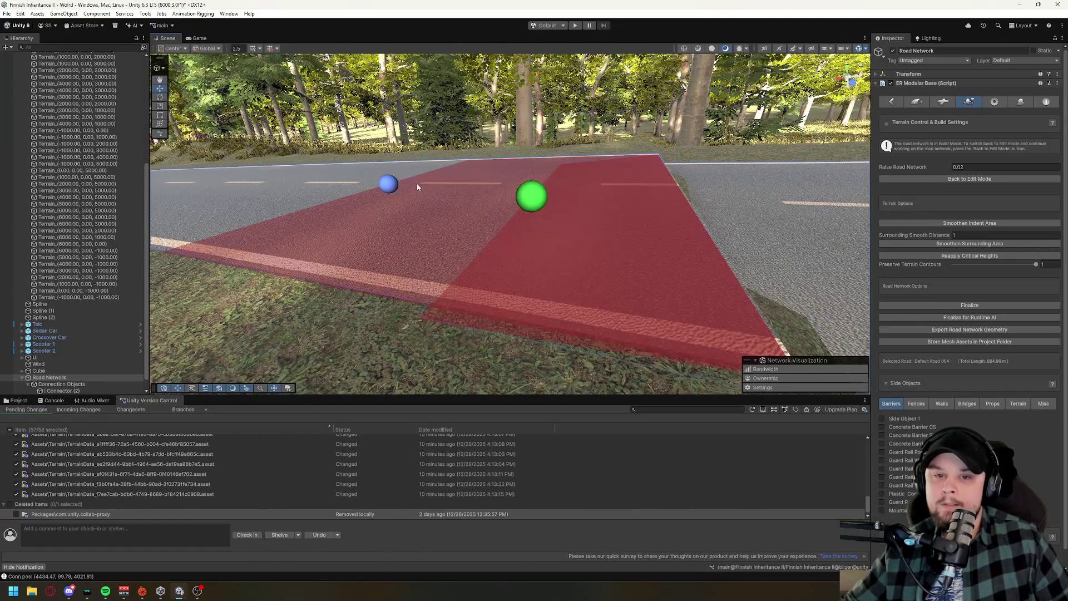
left_click_drag(506, 301, 582, 298)
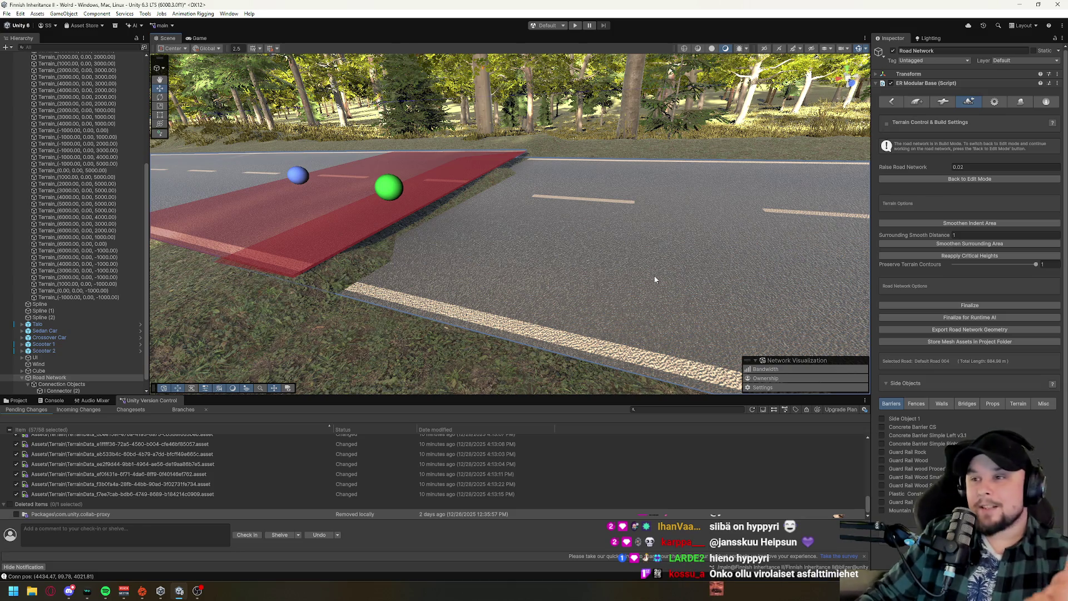
mouse_move(596, 260)
left_mouse_down()
mouse_move(398, 270)
mouse_move(396, 245)
mouse_move(530, 276)
mouse_move(483, 237)
left_mouse_up()
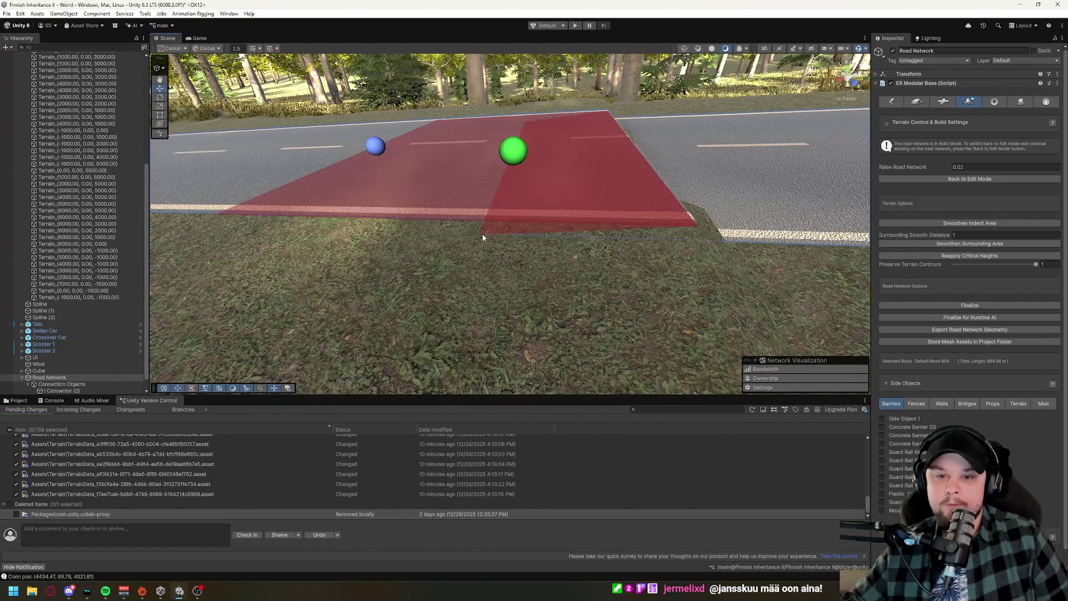
left_click(375, 146)
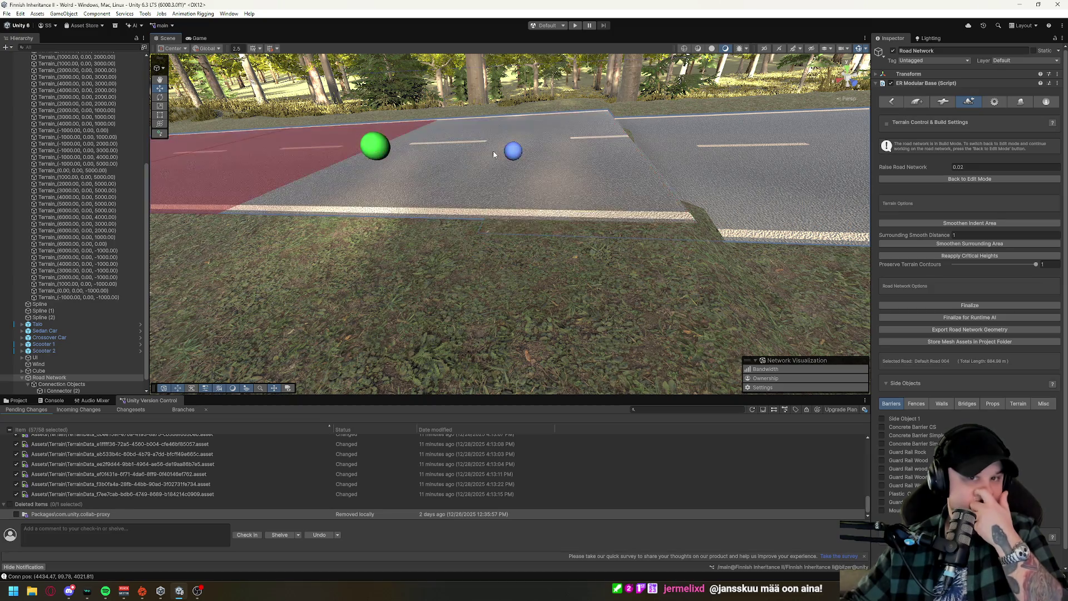
left_click(514, 152)
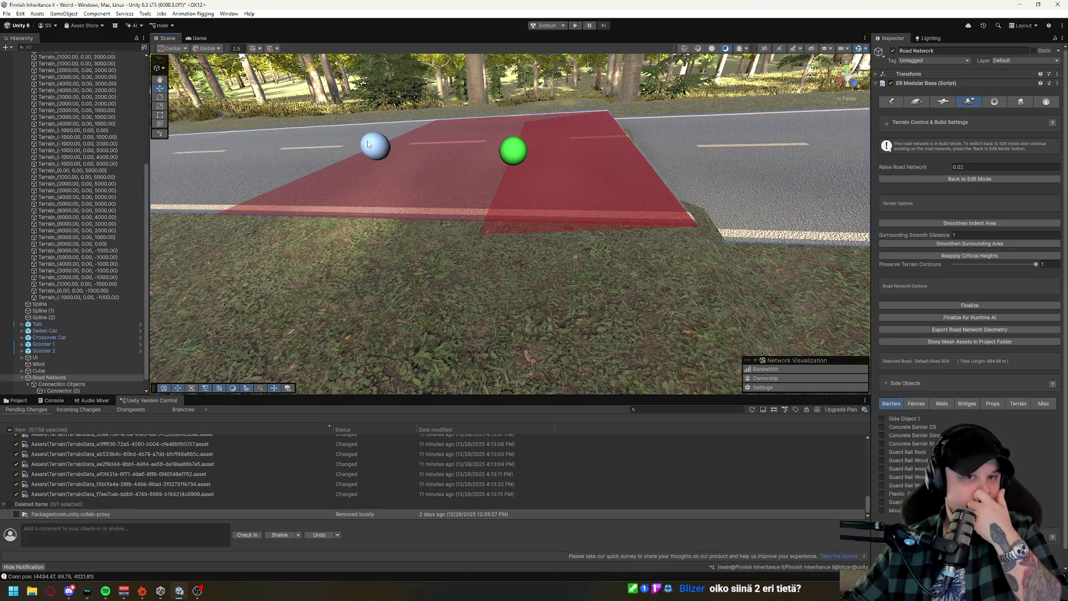
left_click(968, 180)
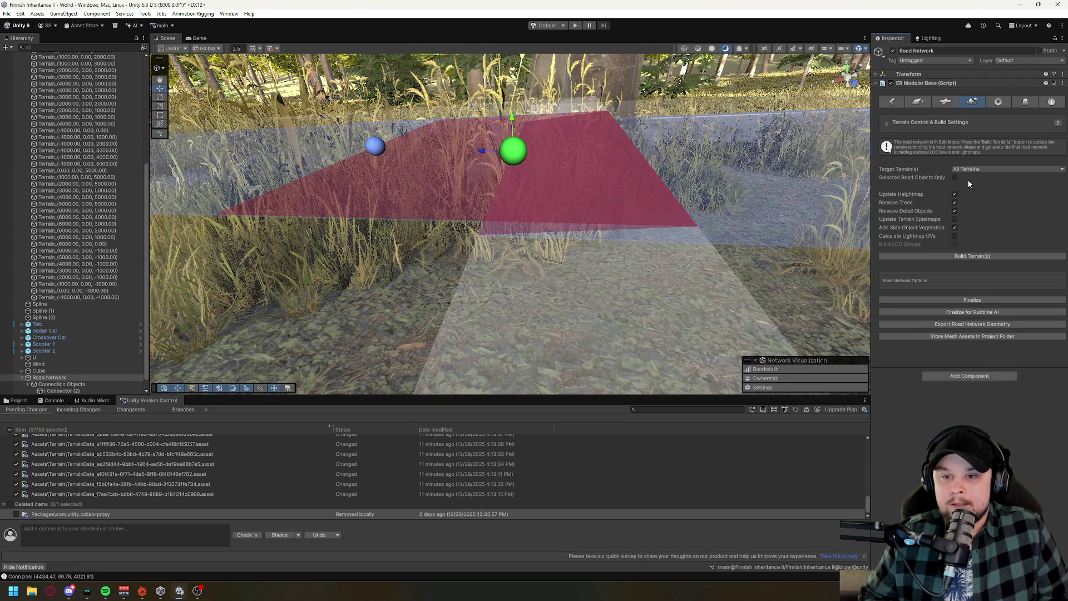
mouse_move(555, 356)
left_mouse_down()
mouse_move(553, 321)
mouse_move(708, 300)
mouse_move(589, 272)
mouse_move(627, 205)
left_mouse_up()
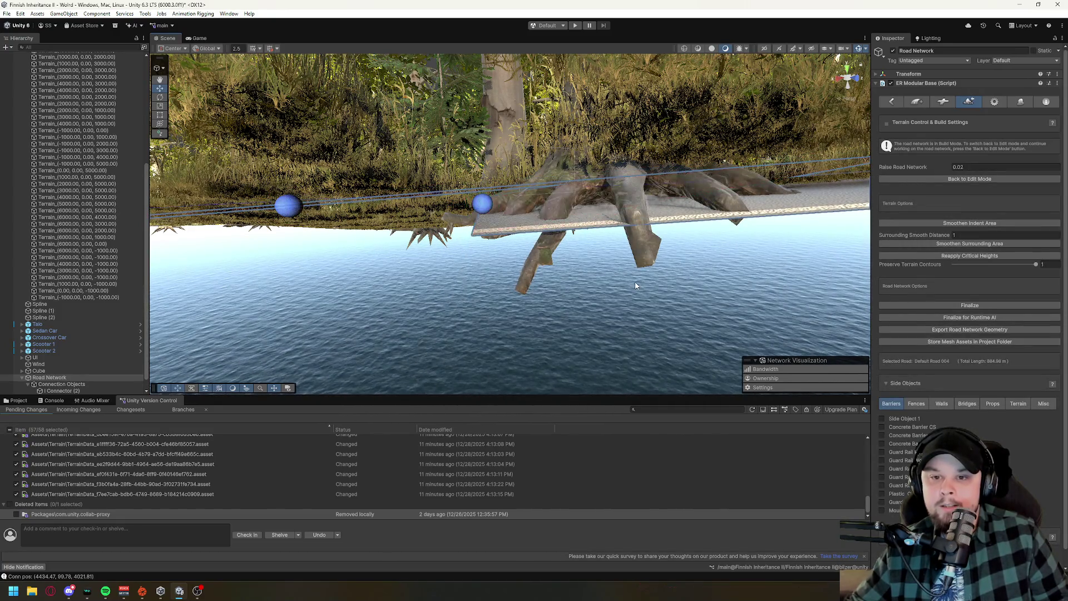
mouse_move(646, 244)
left_mouse_down()
mouse_move(466, 289)
mouse_move(453, 191)
left_mouse_up()
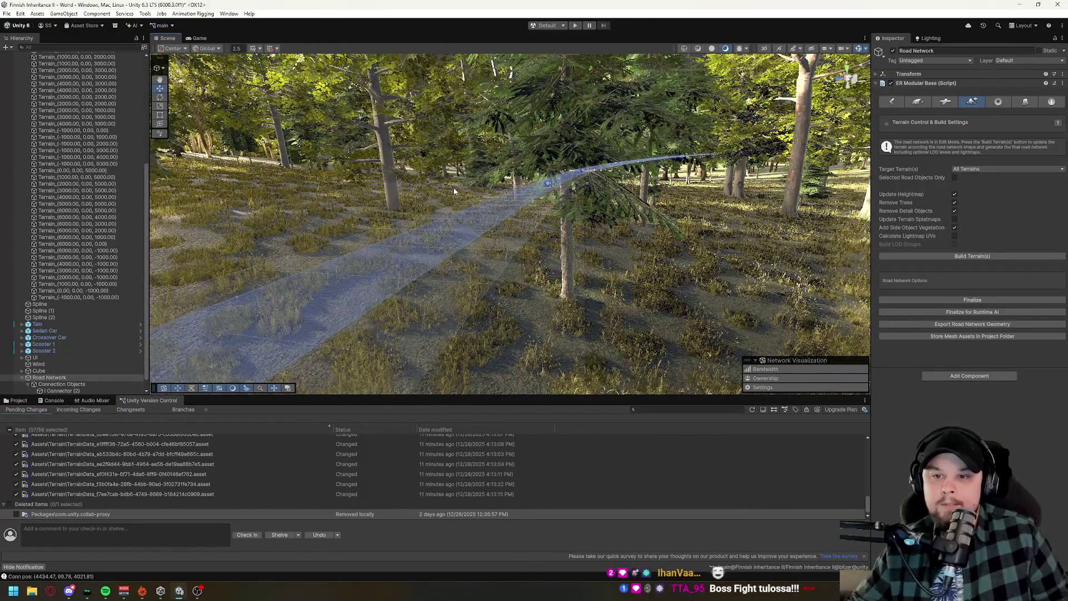
mouse_move(667, 267)
left_mouse_down()
mouse_move(684, 285)
mouse_move(633, 266)
mouse_move(498, 298)
mouse_move(550, 253)
mouse_move(551, 218)
left_mouse_up()
Try deleting the far road segment but dismiss the warning, keeping it.
left_click(601, 140)
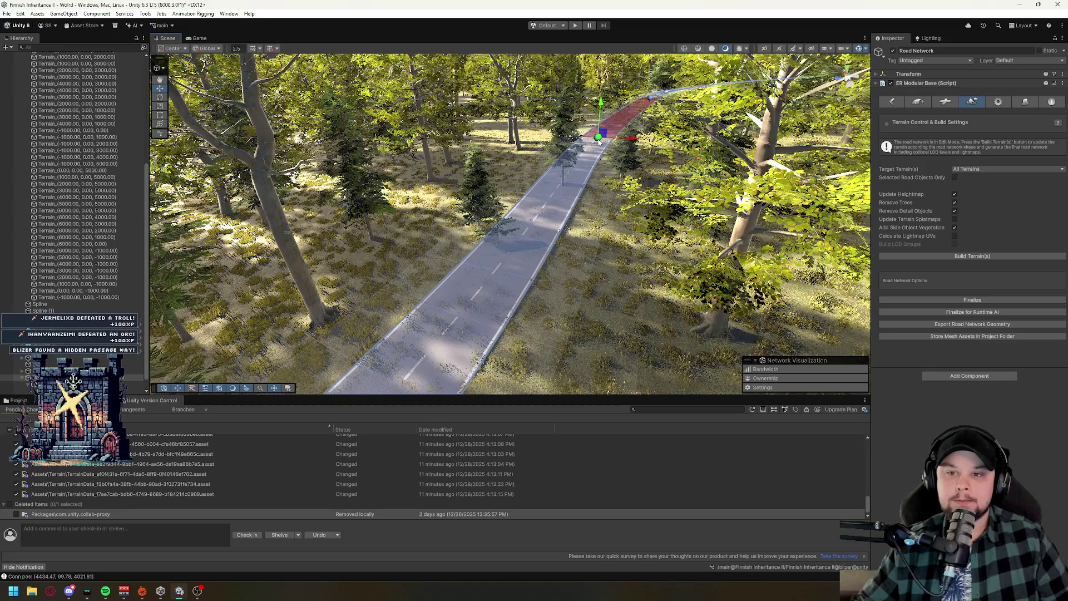
key("Delete")
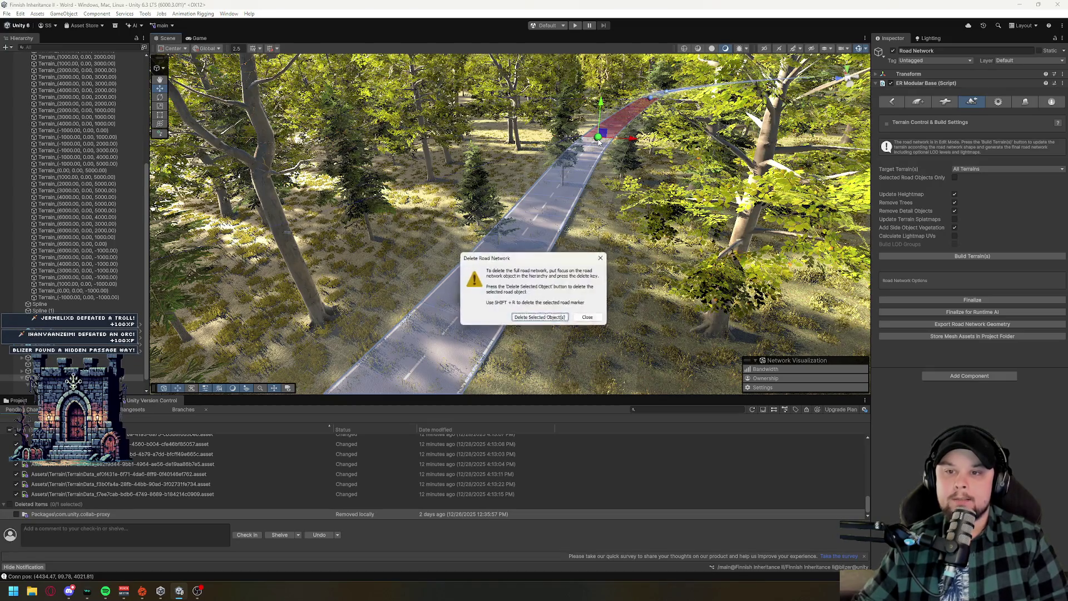
left_click(589, 317)
Select Connector (3), the junction joining Default Road 004 and Default Road 002.
left_click_drag(557, 312, 428, 348)
scroll(429, 348, "down", 10)
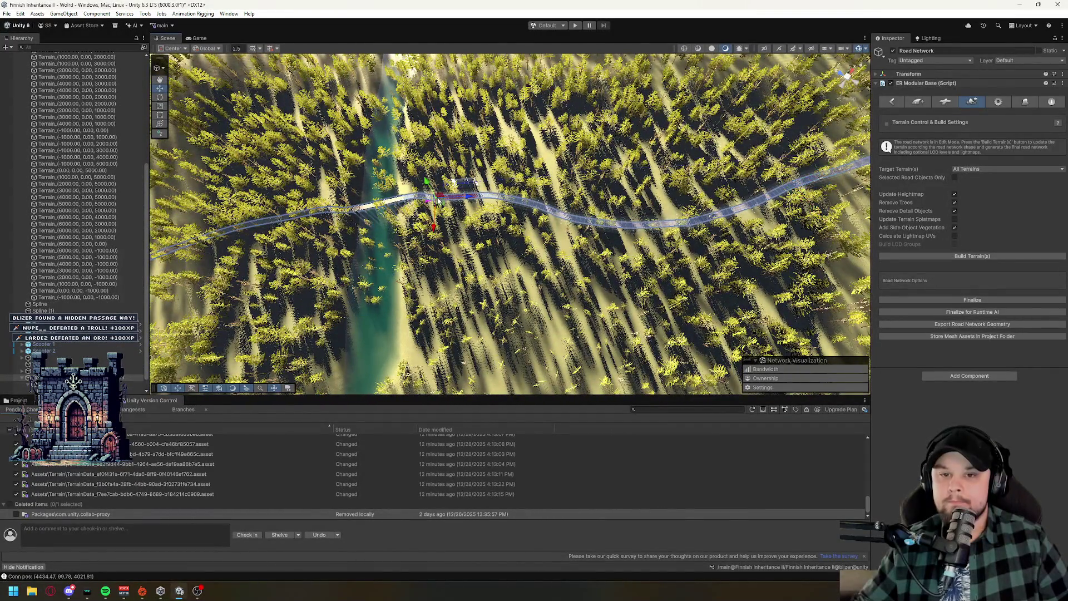
left_click_drag(440, 201, 459, 269)
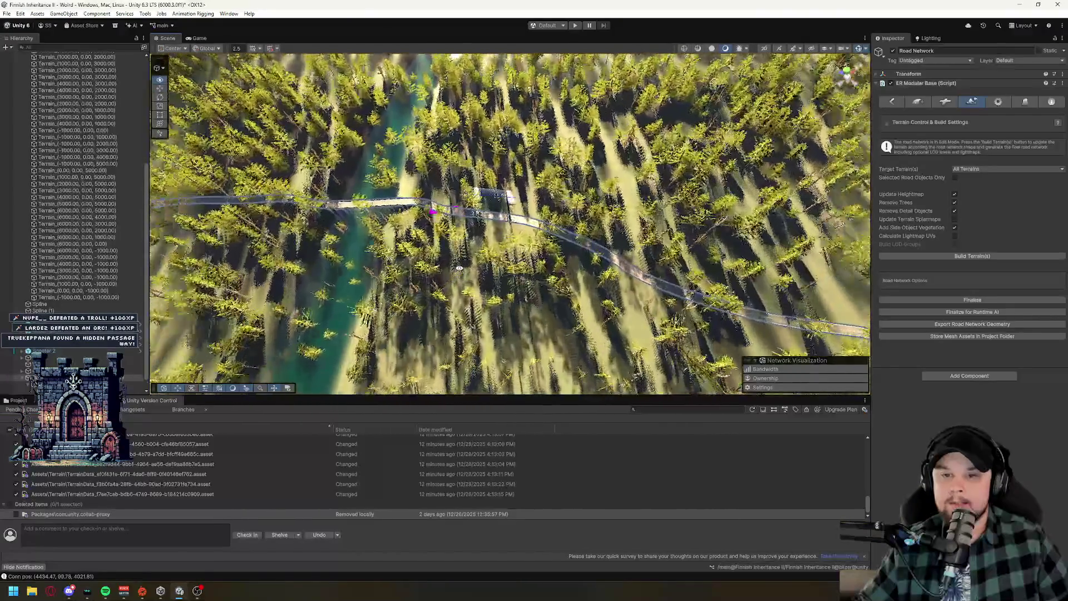
scroll(506, 180, "up", 5)
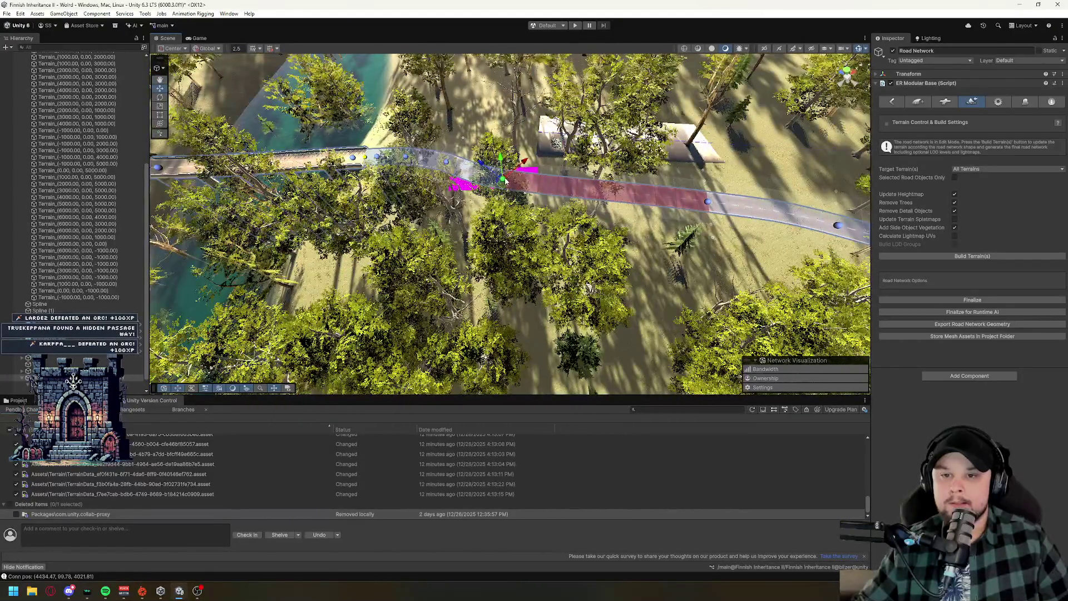
left_click_drag(498, 178, 617, 194)
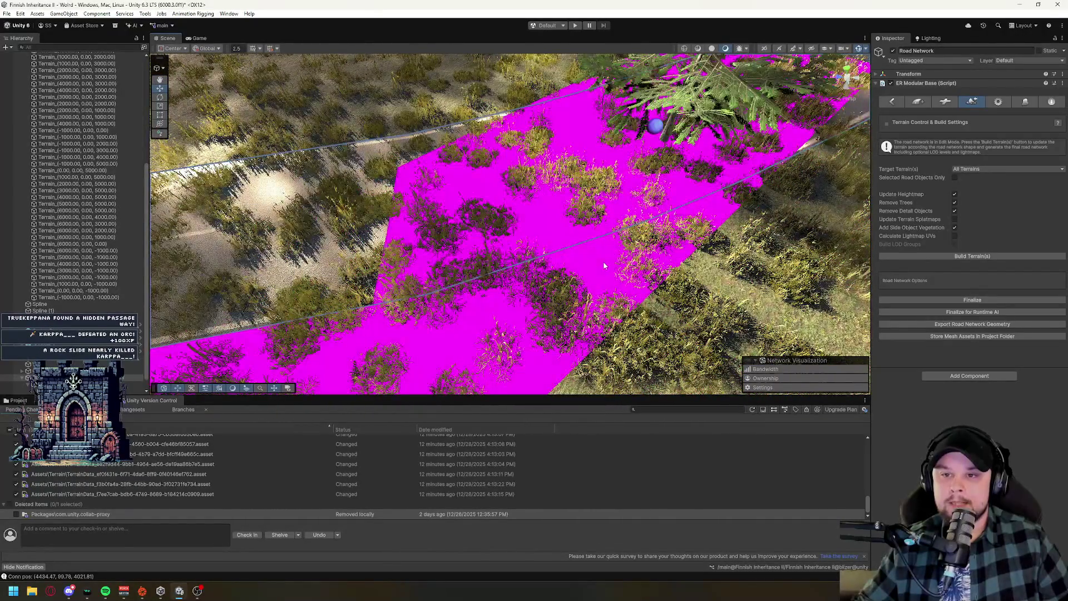
left_click_drag(604, 265, 562, 290)
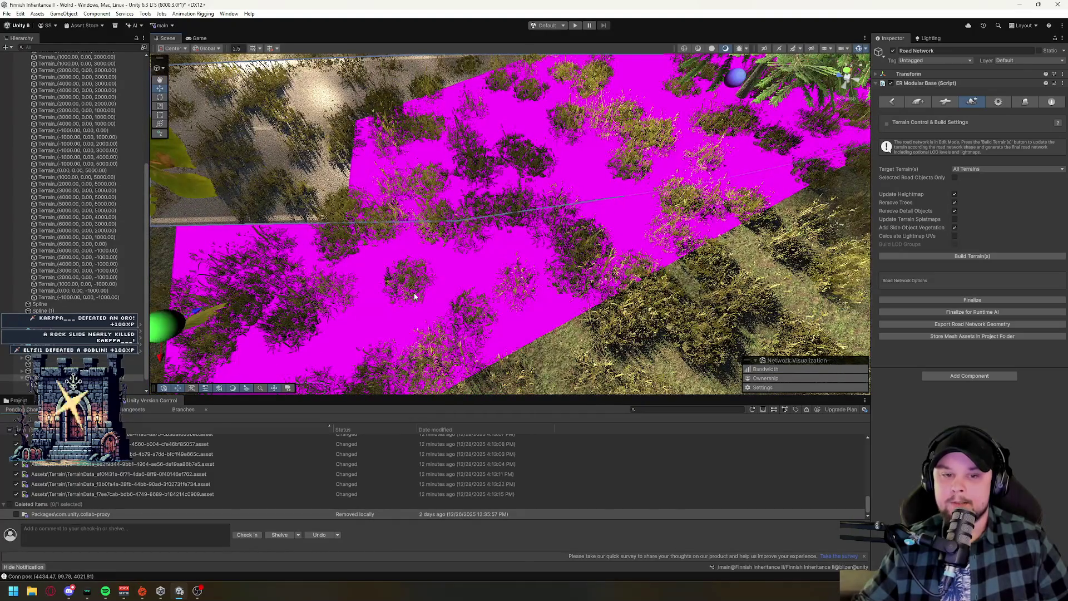
scroll(415, 296, "up", 10)
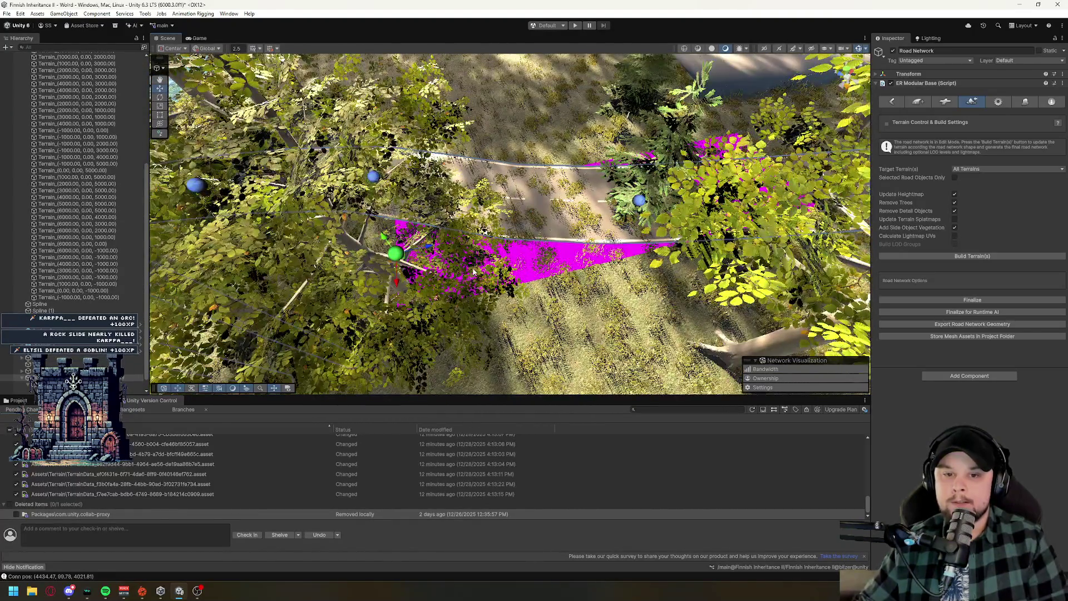
left_click_drag(473, 271, 423, 271)
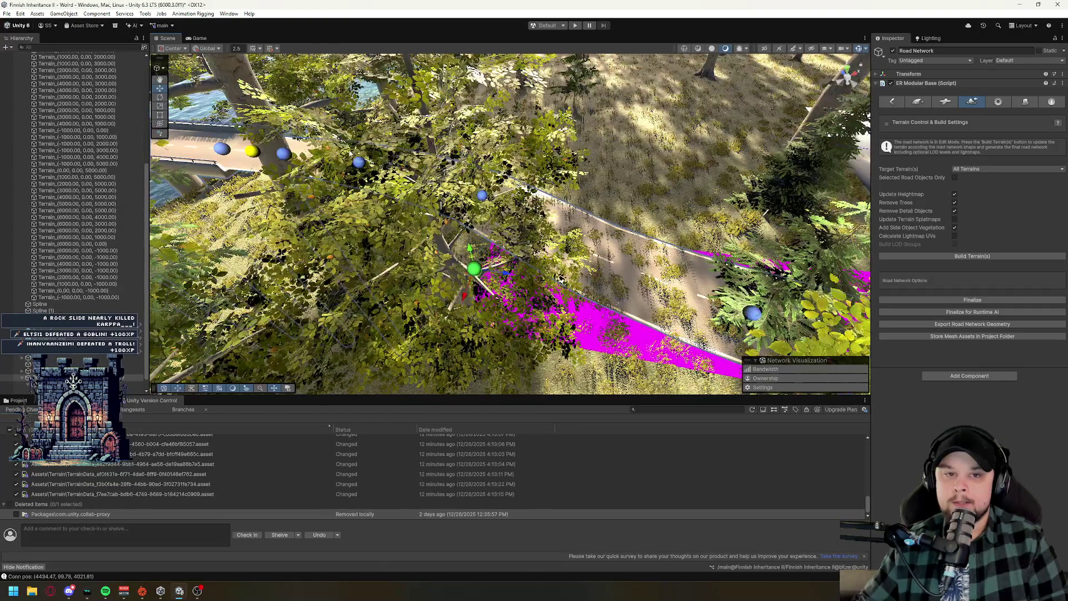
left_click(252, 153)
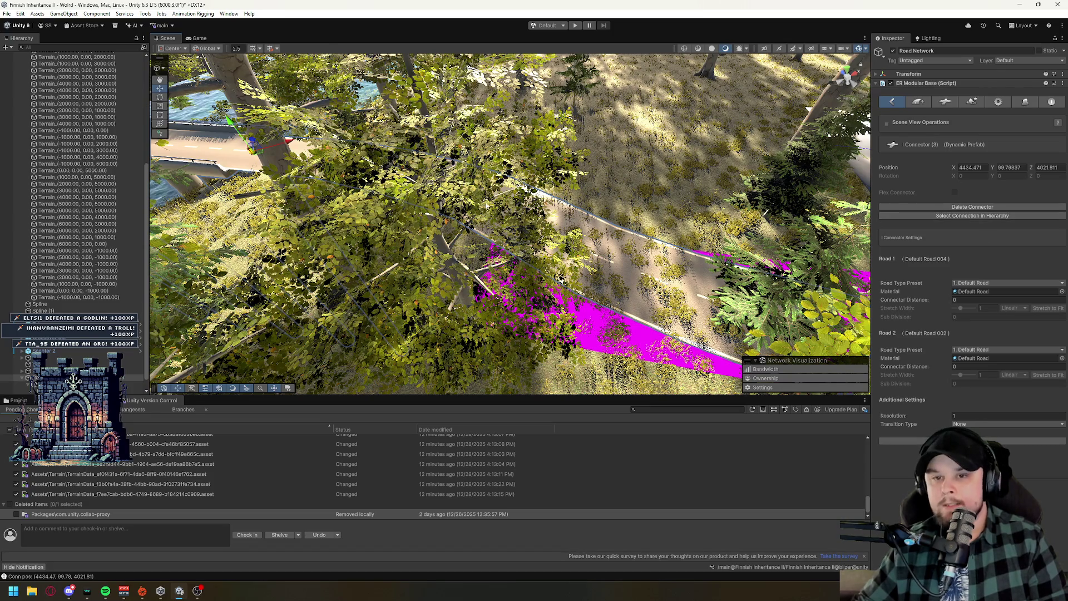
Delete the connector between the two roads and pull back the end of Default Road 004.
mouse_move(487, 204)
left_mouse_down()
mouse_move(534, 284)
mouse_move(509, 240)
left_mouse_up()
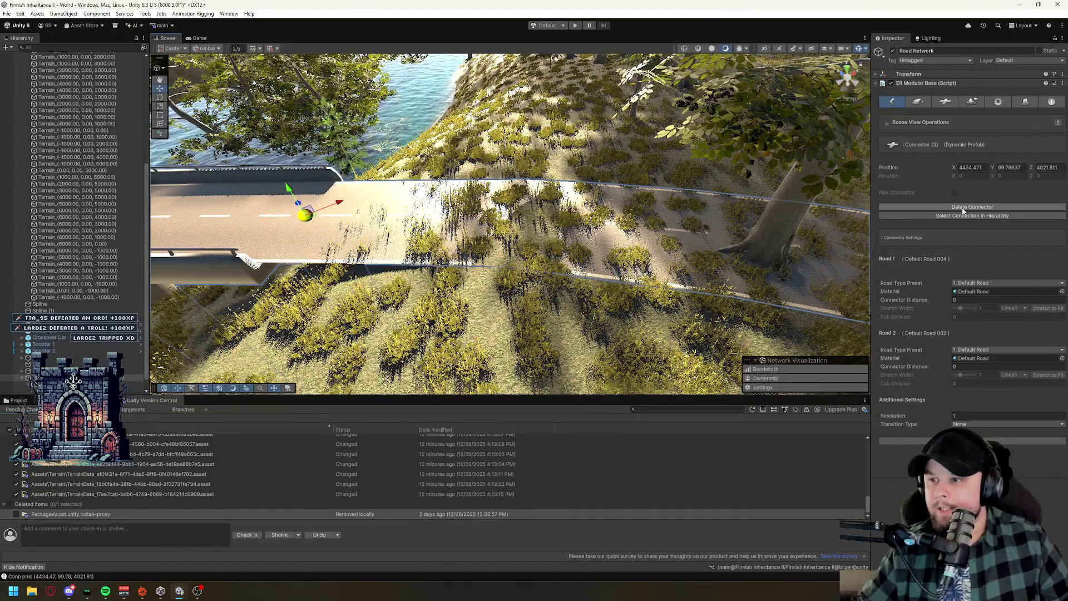
left_click(963, 208)
left_click(379, 214)
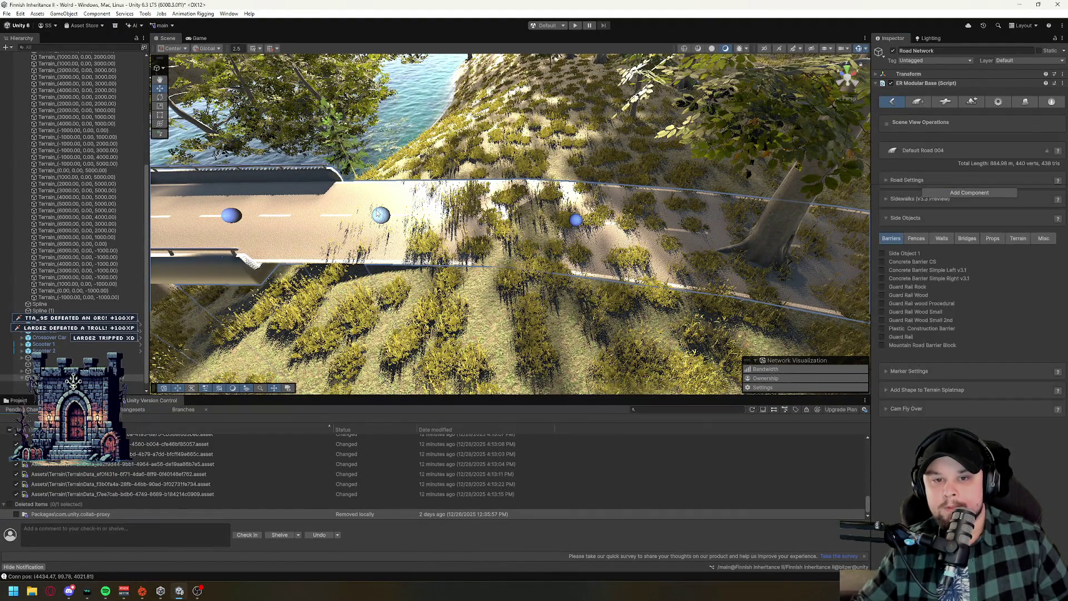
left_click_drag(411, 216, 530, 218)
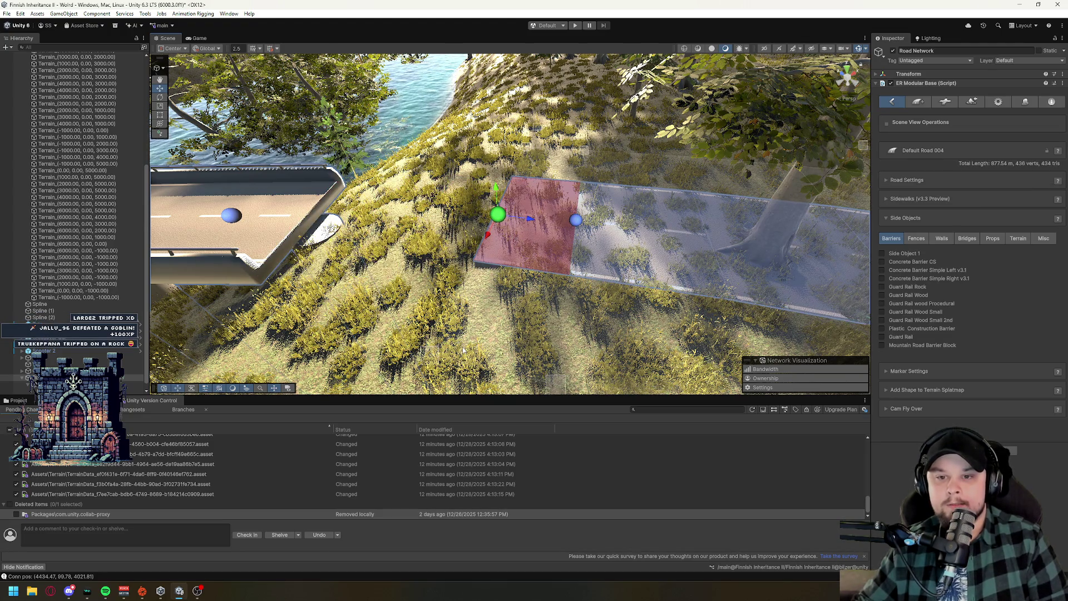
Delete the leftover road markers beside the bridge end, confirming each deletion.
key("Delete")
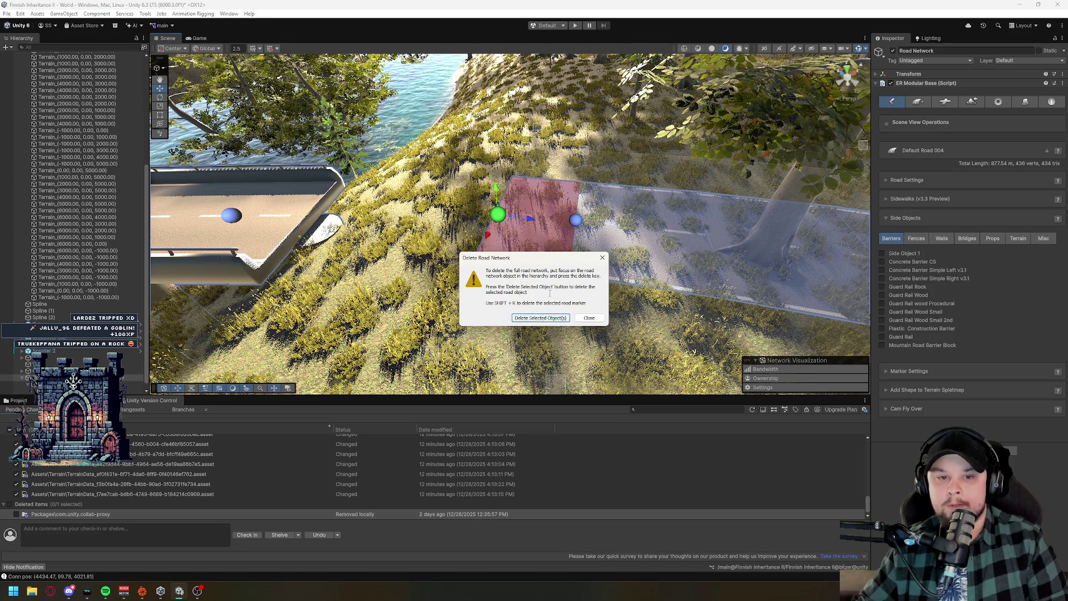
left_click(603, 259)
left_click(576, 220)
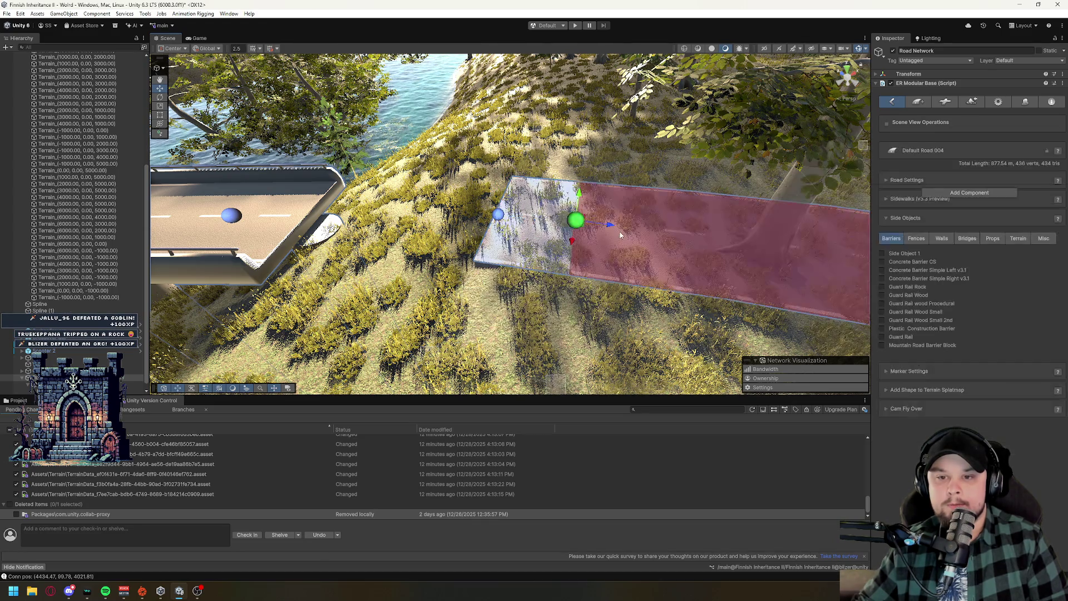
key("Delete")
left_click(533, 321)
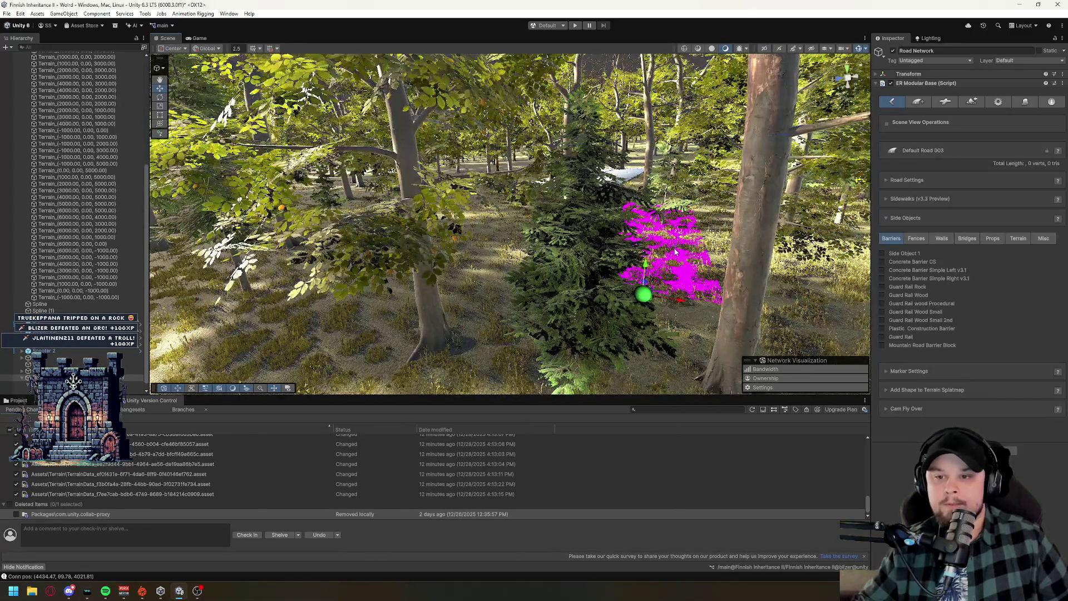
key("f")
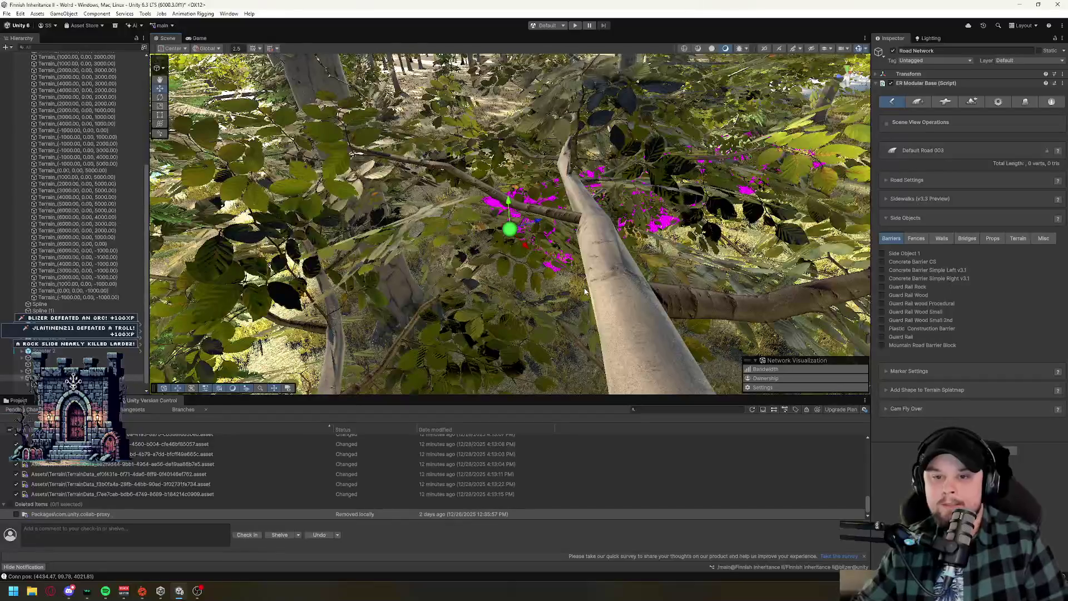
key("Delete")
left_click(540, 318)
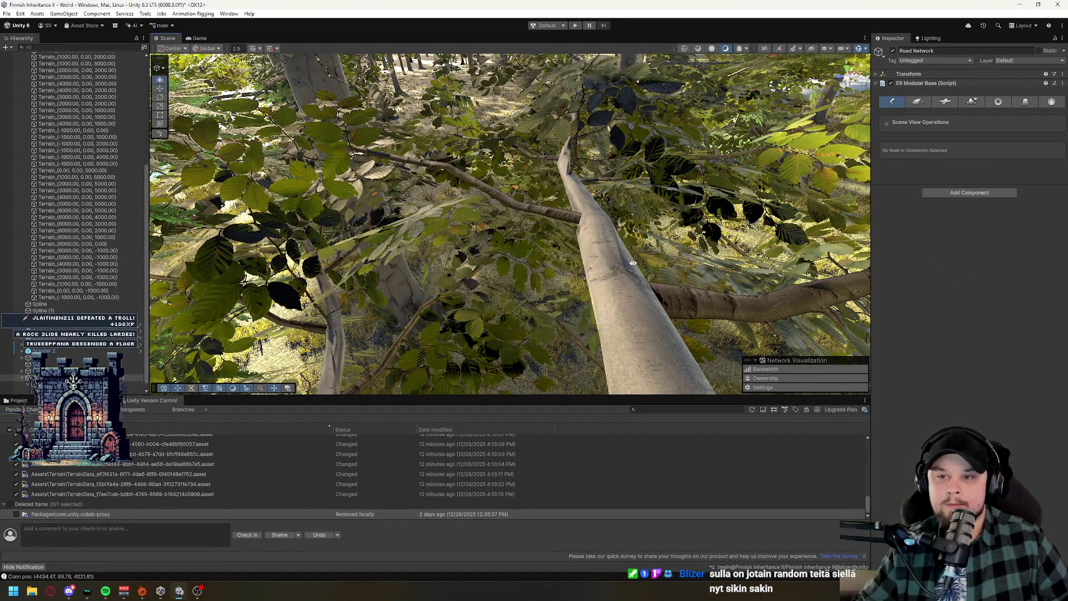
scroll(666, 308, "down", 5)
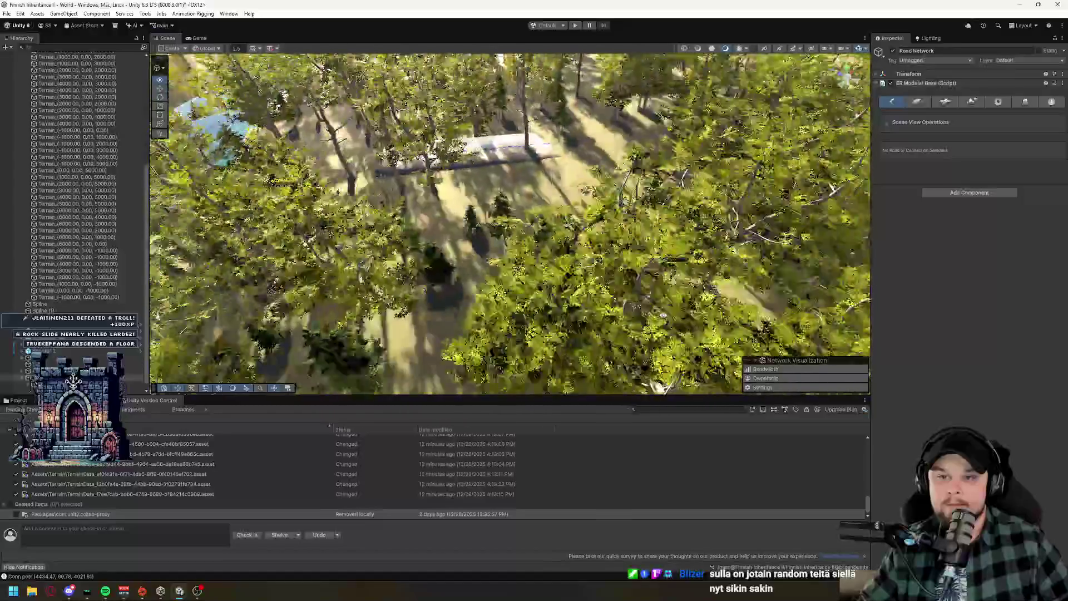
mouse_move(660, 321)
left_mouse_down()
mouse_move(667, 300)
mouse_move(683, 357)
mouse_move(623, 365)
mouse_move(732, 295)
mouse_move(779, 281)
mouse_move(925, 248)
mouse_move(1039, 251)
mouse_move(561, 271)
mouse_move(581, 359)
left_mouse_up()
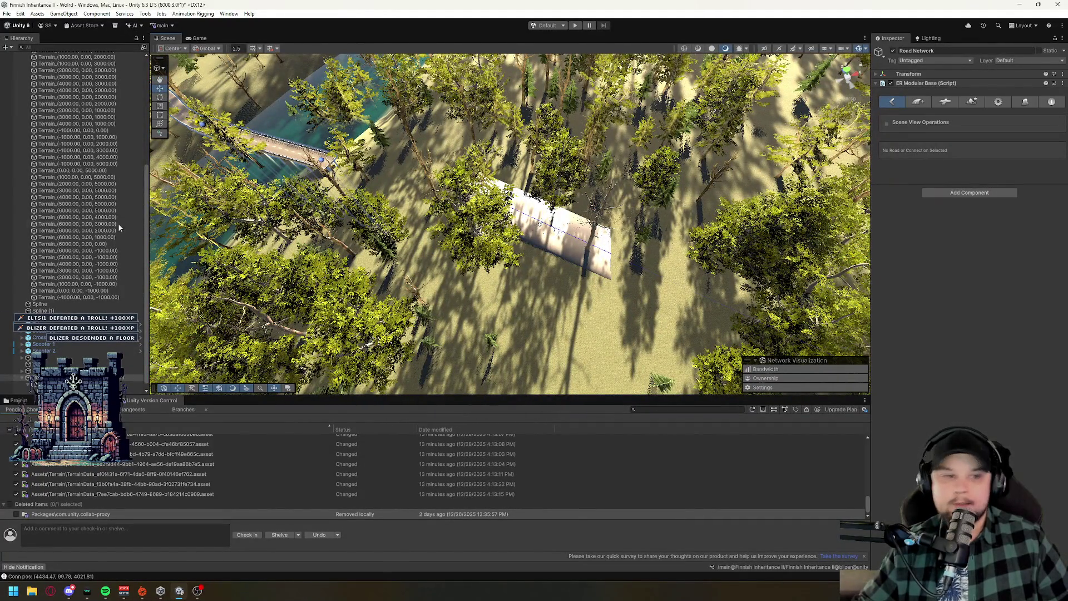
left_click(52, 312)
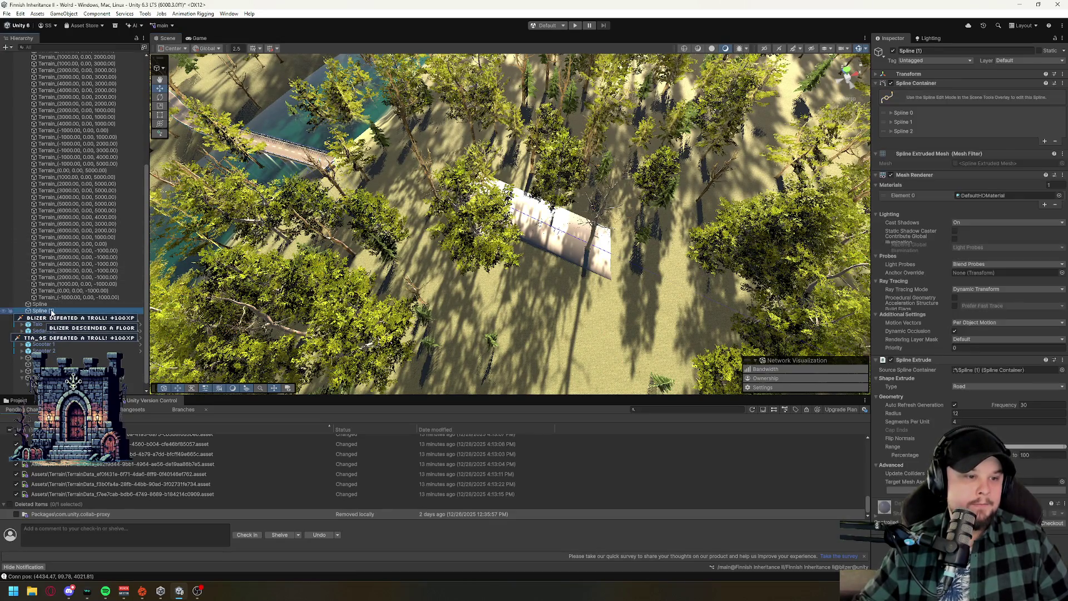
left_click(51, 305)
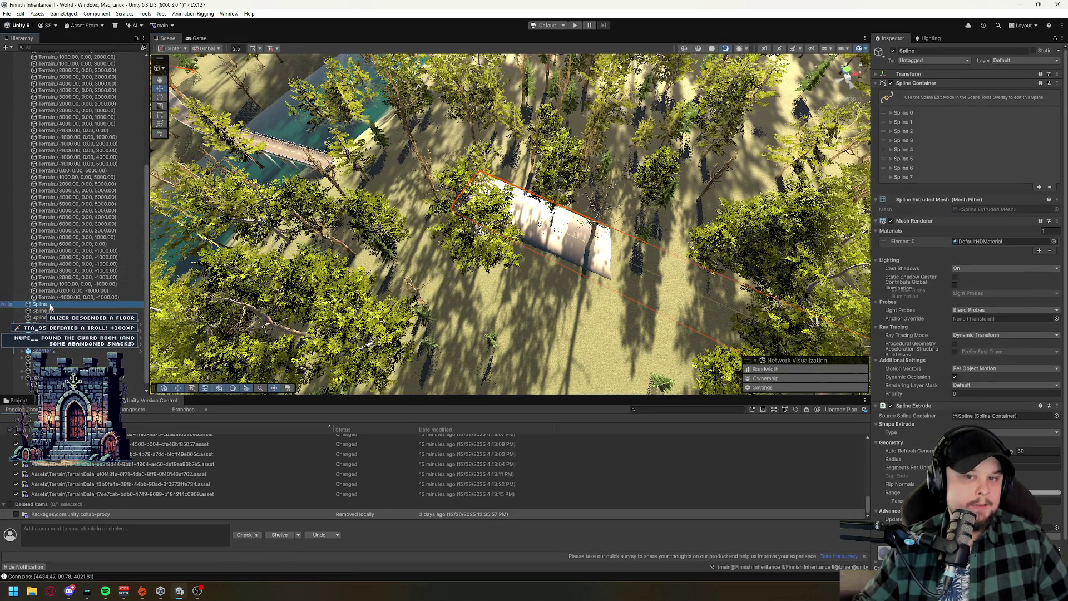
scroll(530, 243, "down", 6)
scroll(390, 234, "up", 6)
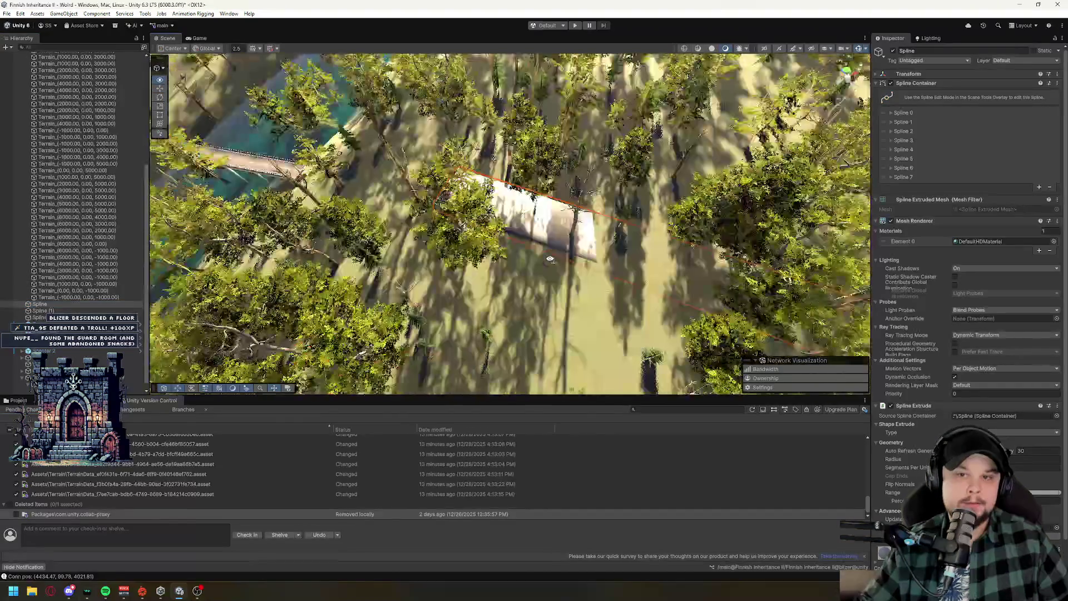
scroll(107, 239, "down", 1)
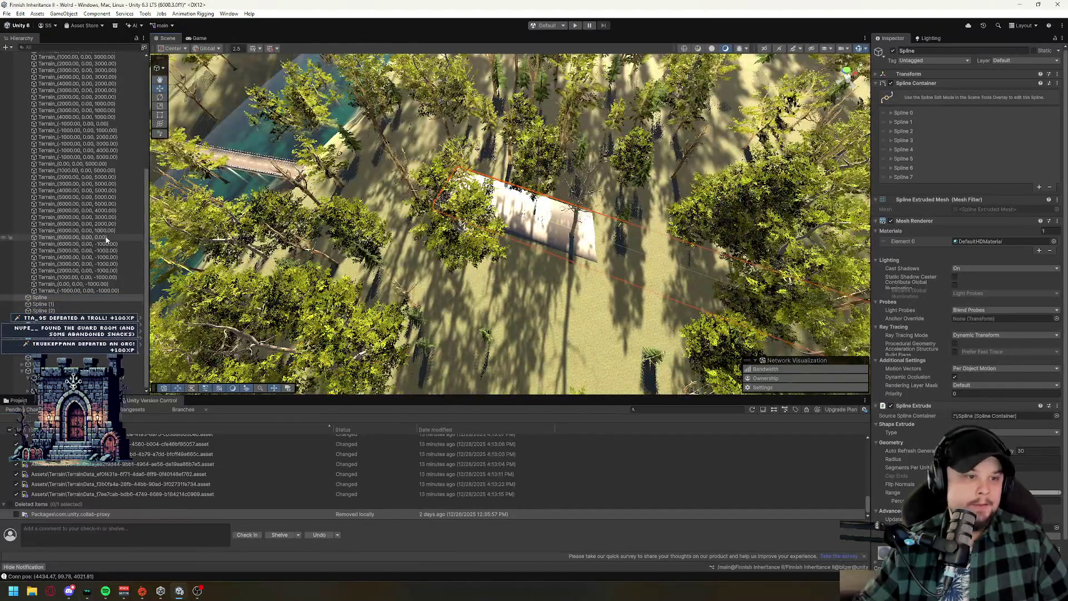
left_click(39, 365)
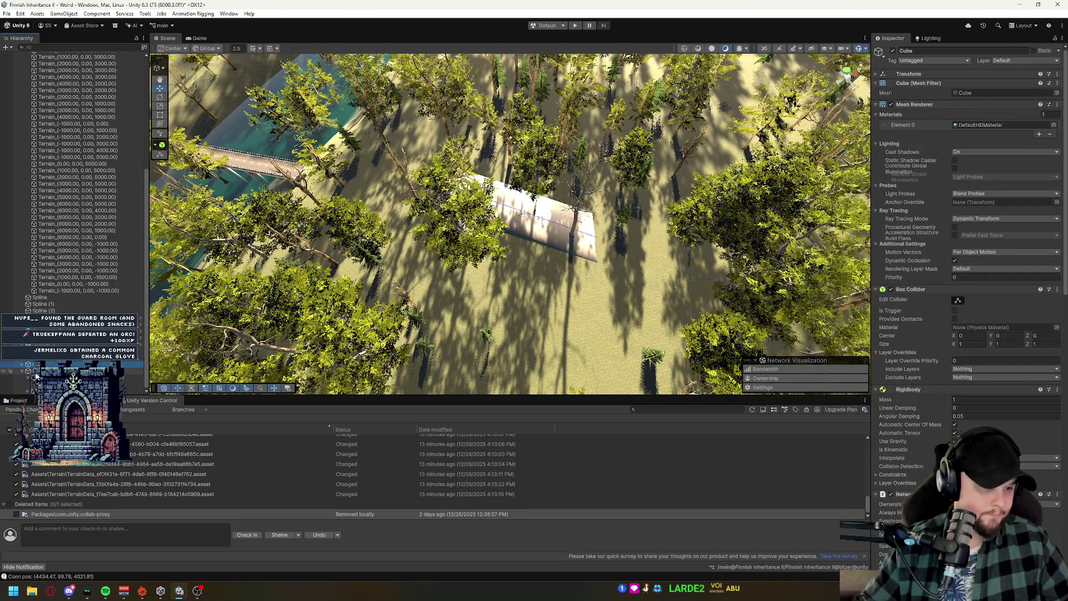
left_click(36, 372)
left_click_drag(404, 160, 429, 142)
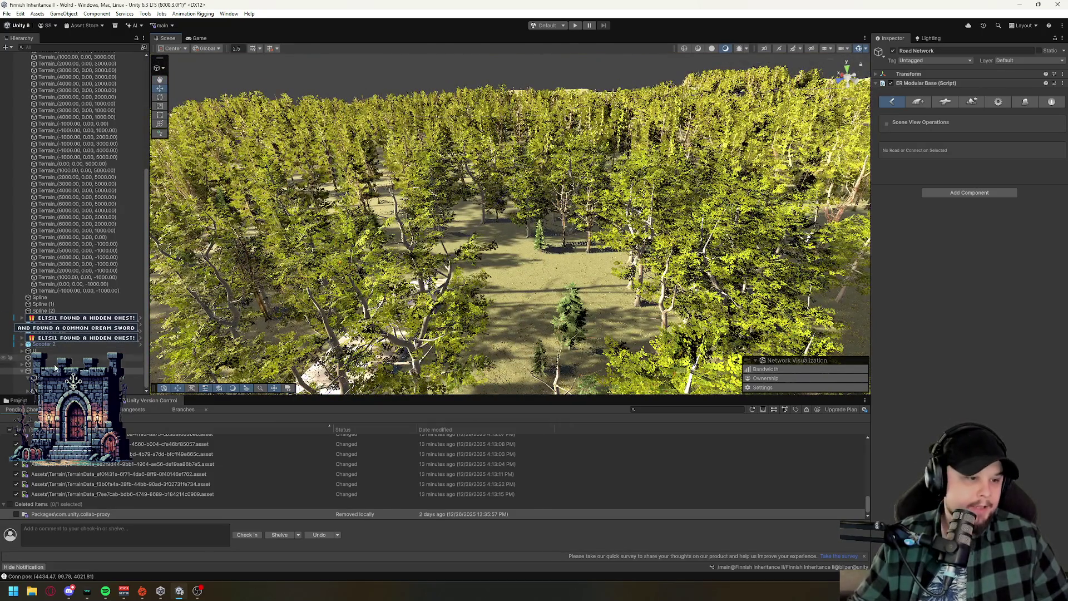
mouse_move(305, 5)
left_mouse_down()
mouse_move(320, 17)
mouse_move(446, 30)
left_mouse_up()
double_click(267, 407)
mouse_move(745, 238)
left_mouse_down()
mouse_move(687, 262)
mouse_move(651, 143)
mouse_move(796, 80)
mouse_move(647, 228)
mouse_move(723, 262)
mouse_move(793, 273)
mouse_move(674, 286)
left_mouse_up()
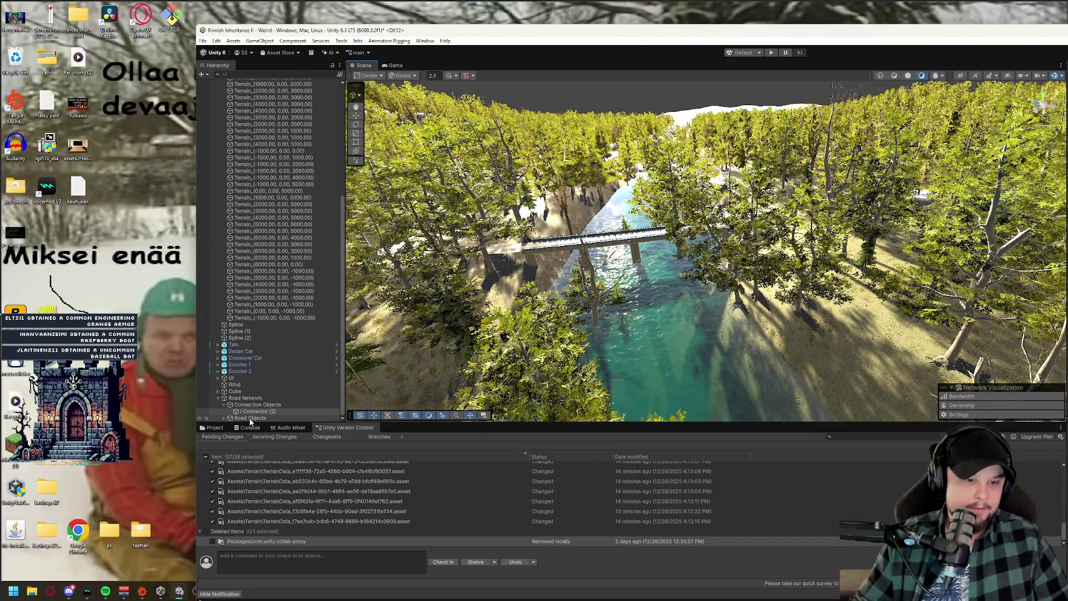
double_click(250, 417)
mouse_move(840, 221)
left_mouse_down()
mouse_move(819, 253)
mouse_move(823, 245)
left_mouse_up()
double_click(245, 398)
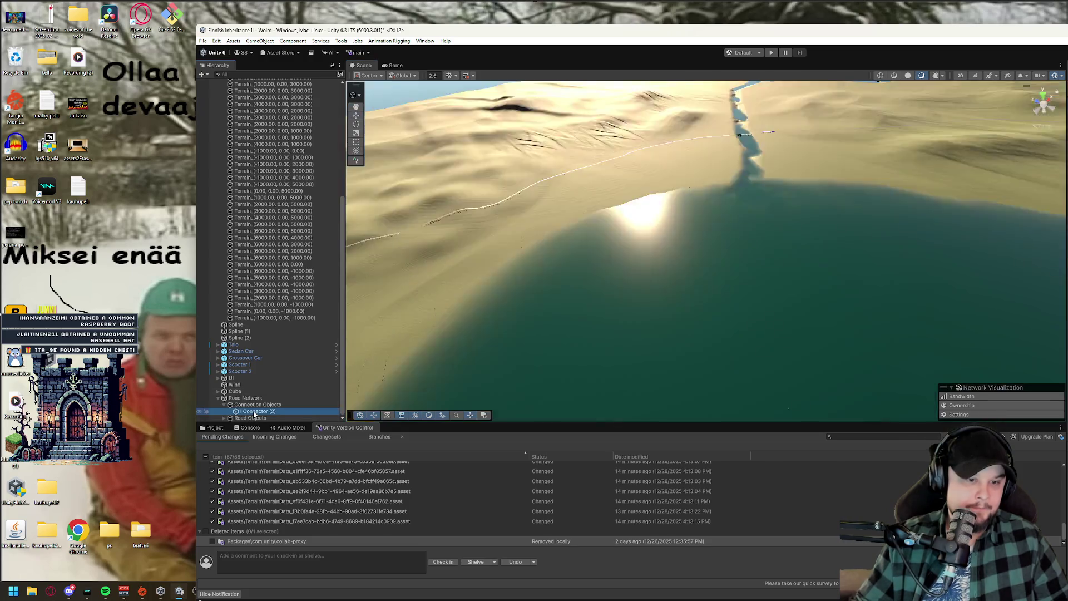
double_click(645, 30)
mouse_move(559, 261)
left_mouse_down()
mouse_move(556, 271)
mouse_move(606, 228)
left_mouse_up()
left_click(919, 101)
Create a Road Type 3 road and place its first six markers across the hillside.
left_click(993, 173)
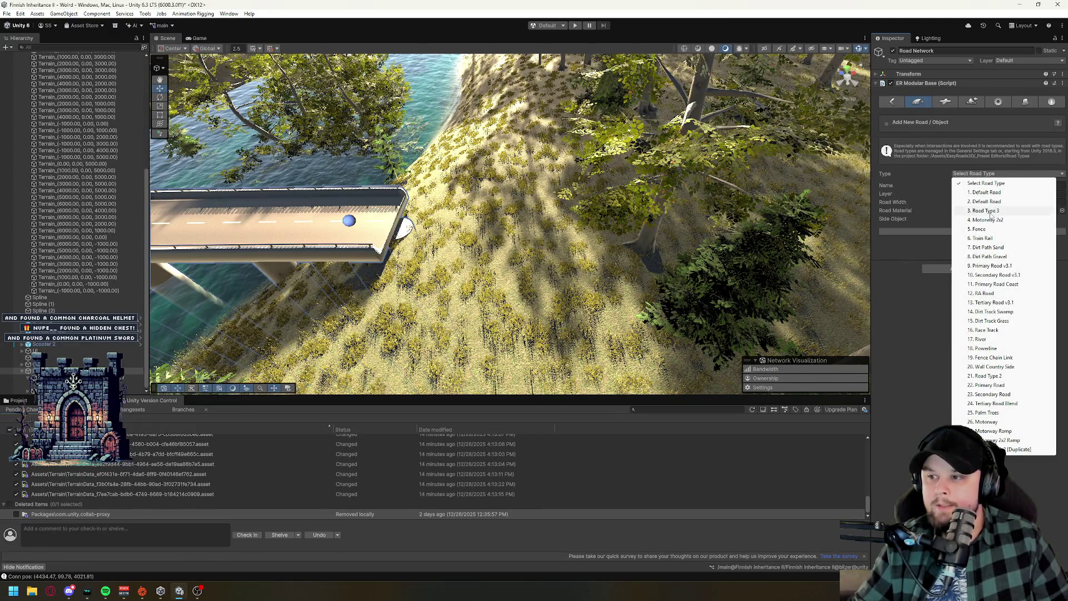
left_click(987, 211)
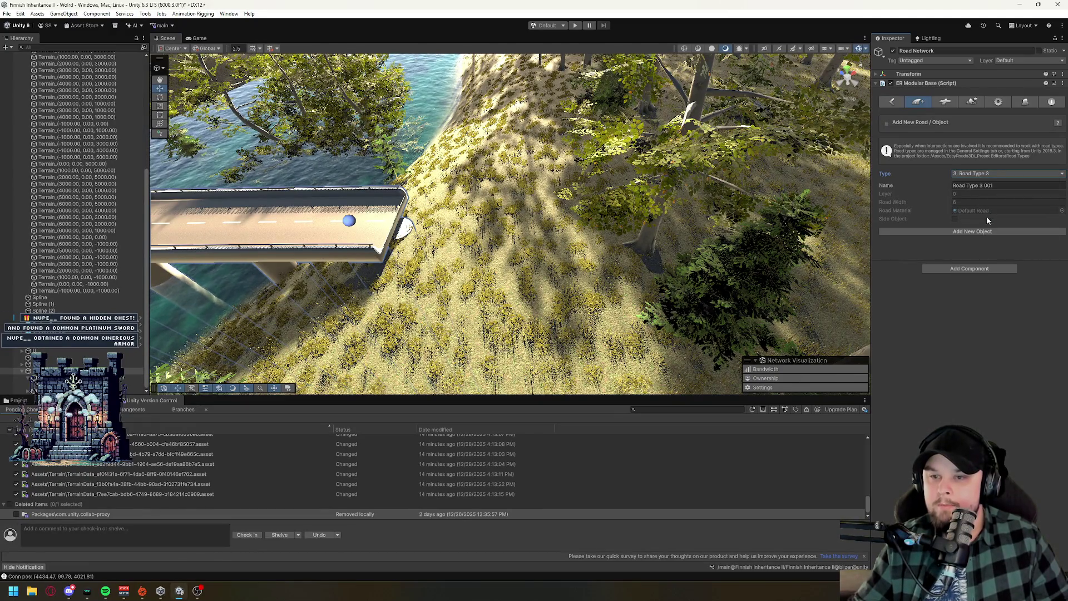
left_click(974, 232)
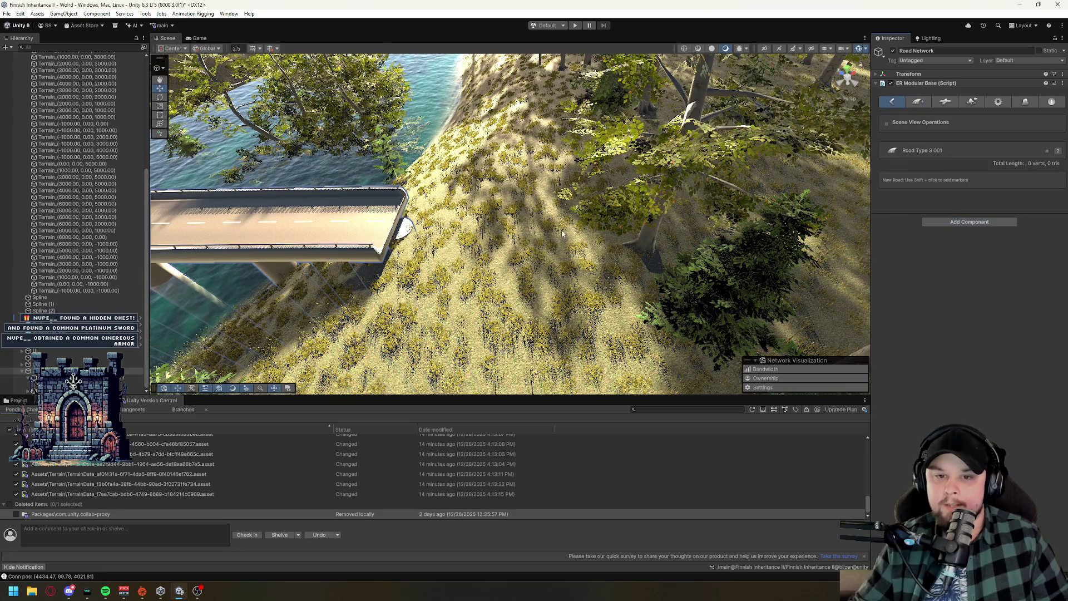
left_click(530, 238, "shift")
left_click(603, 238, "shift")
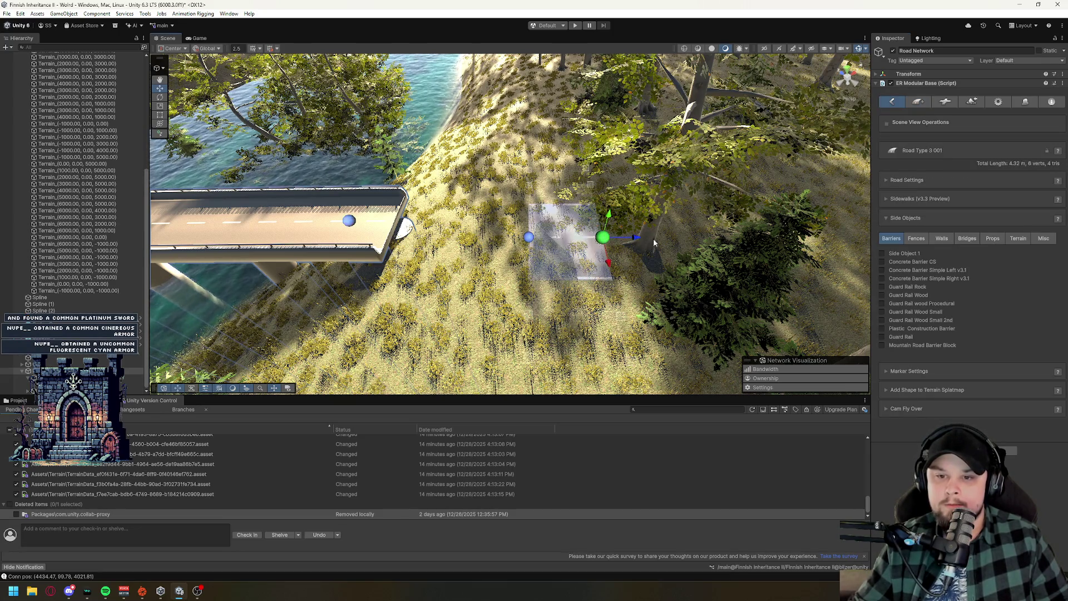
left_click(672, 239, "shift")
left_click(718, 240, "shift")
left_click(789, 239, "shift")
left_click(827, 242, "shift")
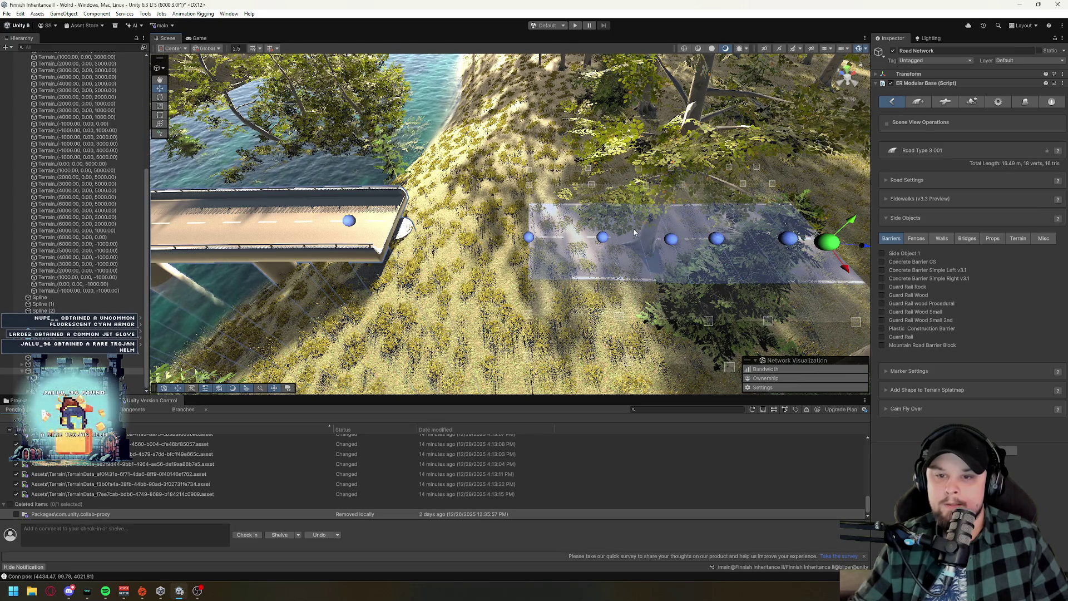
Continue the road with a curving run of markers through the trees.
mouse_move(551, 245)
left_mouse_down()
mouse_move(583, 286)
mouse_move(457, 231)
left_mouse_up()
left_click(449, 227, "shift")
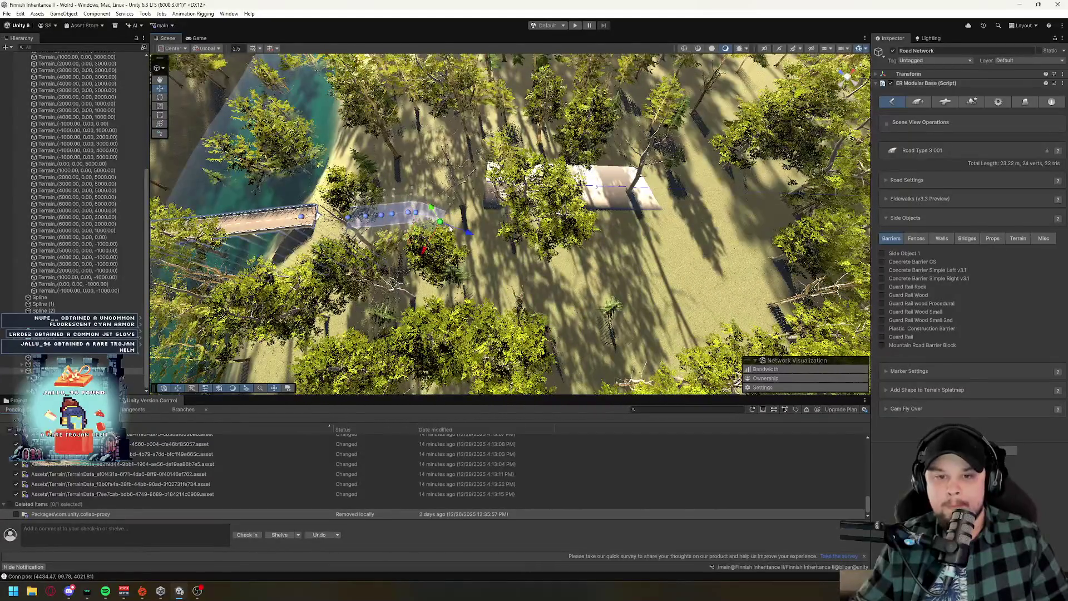
left_click(496, 265, "shift")
left_click(538, 288, "shift")
left_click(600, 313, "shift")
left_click(667, 317, "shift")
left_click(718, 306, "shift")
left_click(768, 278, "shift")
left_click(796, 252, "shift")
left_click(834, 229, "shift")
Pull the road's end point further and add two long stretches across the forest.
mouse_move(573, 315)
left_mouse_down()
mouse_move(523, 302)
mouse_move(532, 291)
left_mouse_up()
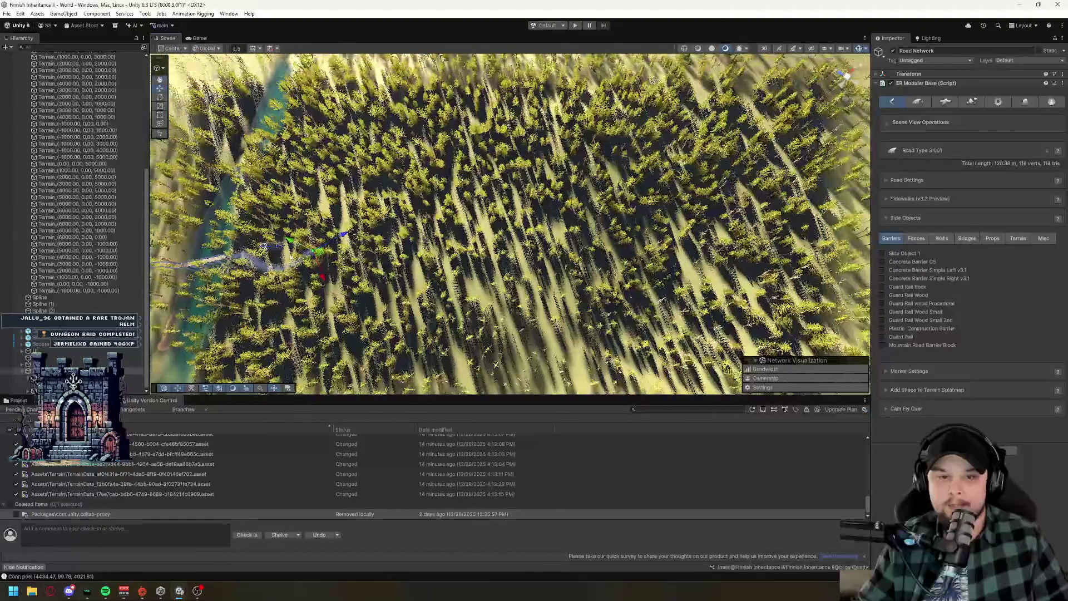
mouse_move(319, 261)
left_mouse_down()
mouse_move(437, 259)
mouse_move(346, 232)
left_mouse_up()
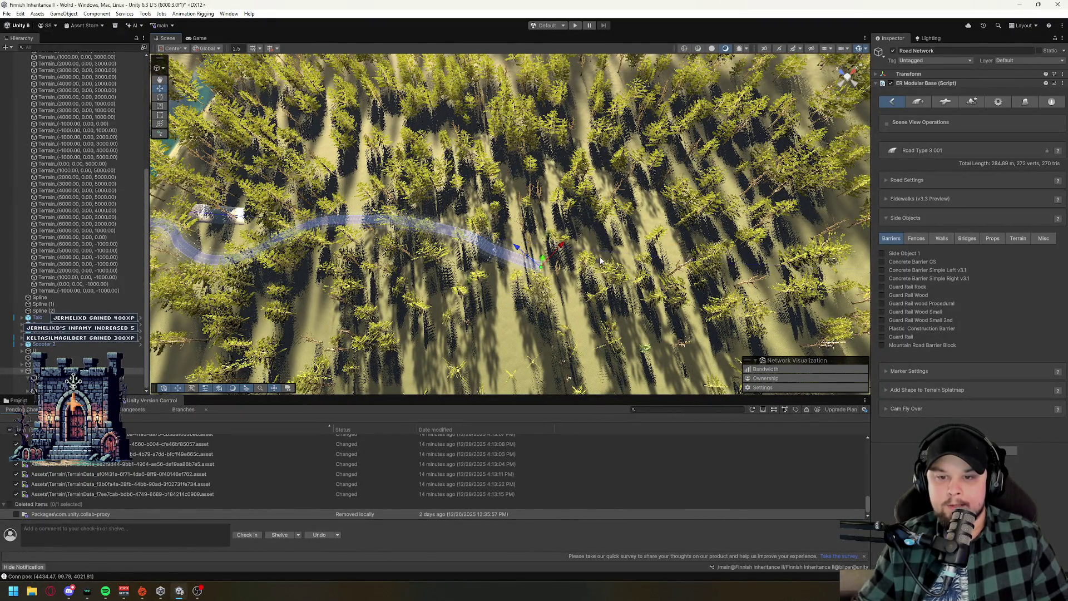
left_click_drag(707, 268, 433, 264)
left_click_drag(408, 224, 446, 239)
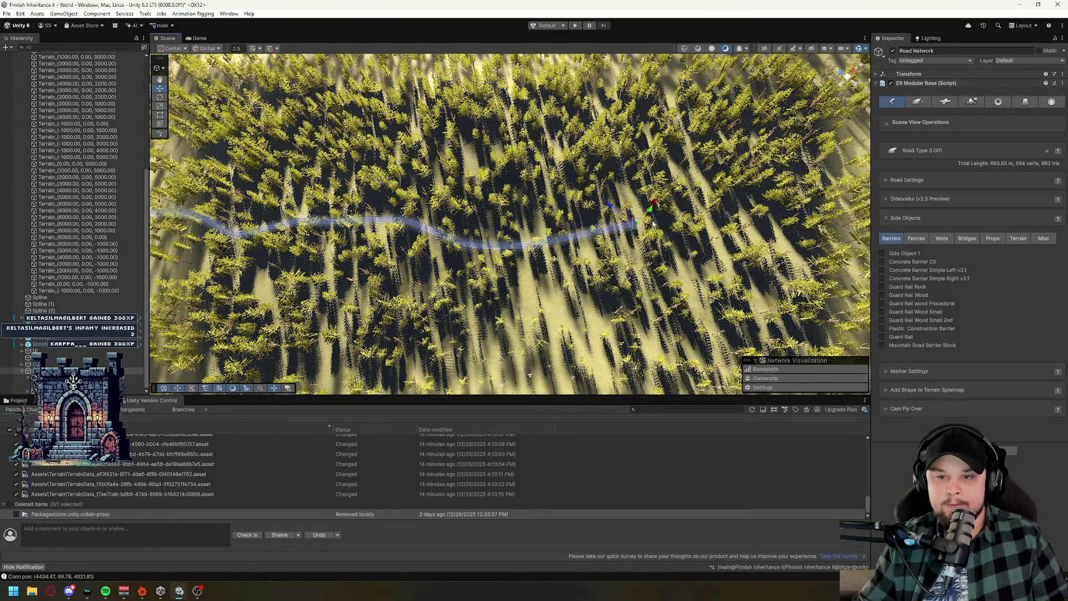
left_click(756, 217, "shift")
mouse_move(677, 268)
left_mouse_down()
mouse_move(683, 258)
mouse_move(433, 243)
left_mouse_up()
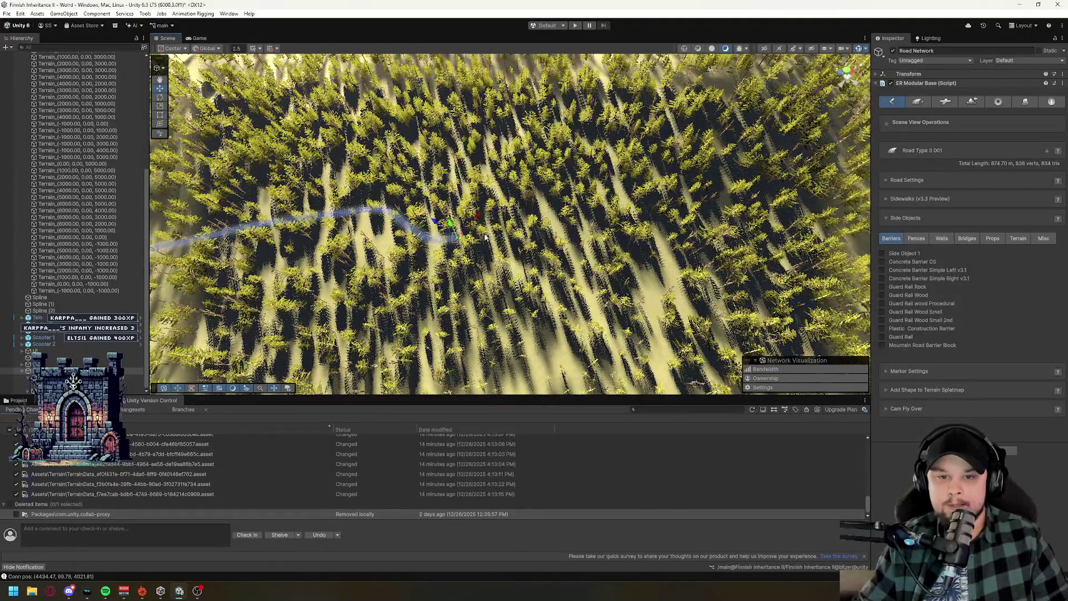
left_click(533, 216, "shift")
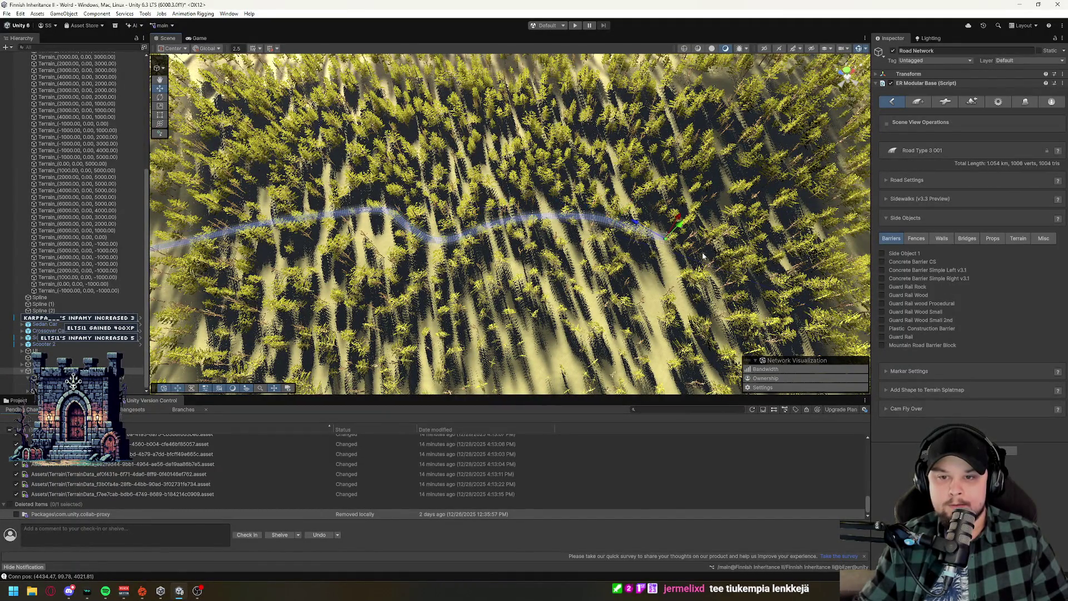
mouse_move(721, 266)
left_mouse_down()
mouse_move(594, 193)
mouse_move(591, 345)
mouse_move(583, 239)
mouse_move(573, 333)
mouse_move(562, 261)
mouse_move(539, 359)
mouse_move(576, 210)
left_mouse_up()
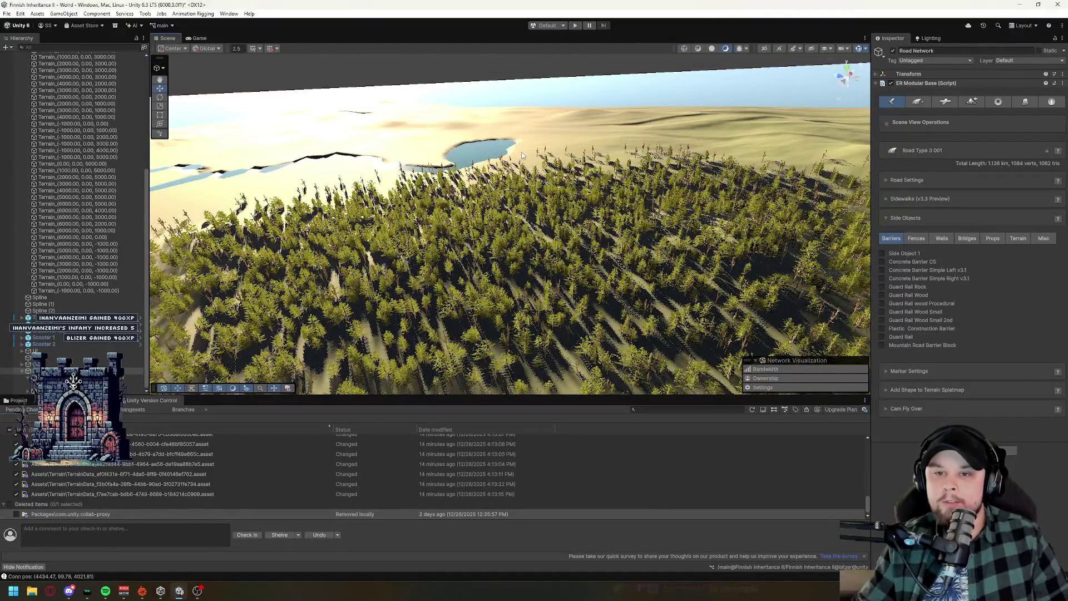
left_click_drag(523, 154, 483, 294)
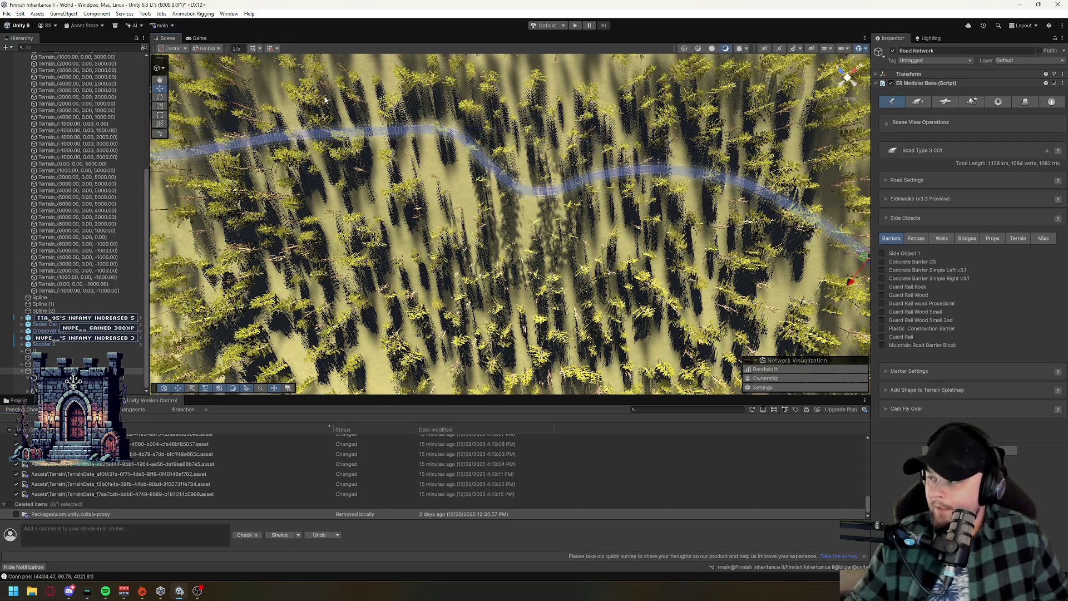
mouse_move(745, 163)
left_mouse_down()
mouse_move(606, 162)
mouse_move(607, 99)
mouse_move(499, 210)
mouse_move(644, 209)
mouse_move(536, 235)
left_mouse_up()
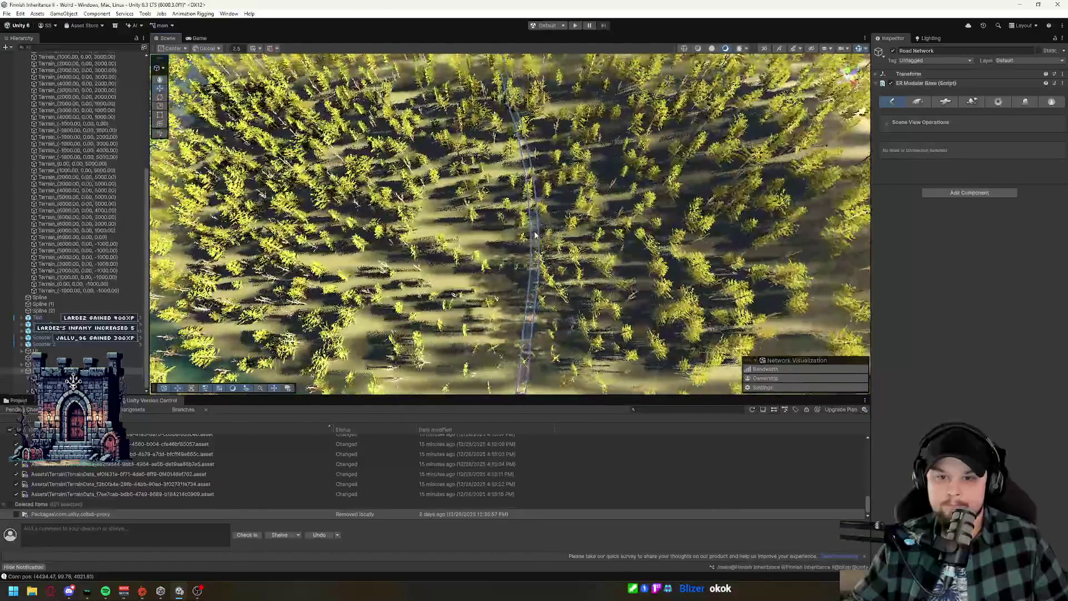
left_click(536, 235)
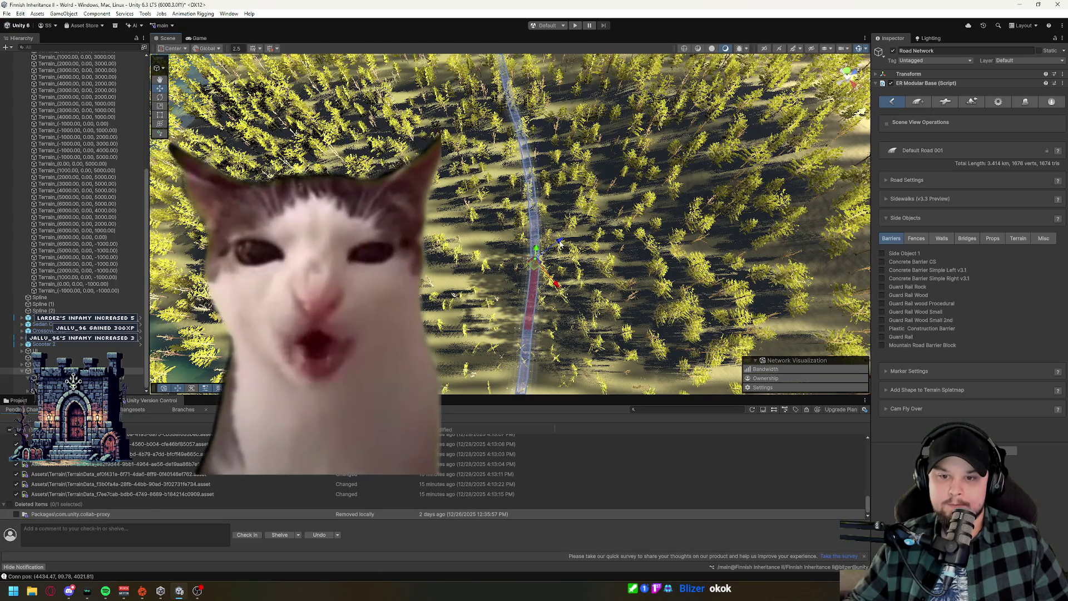
left_click(555, 249)
scroll(517, 222, "up", 4)
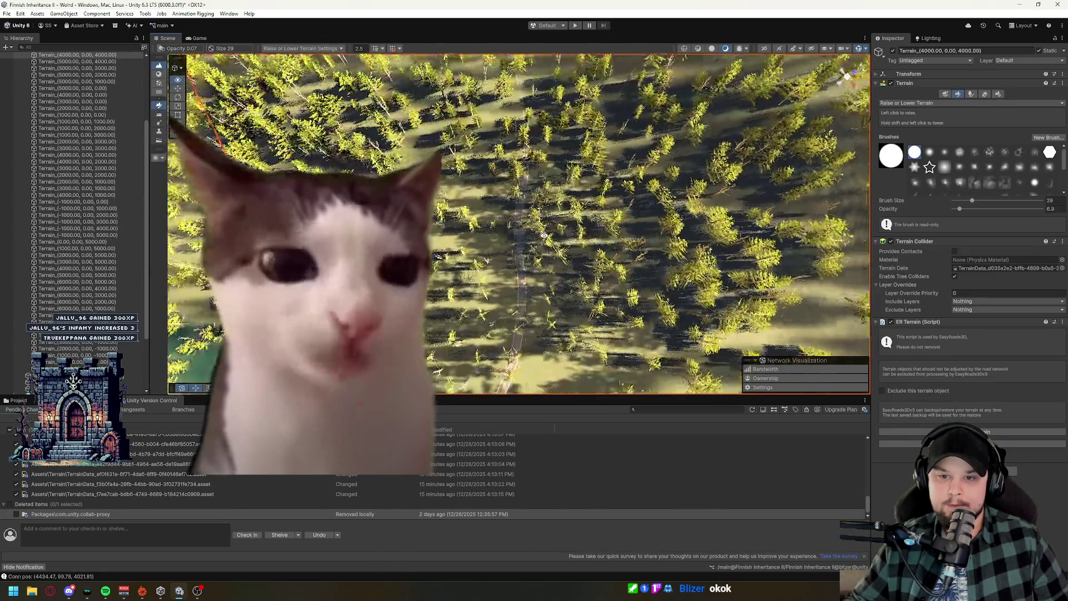
scroll(133, 309, "down", 3)
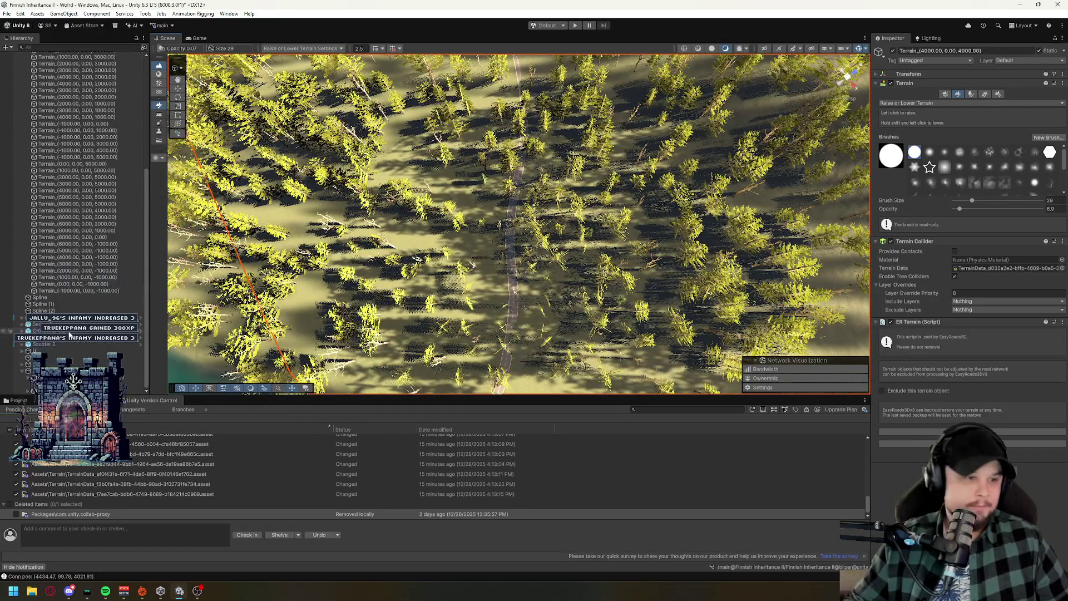
left_click(34, 372)
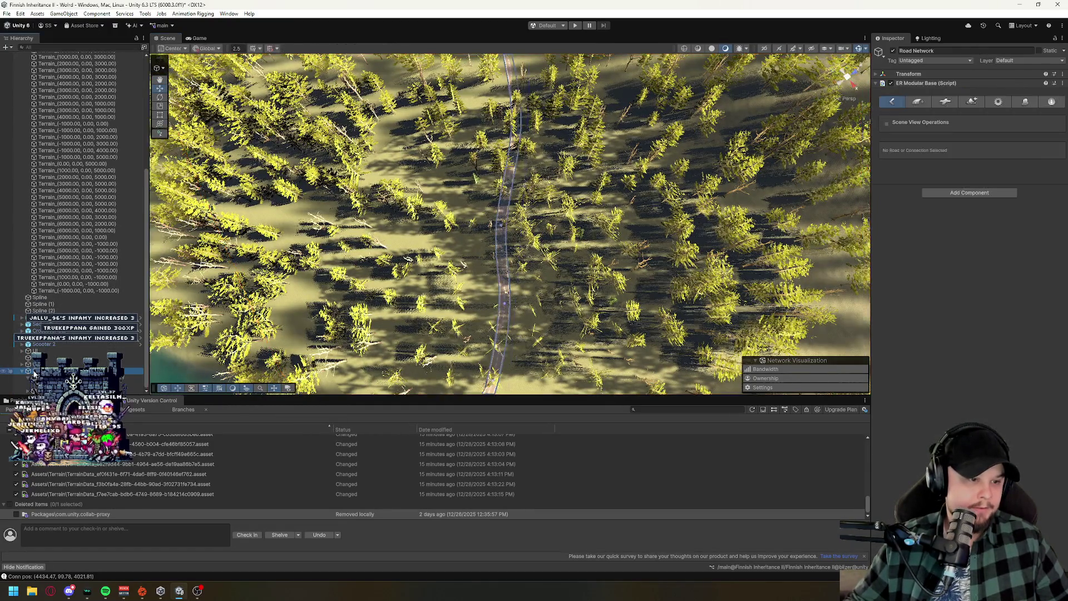
left_click(502, 227)
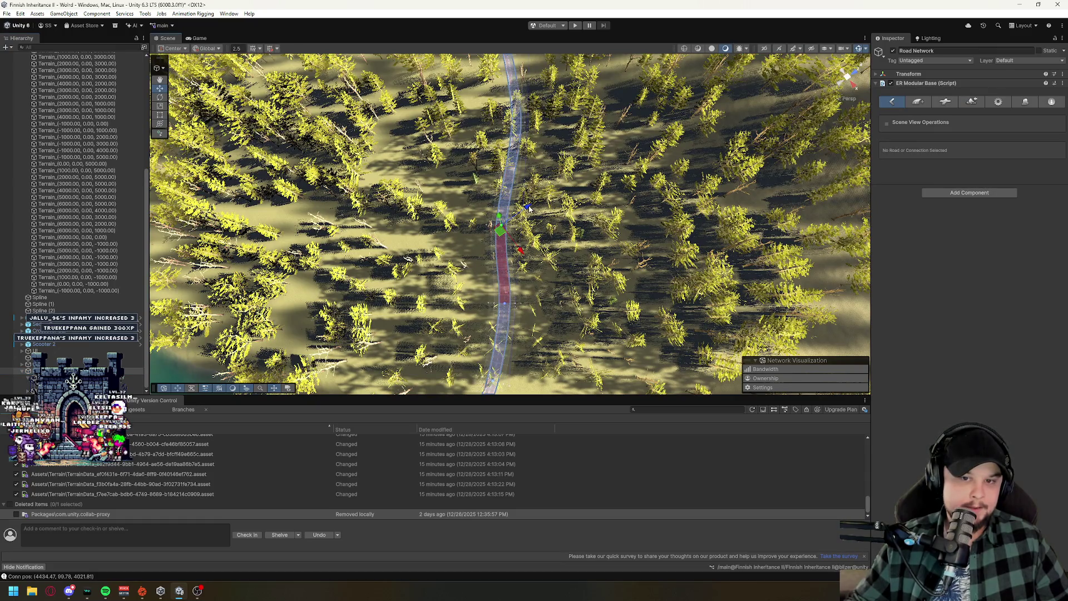
left_click(494, 225)
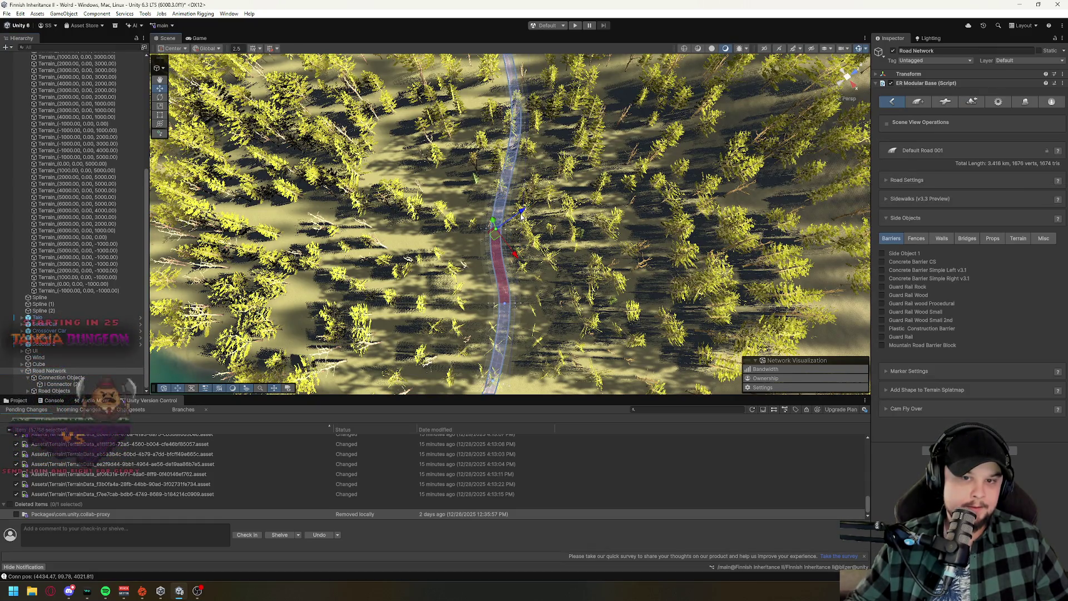
left_click_drag(495, 225, 501, 227)
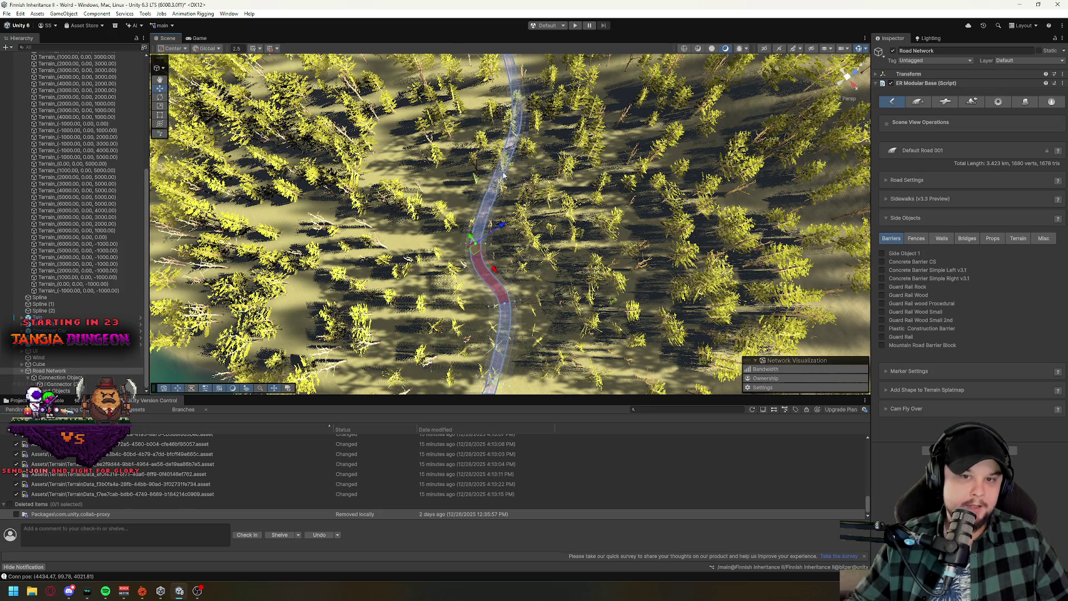
left_click(520, 115)
mouse_move(520, 115)
left_mouse_down()
mouse_move(321, 186)
mouse_move(334, 189)
left_mouse_up()
left_click(611, 202)
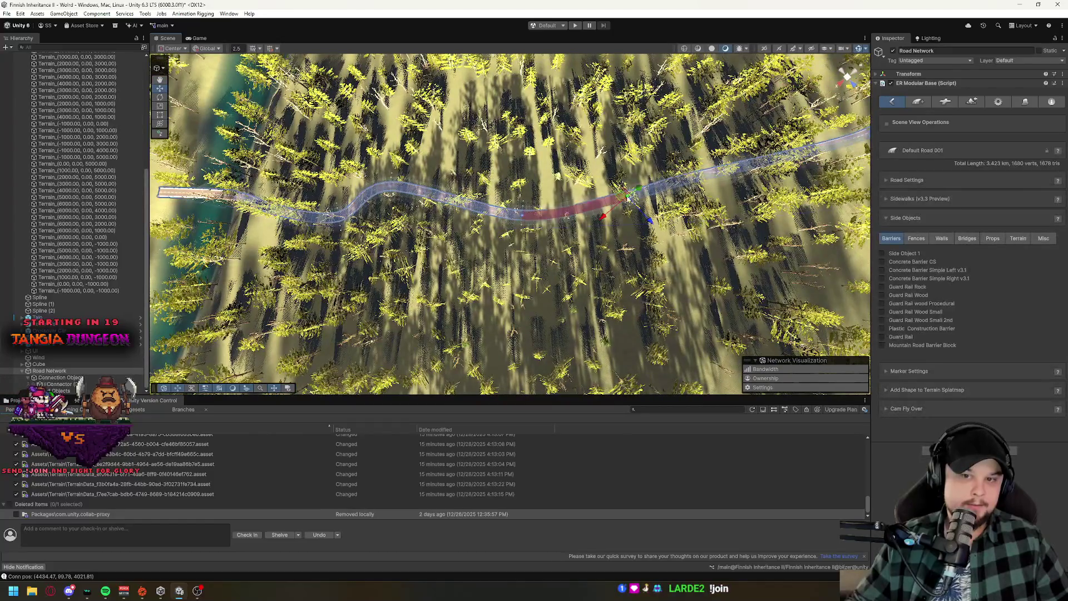
left_click_drag(651, 221, 659, 241)
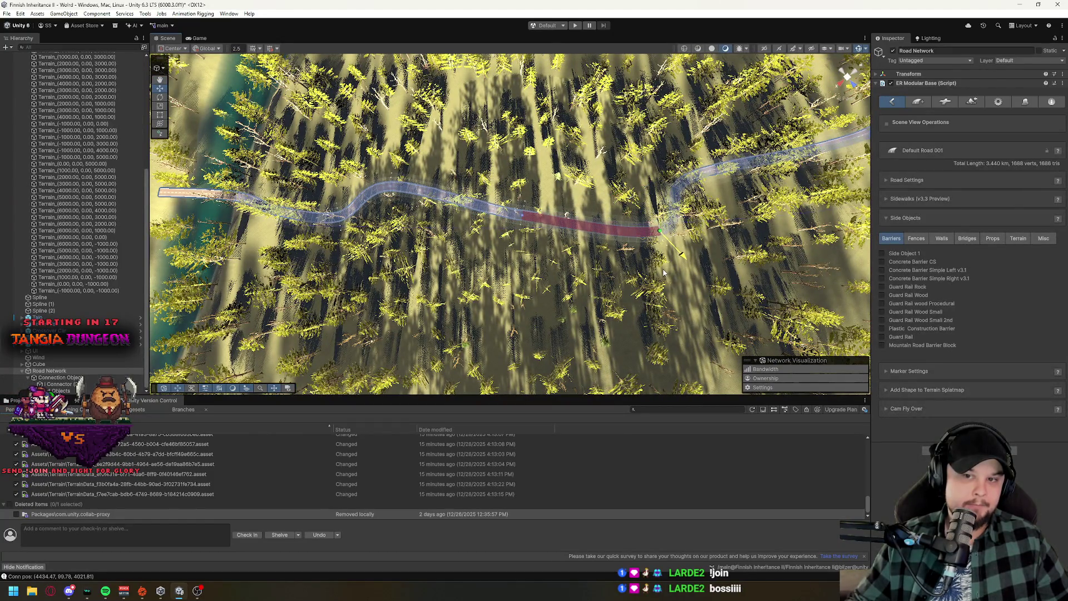
left_click_drag(480, 263, 436, 264)
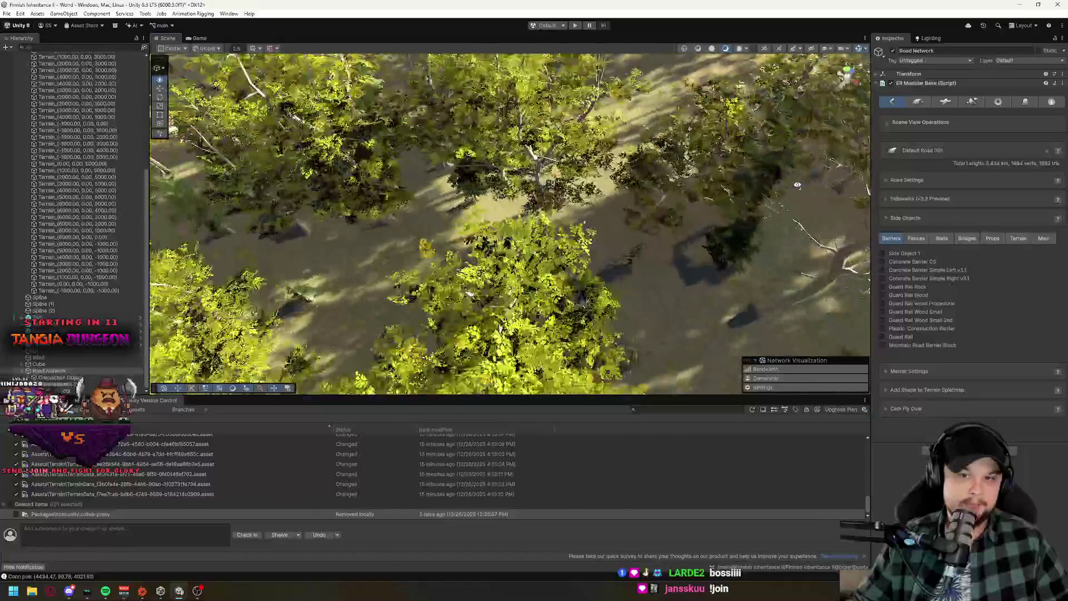
scroll(756, 170, "up", 3)
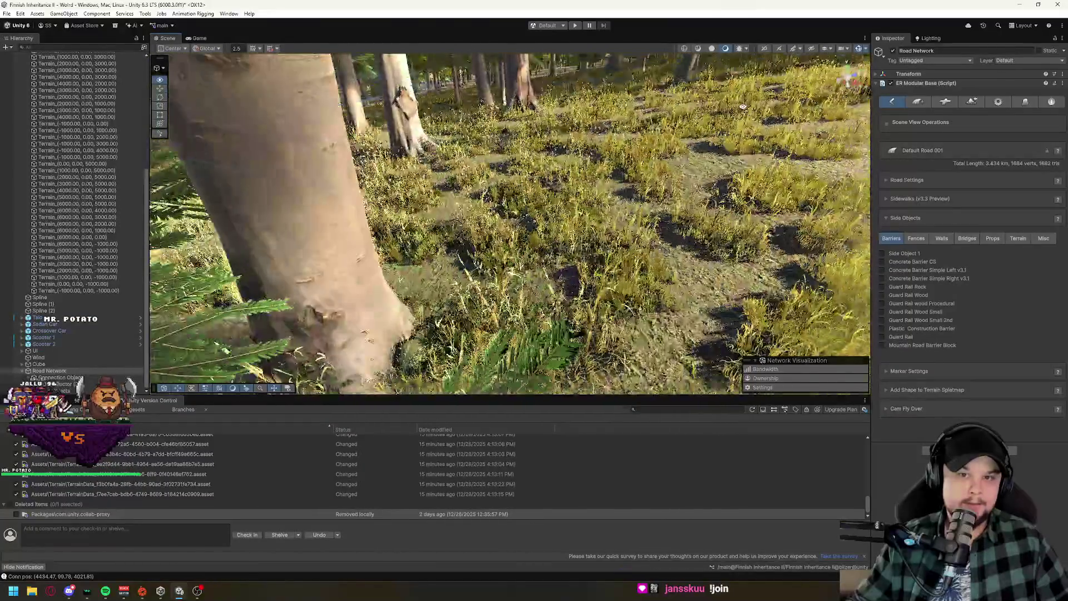
left_click_drag(743, 107, 708, 140)
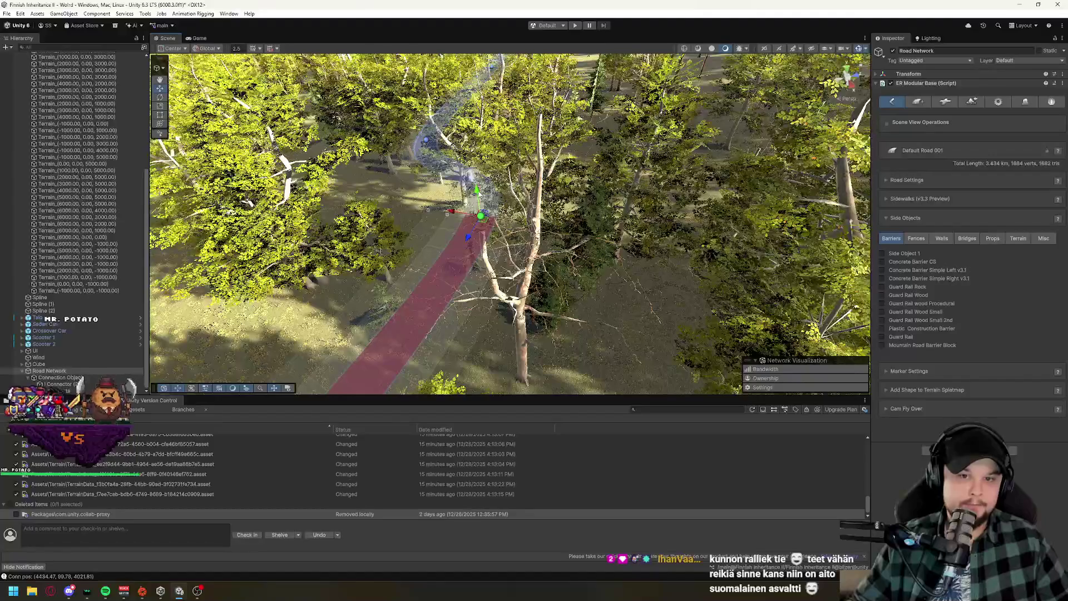
left_click_drag(585, 250, 508, 232)
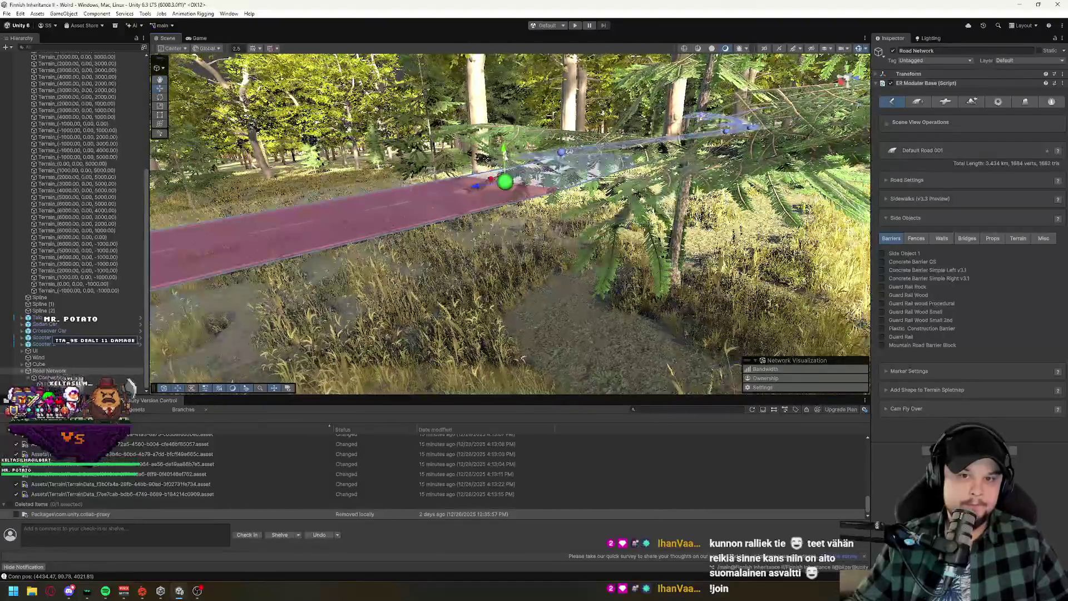
mouse_move(505, 151)
left_mouse_down()
mouse_move(508, 255)
mouse_move(564, 298)
mouse_move(728, 361)
mouse_move(522, 307)
mouse_move(626, 289)
mouse_move(659, 249)
left_mouse_up()
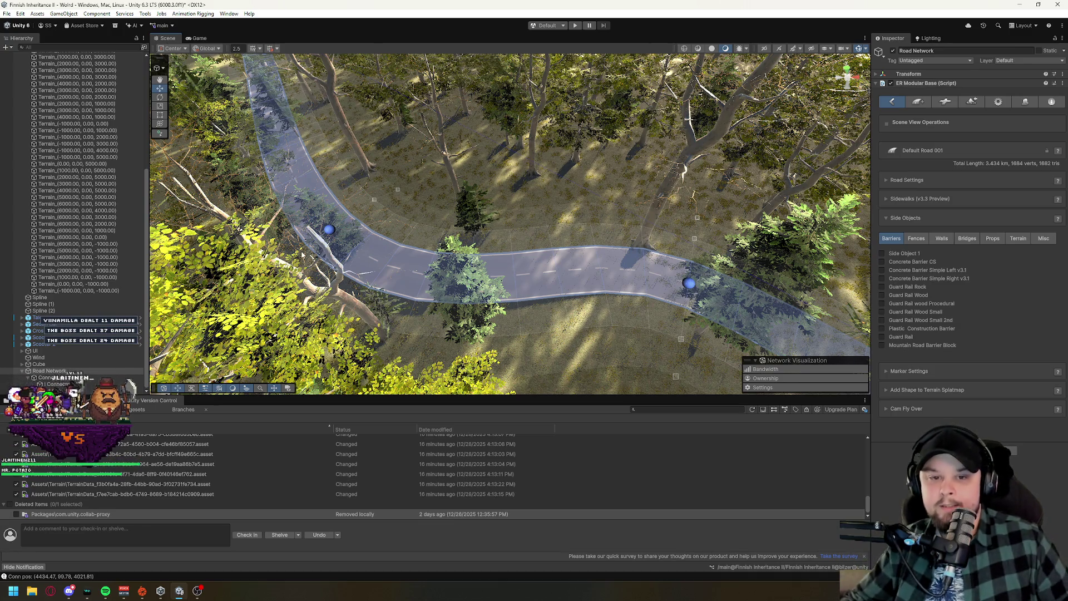
left_click(329, 231)
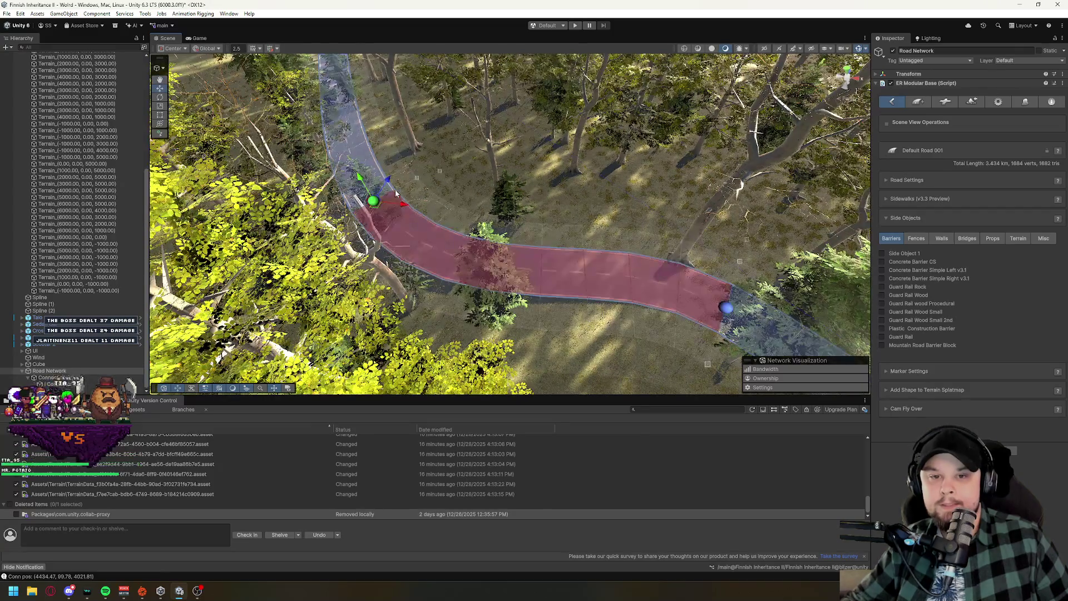
Move a road marker to reshape the curve, then fly down to road level.
left_click_drag(388, 186, 377, 204)
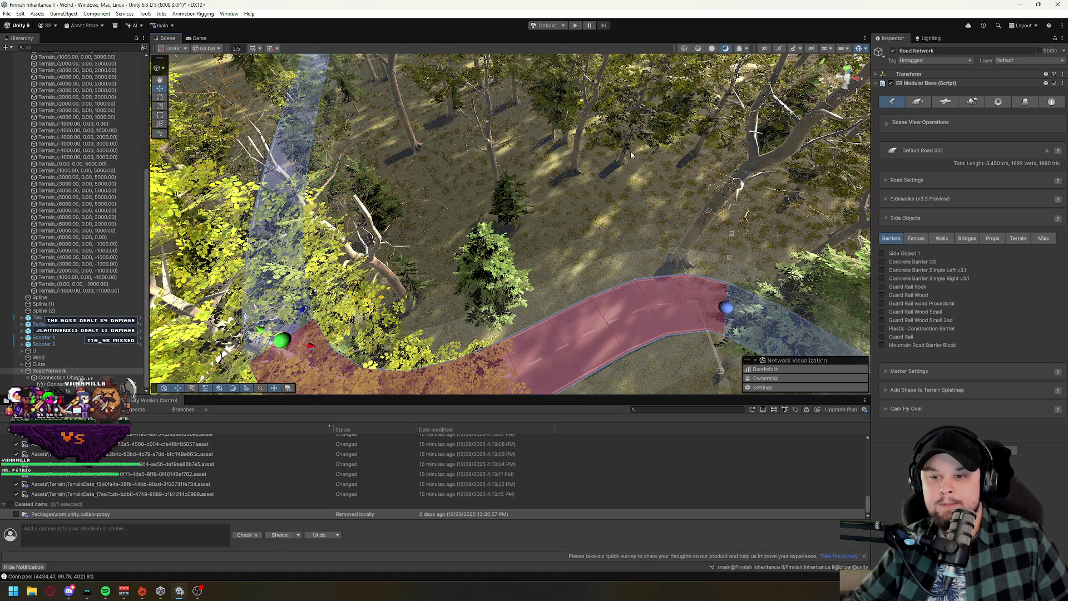
key("w")
key("s")
key("w")
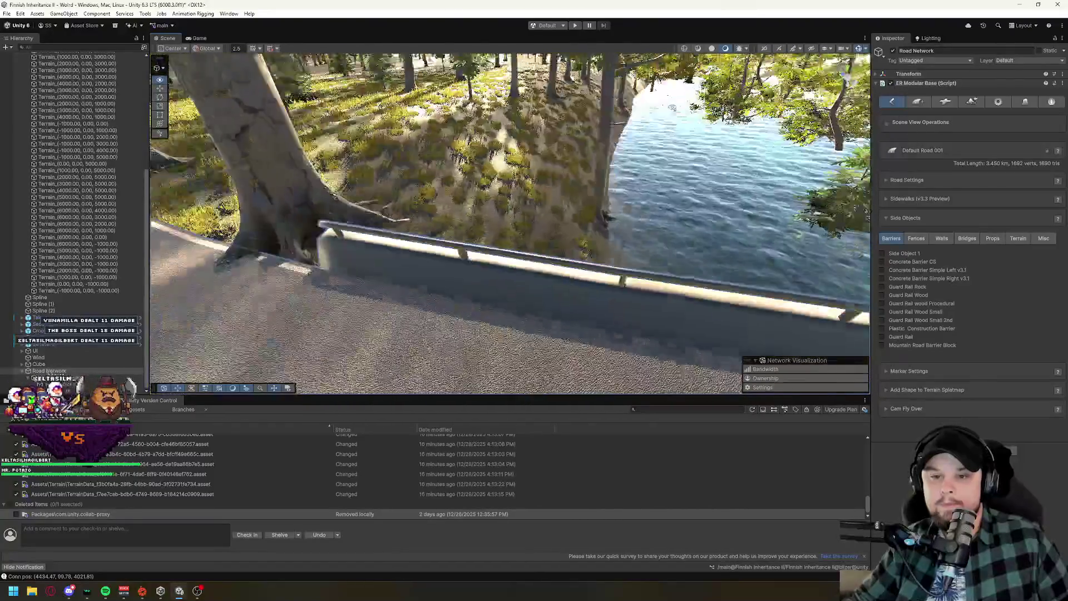
key("w")
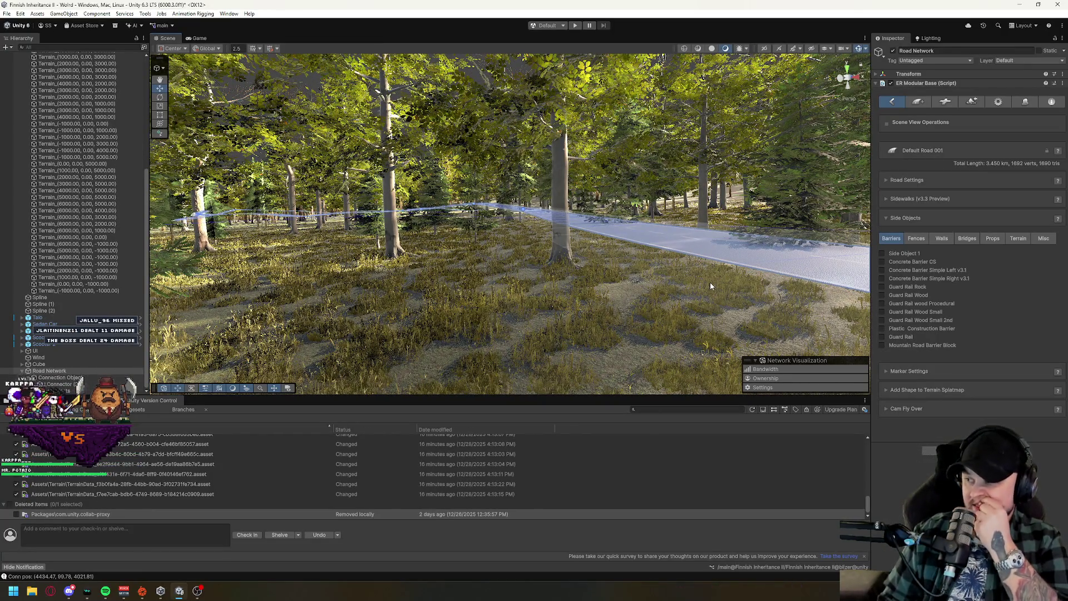
Fly along the road and over the treetops to check how it sits in the forest.
key("w")
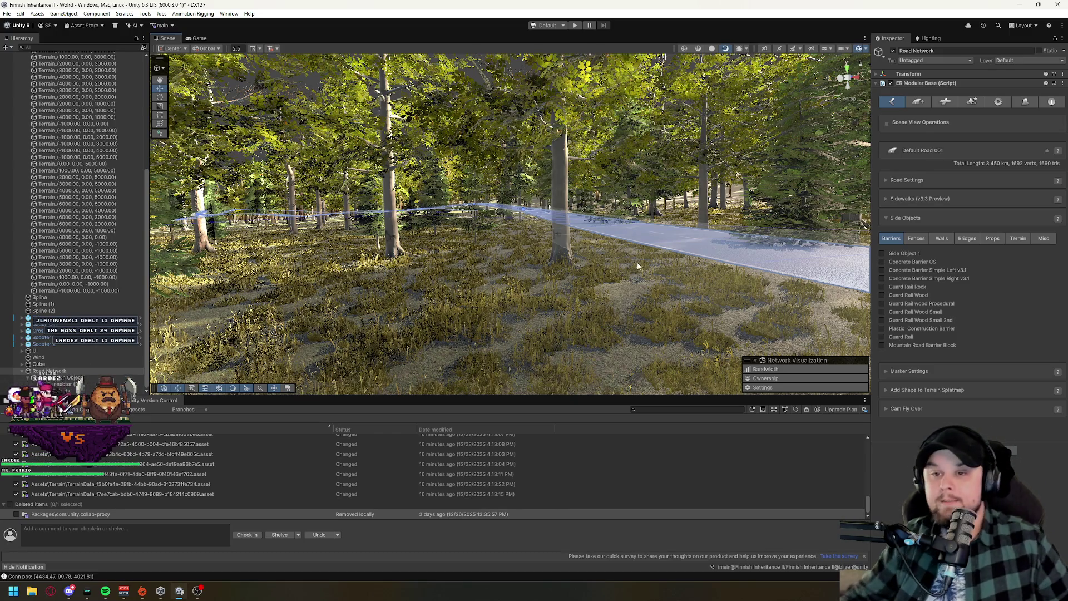
key("w")
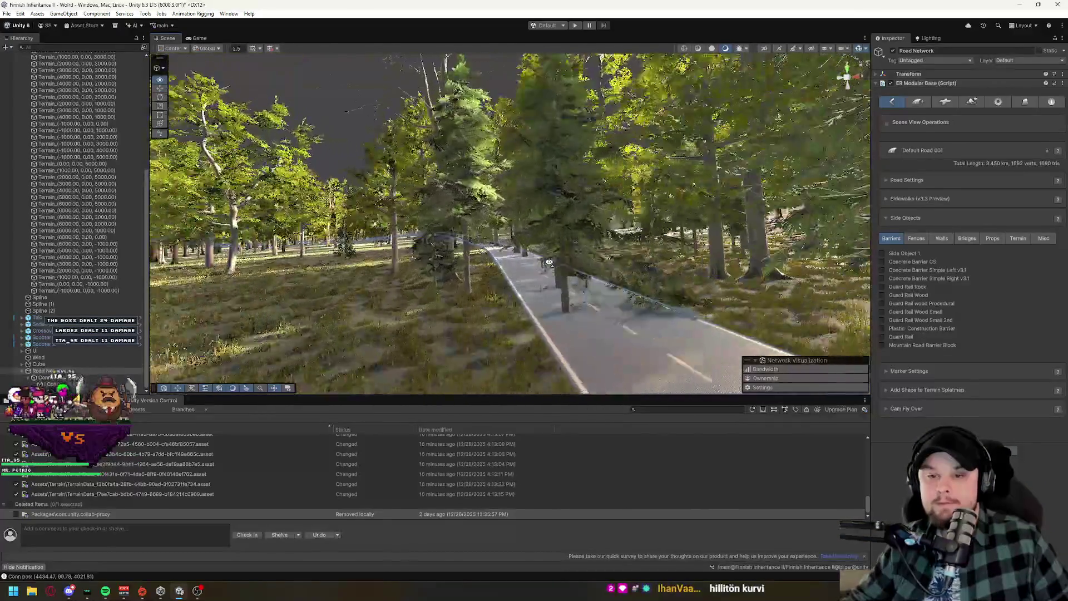
key("w")
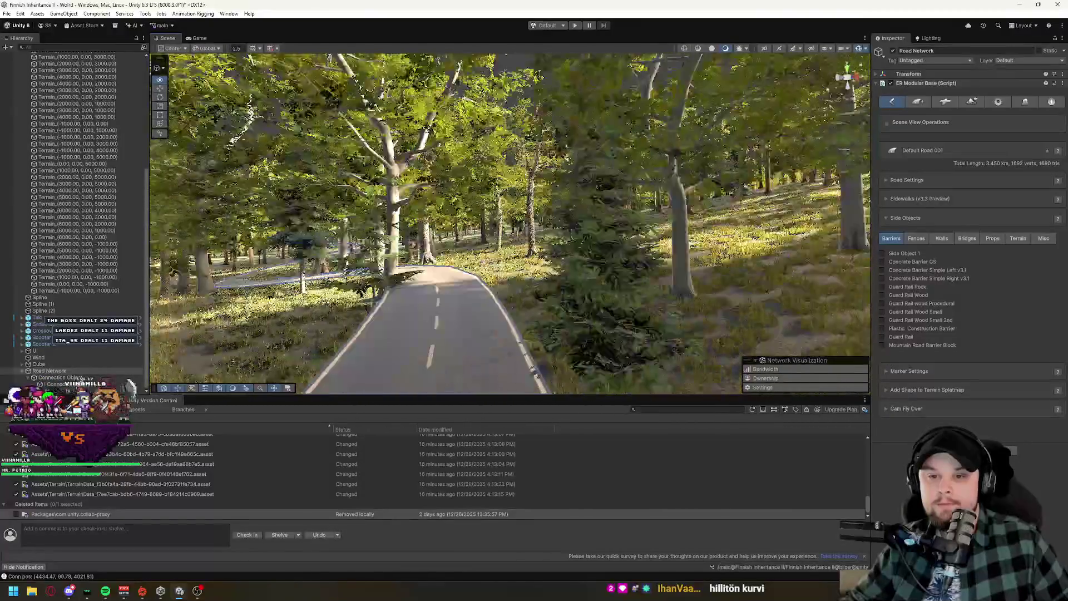
key("w")
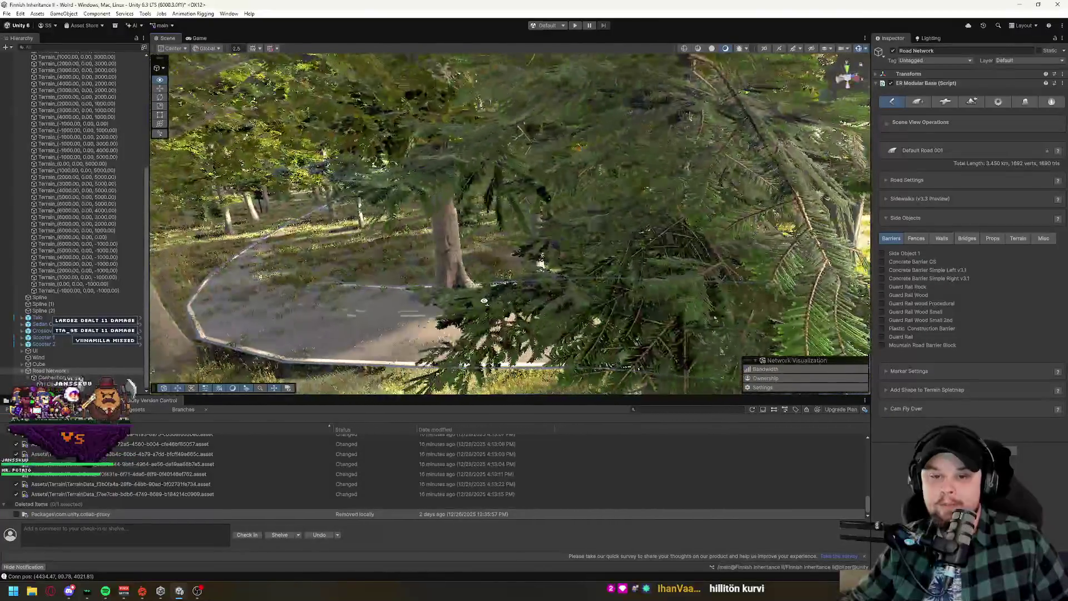
key("w")
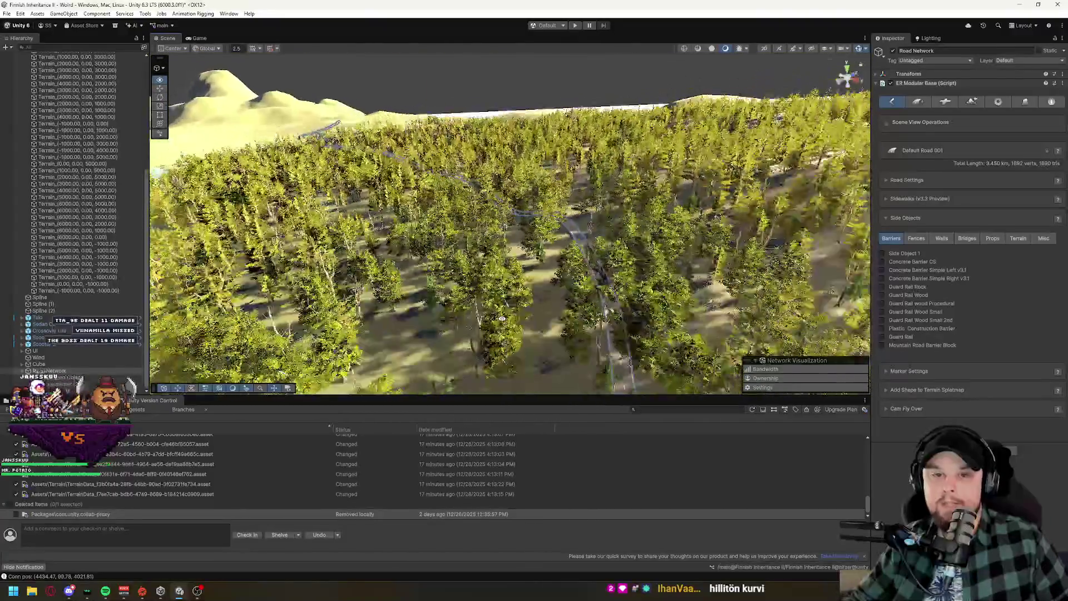
key("w")
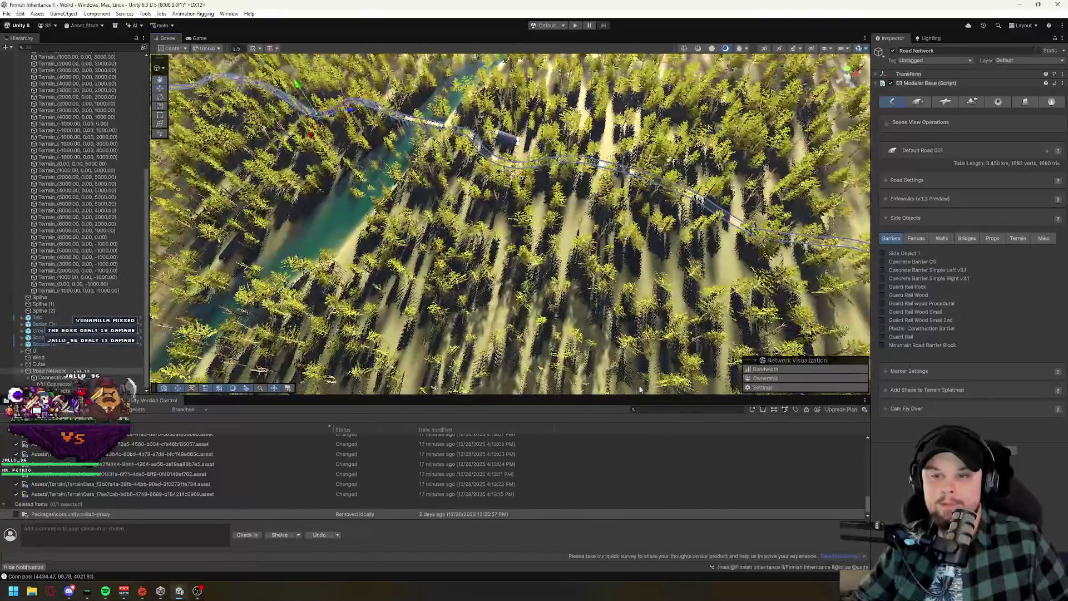
mouse_move(395, 277)
left_mouse_down()
mouse_move(448, 265)
mouse_move(464, 207)
mouse_move(407, 230)
mouse_move(555, 273)
mouse_move(629, 316)
mouse_move(674, 283)
left_mouse_up()
key("w")
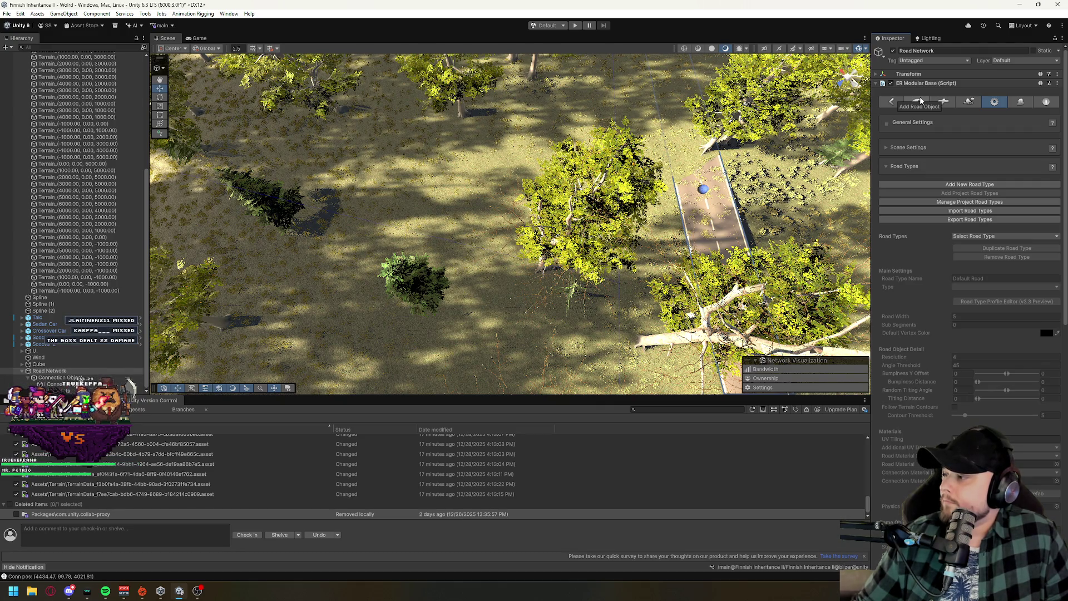
Raise the bridge's end connector, undo it, and orbit around the bridge to check it.
left_click_drag(512, 278, 518, 328)
mouse_move(545, 229)
left_mouse_down()
mouse_move(573, 198)
mouse_move(776, 288)
mouse_move(767, 284)
left_mouse_up()
left_click(611, 218)
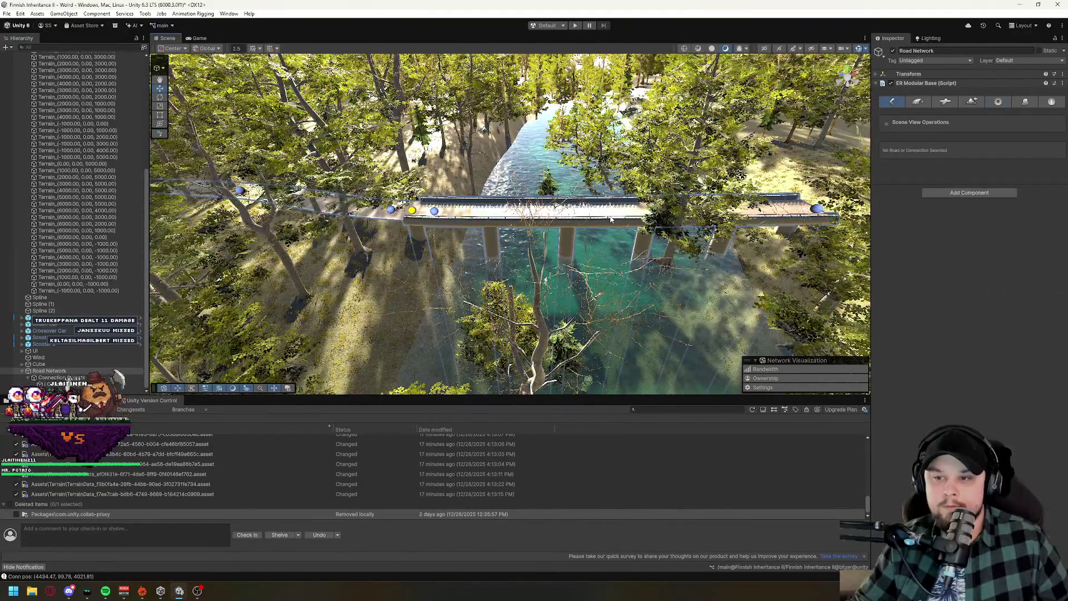
left_click(412, 211)
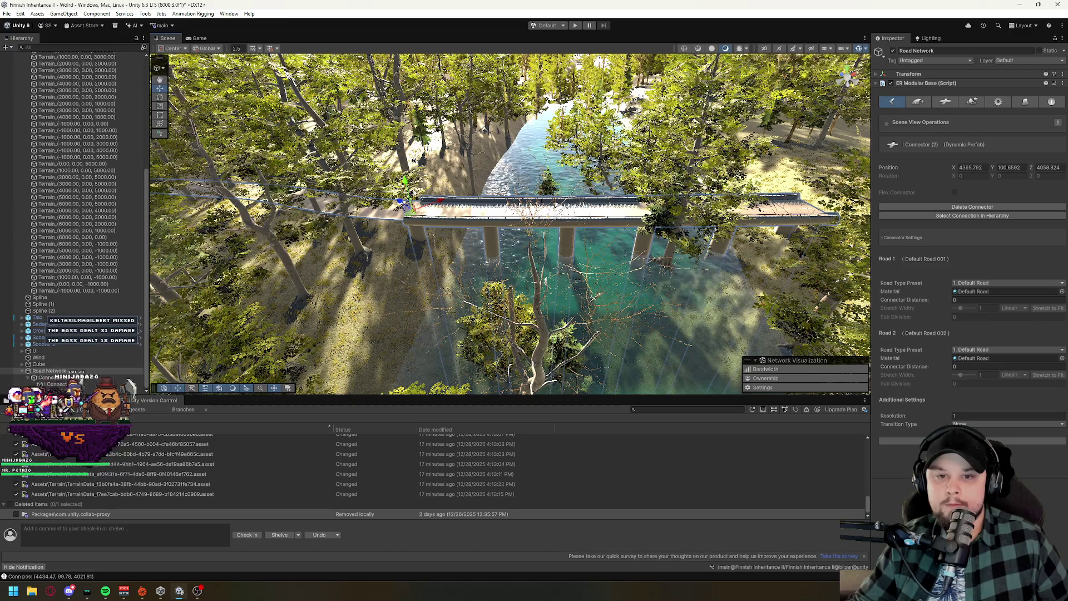
left_click_drag(406, 187, 406, 177)
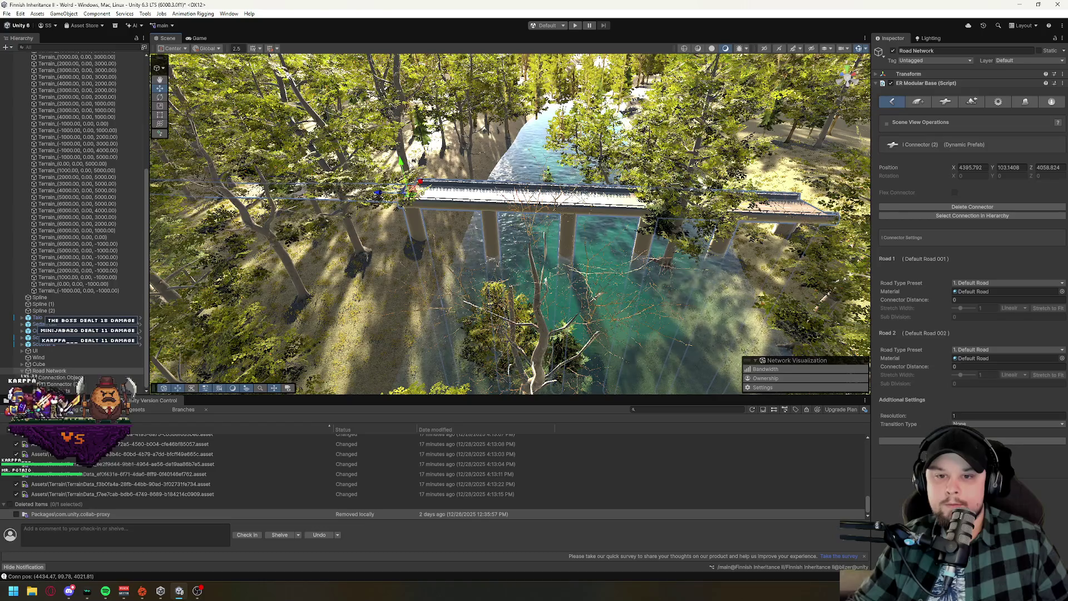
key("ctrl+z")
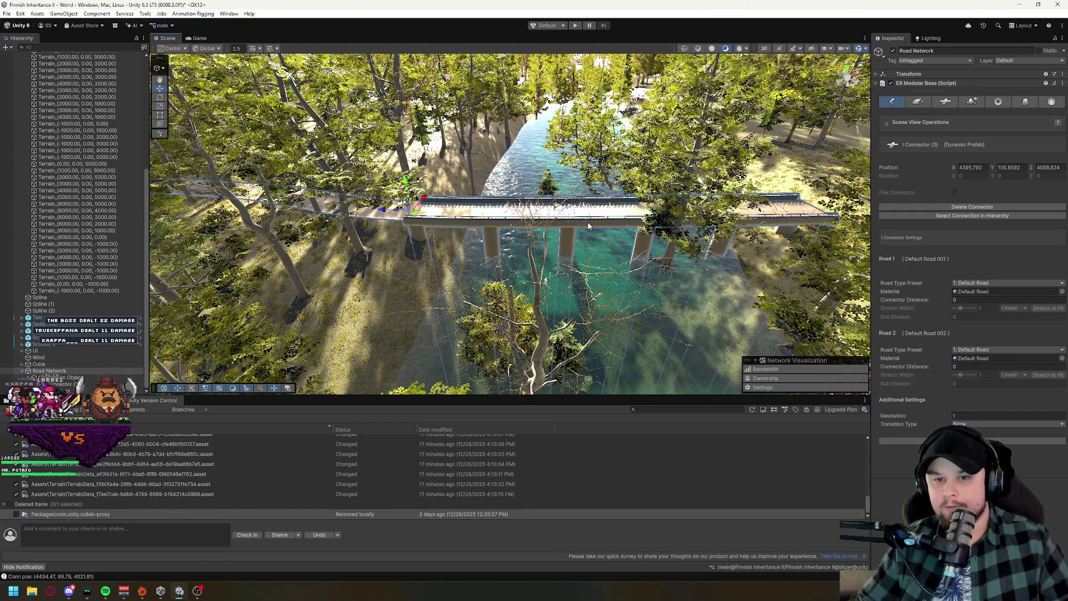
mouse_move(587, 252)
left_mouse_down()
mouse_move(793, 172)
mouse_move(518, 103)
left_mouse_up()
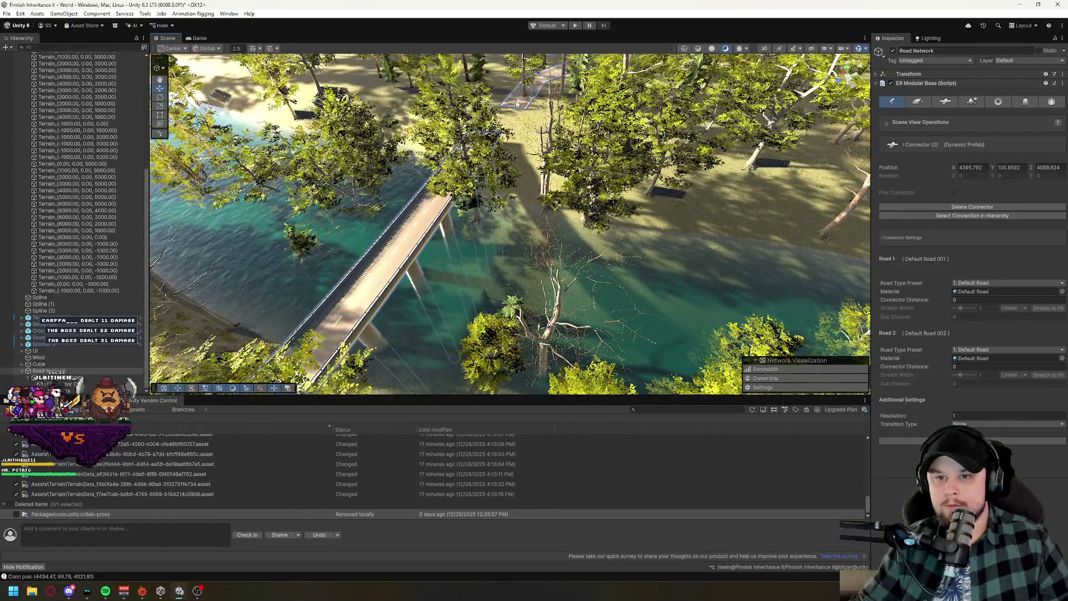
mouse_move(637, 241)
left_mouse_down()
mouse_move(476, 259)
mouse_move(552, 313)
left_mouse_up()
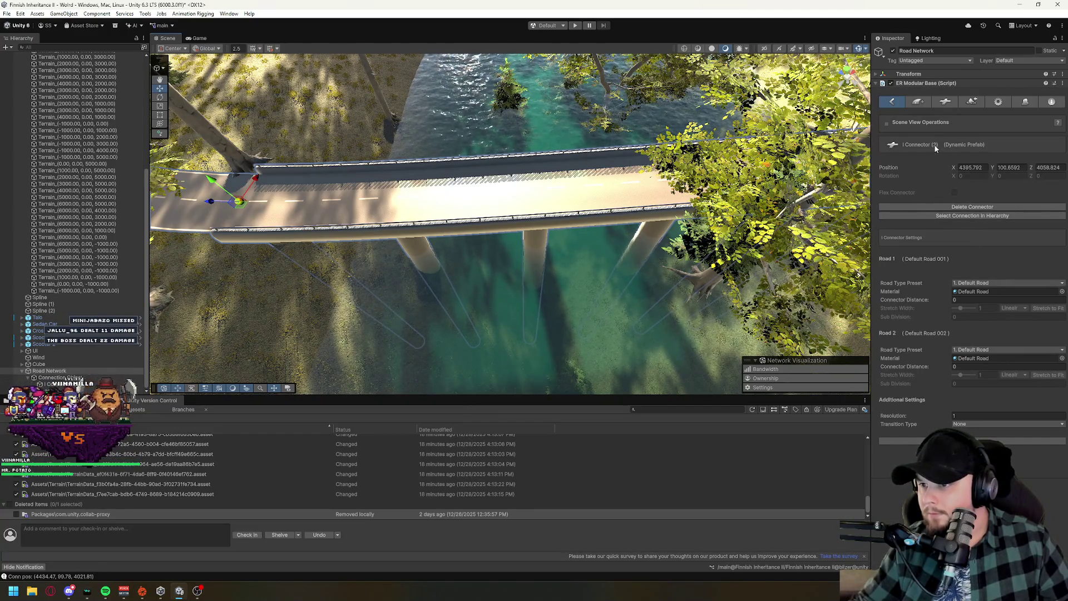
Browse the terrain build and general settings, toggling the Road Types and Terrain Management sections.
left_click(917, 102)
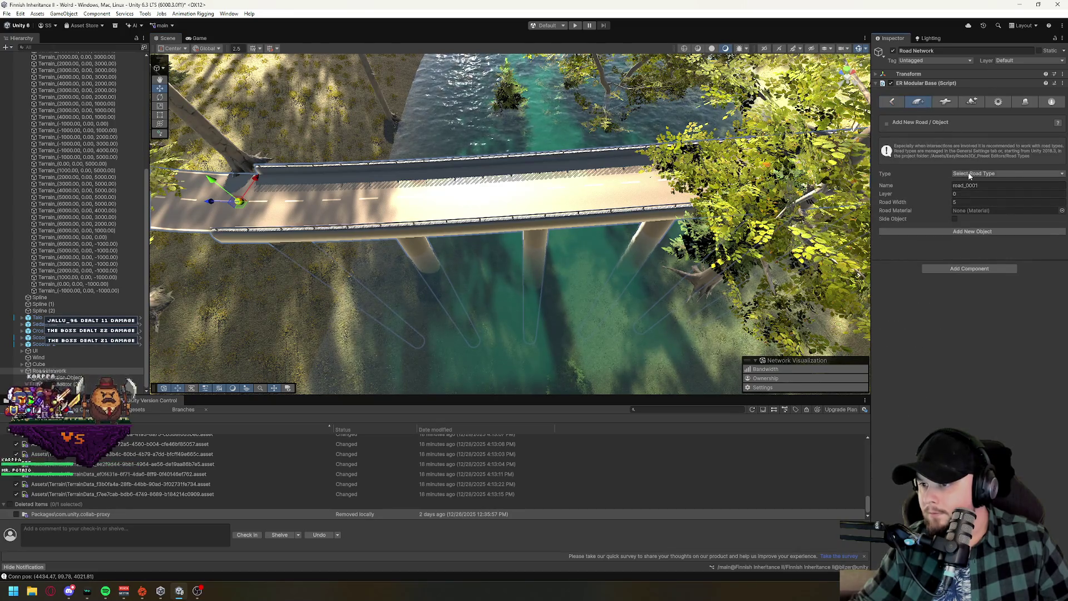
left_click(973, 103)
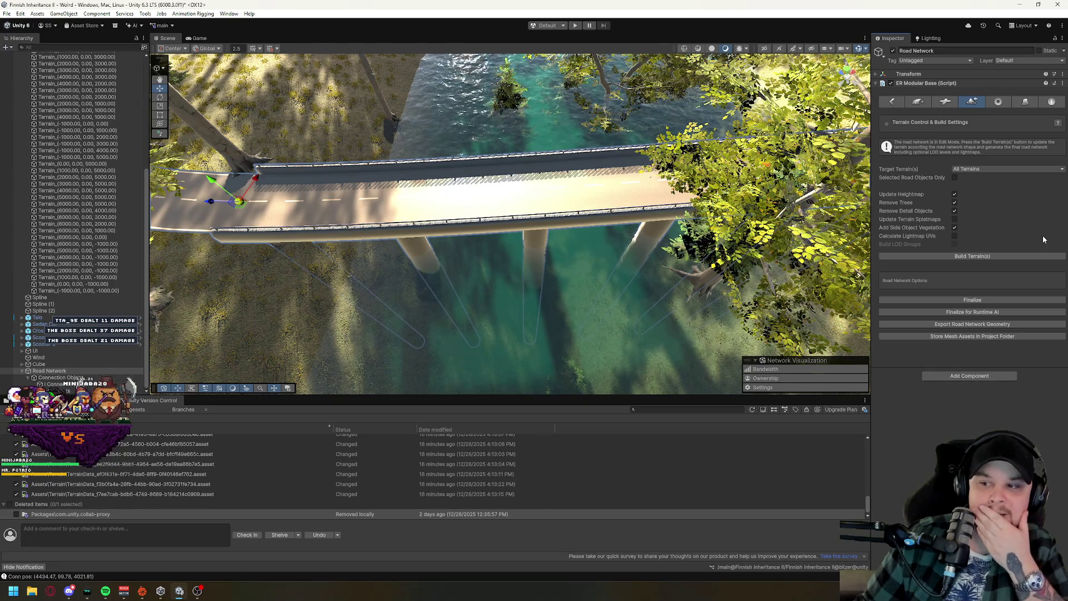
left_click(1000, 103)
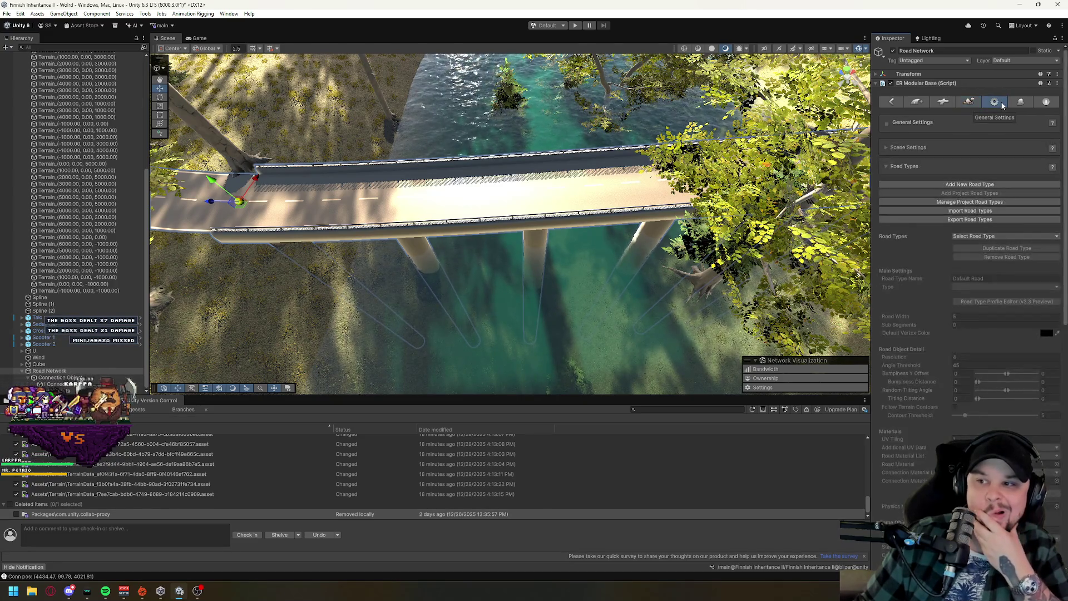
left_click(887, 167)
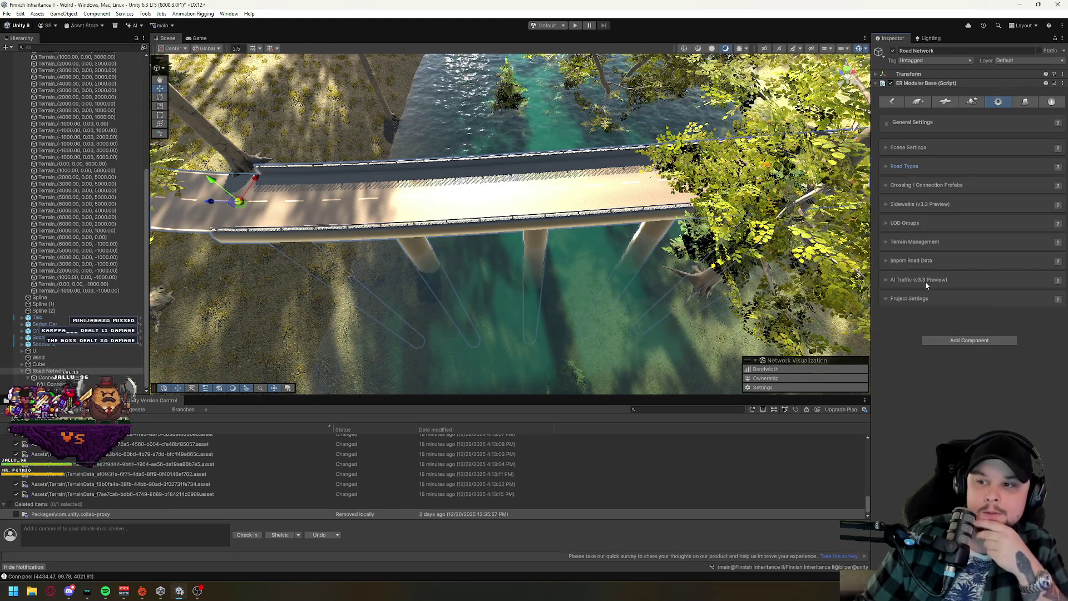
left_click(918, 243)
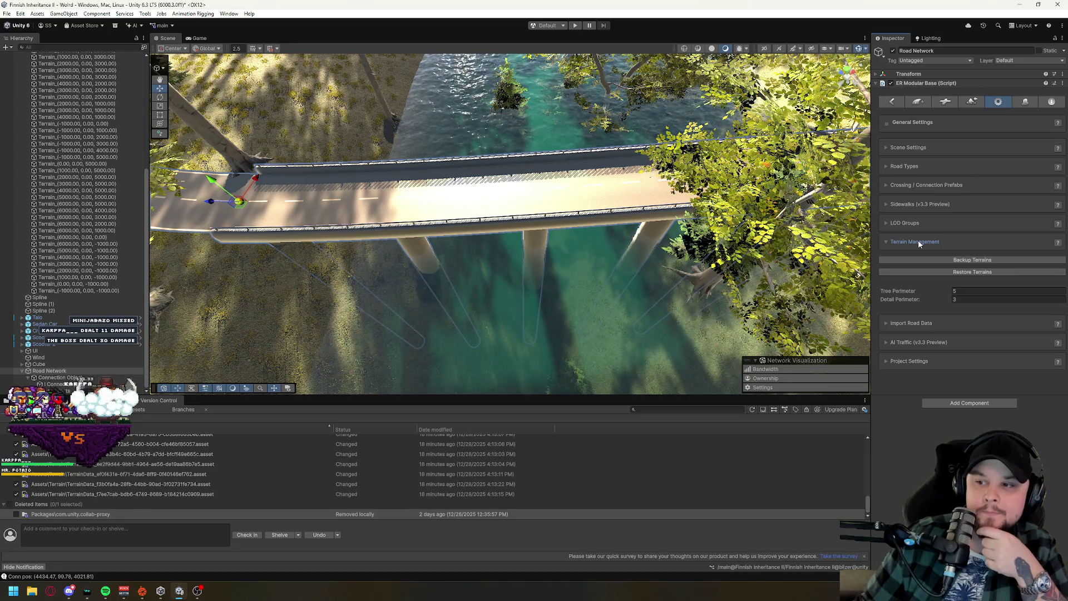
left_click(919, 244)
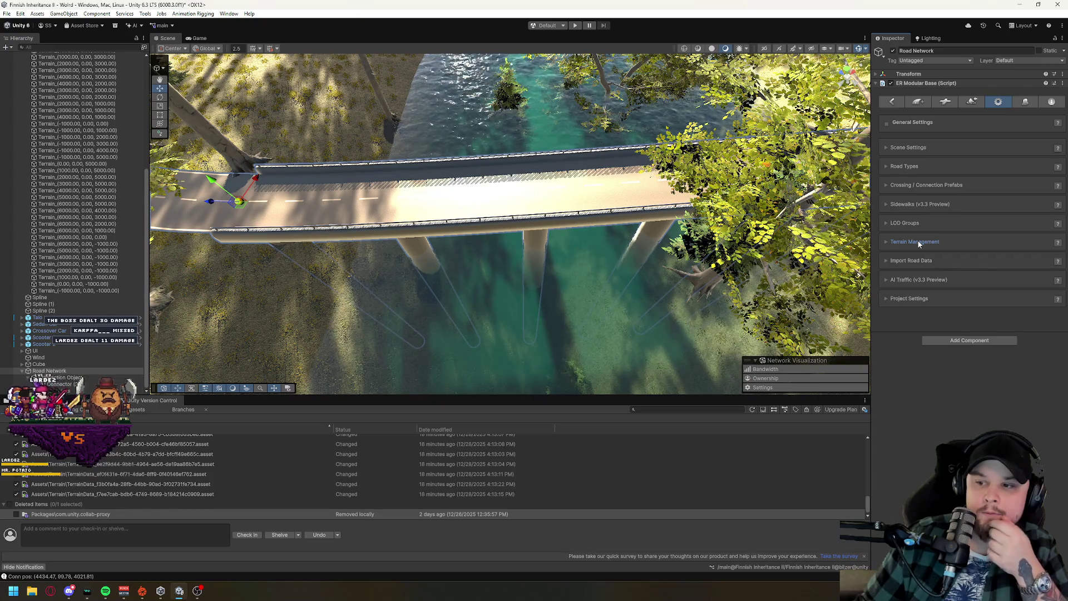
Show the Bridge side object and its settings in the Side Object Manager.
left_click(1027, 103)
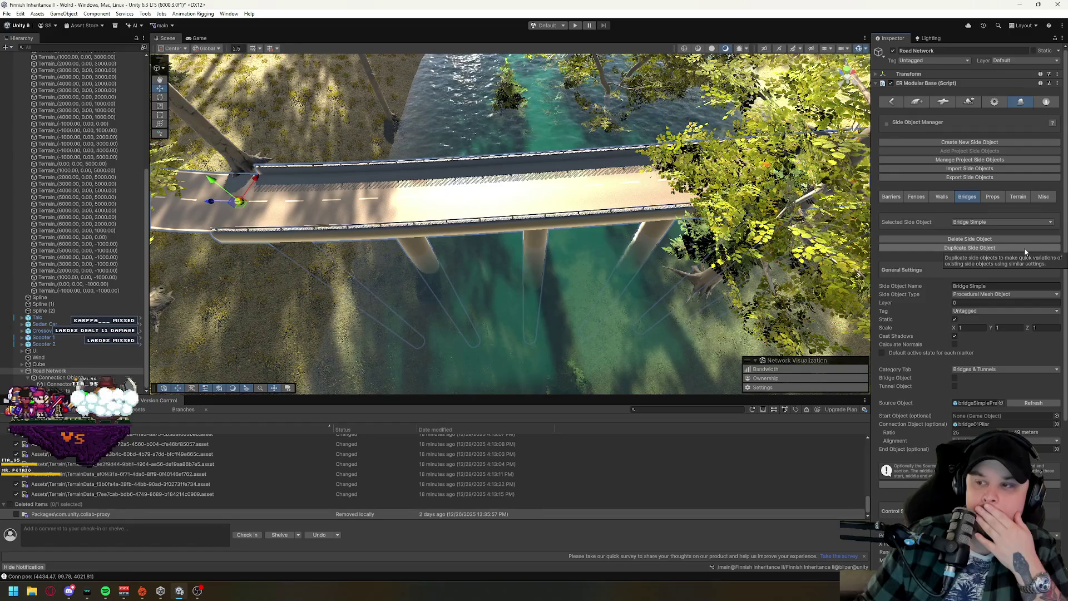
left_click(1019, 198)
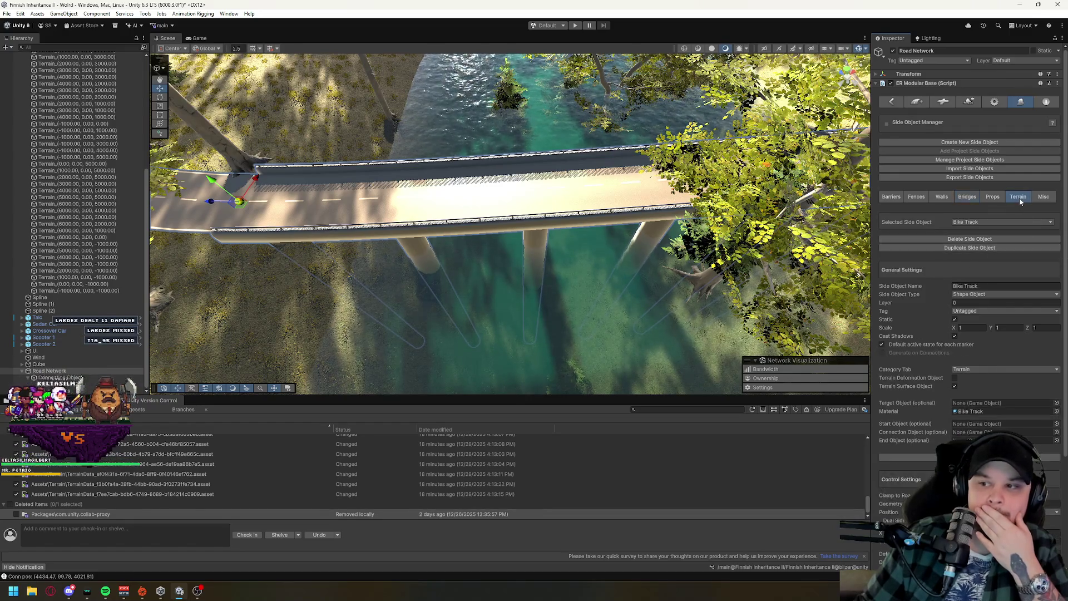
left_click(983, 223)
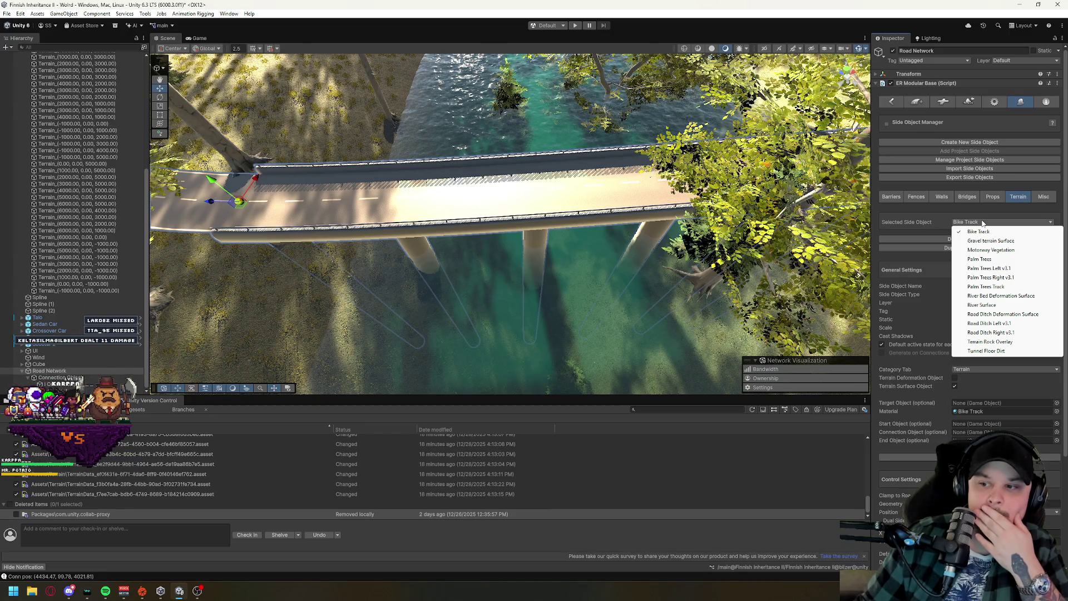
left_click(988, 215)
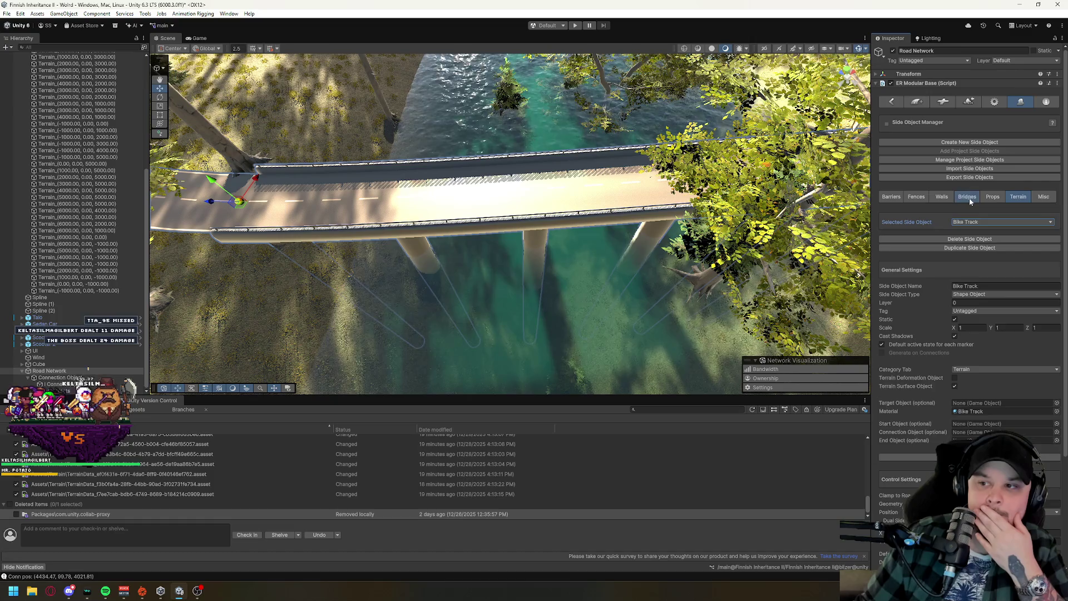
left_click(970, 199)
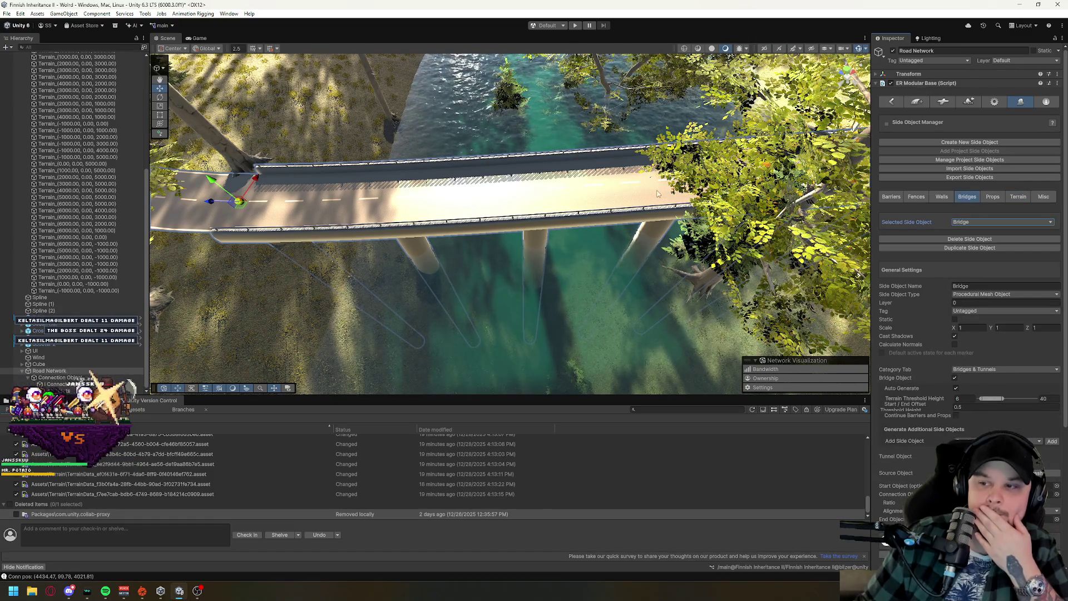
mouse_move(685, 242)
left_mouse_down()
mouse_move(689, 217)
mouse_move(563, 181)
mouse_move(598, 269)
mouse_move(809, 143)
mouse_move(703, 257)
left_mouse_up()
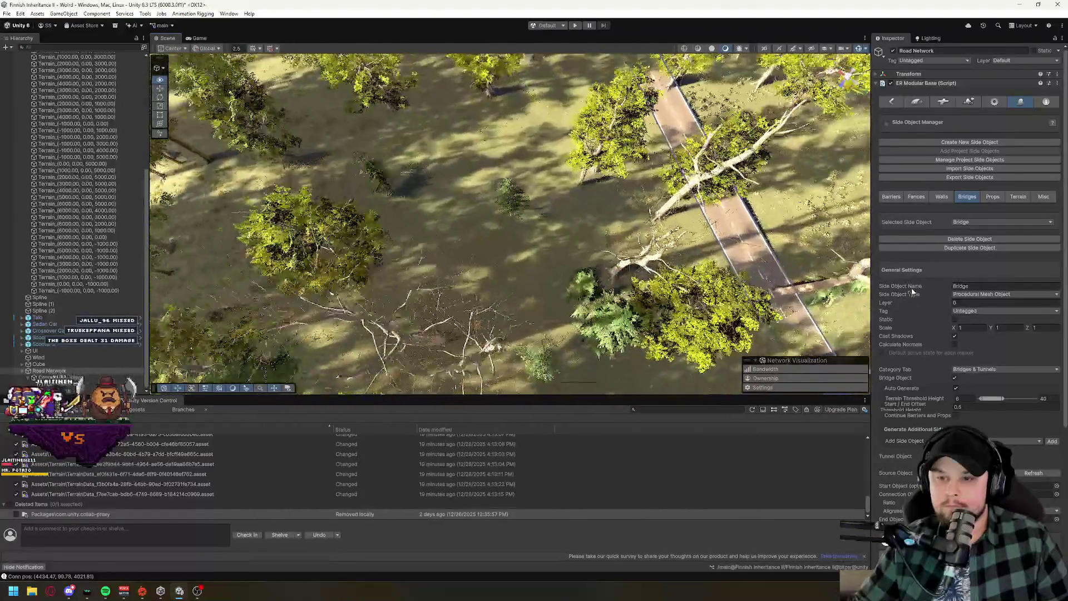
Create a Dirt Path Gravel road and place its first two markers in the forest.
left_click(919, 102)
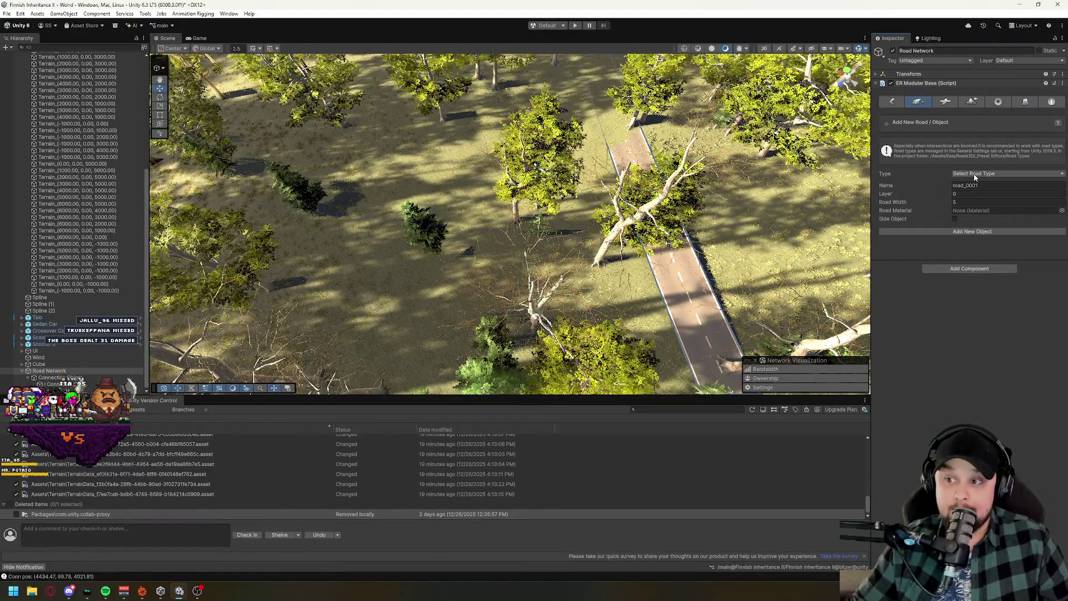
left_click(996, 174)
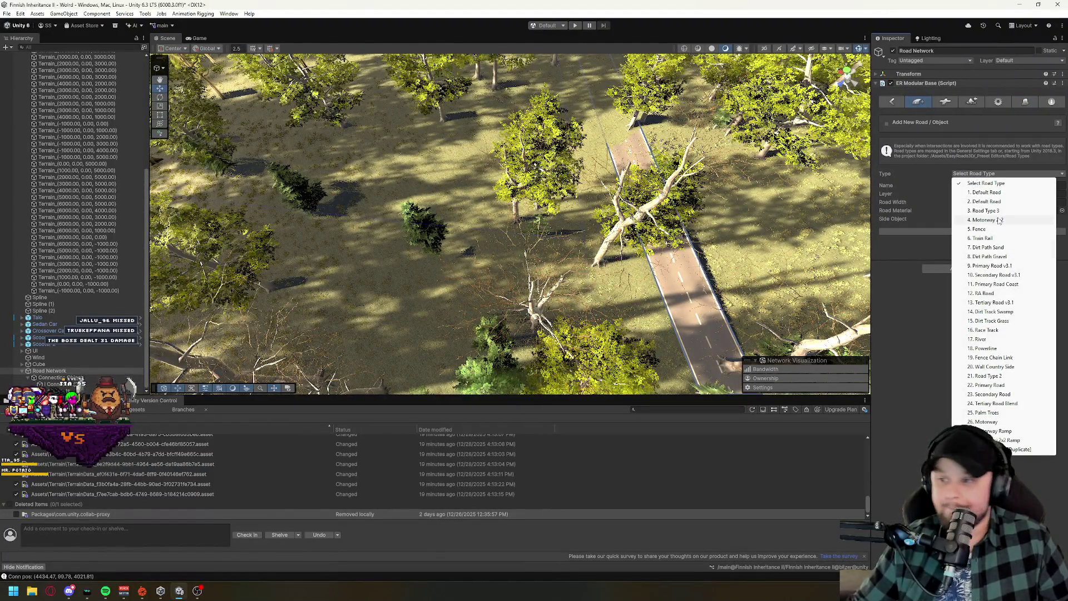
left_click(993, 257)
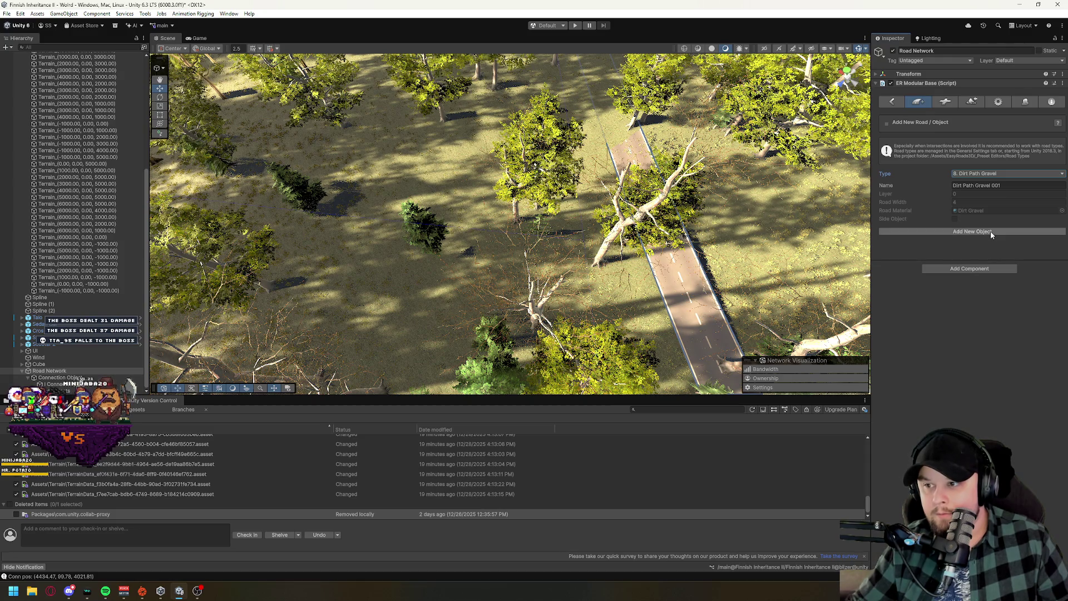
left_click(990, 232)
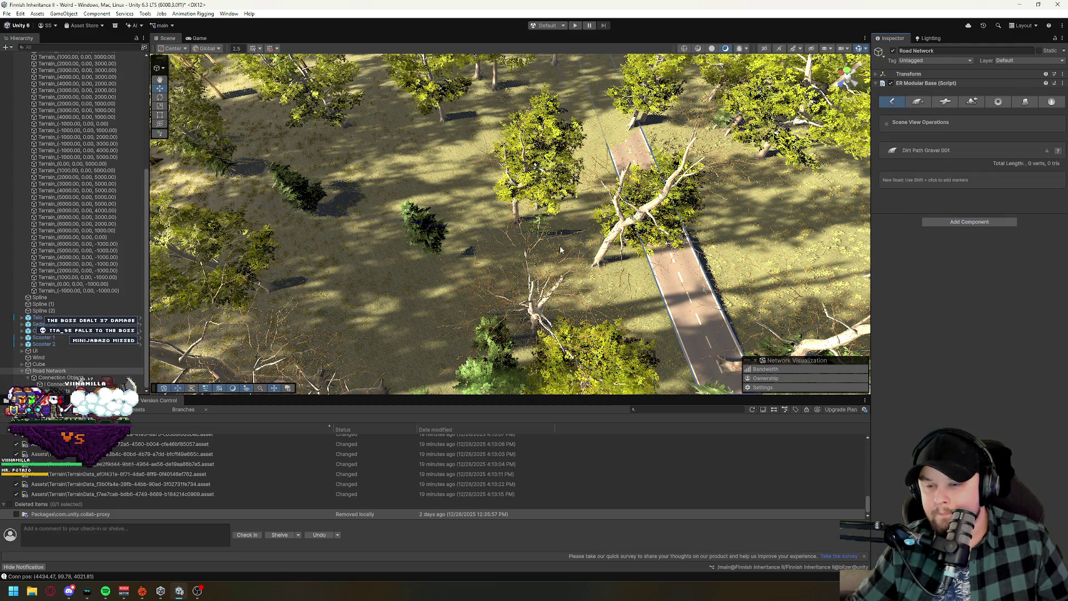
left_click(572, 236, "shift")
left_click(374, 222, "shift")
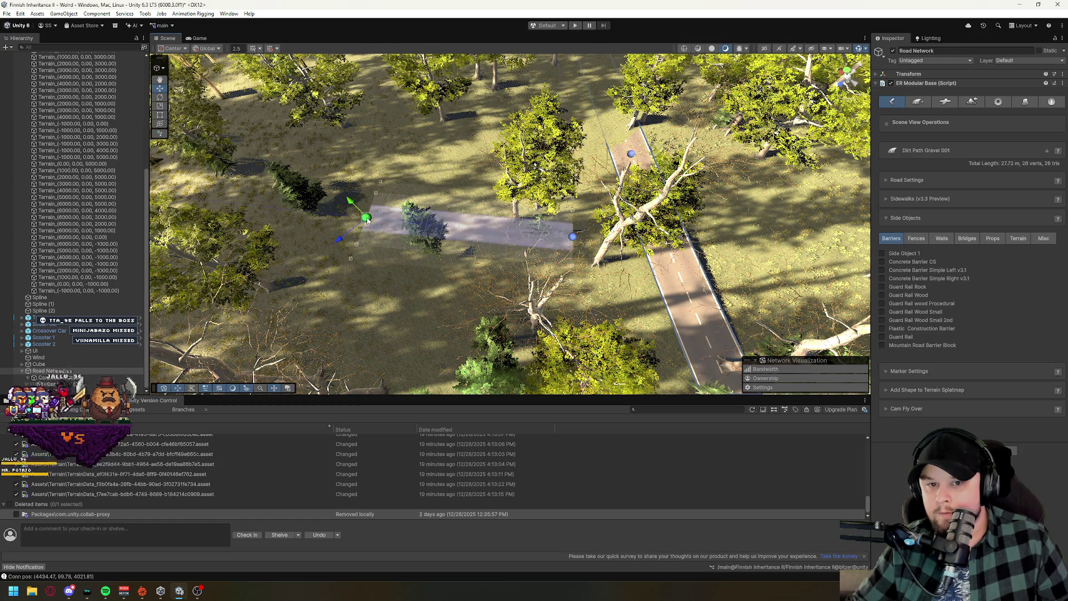
scroll(590, 302, "up", 10)
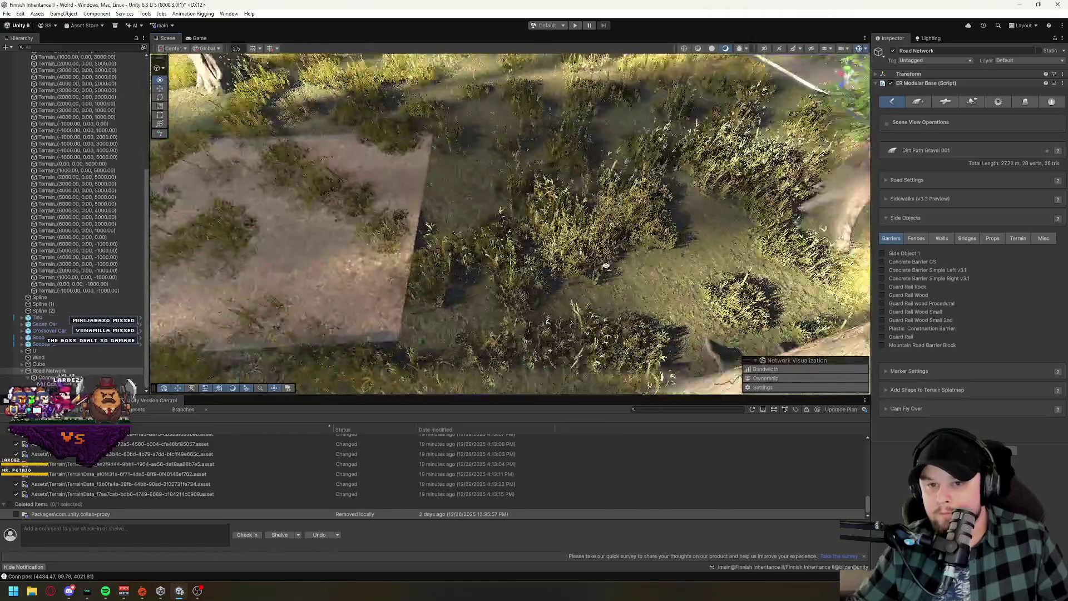
mouse_move(606, 266)
left_mouse_down()
mouse_move(499, 261)
mouse_move(661, 329)
mouse_move(666, 369)
mouse_move(697, 323)
mouse_move(660, 276)
mouse_move(611, 248)
left_mouse_up()
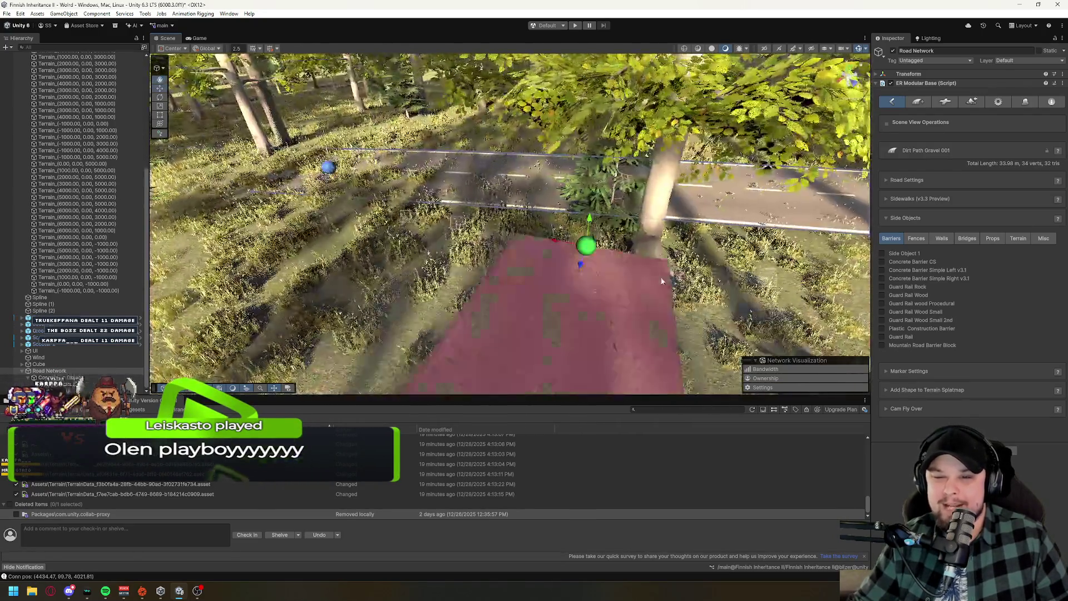
Drag the dirt path's end marker onto the asphalt road and inspect the new connector.
mouse_move(663, 281)
left_mouse_down()
mouse_move(545, 239)
mouse_move(312, 212)
mouse_move(331, 220)
left_mouse_up()
mouse_move(607, 271)
left_mouse_down()
mouse_move(649, 231)
mouse_move(609, 178)
mouse_move(528, 183)
mouse_move(469, 172)
mouse_move(518, 249)
mouse_move(484, 233)
mouse_move(598, 236)
left_mouse_up()
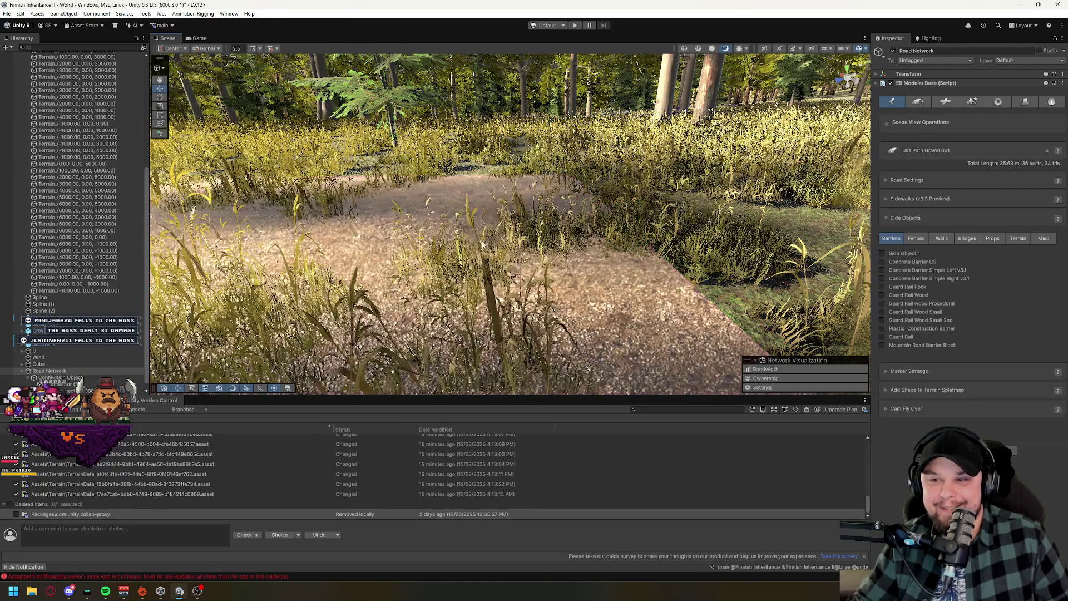
left_click_drag(443, 269, 531, 176)
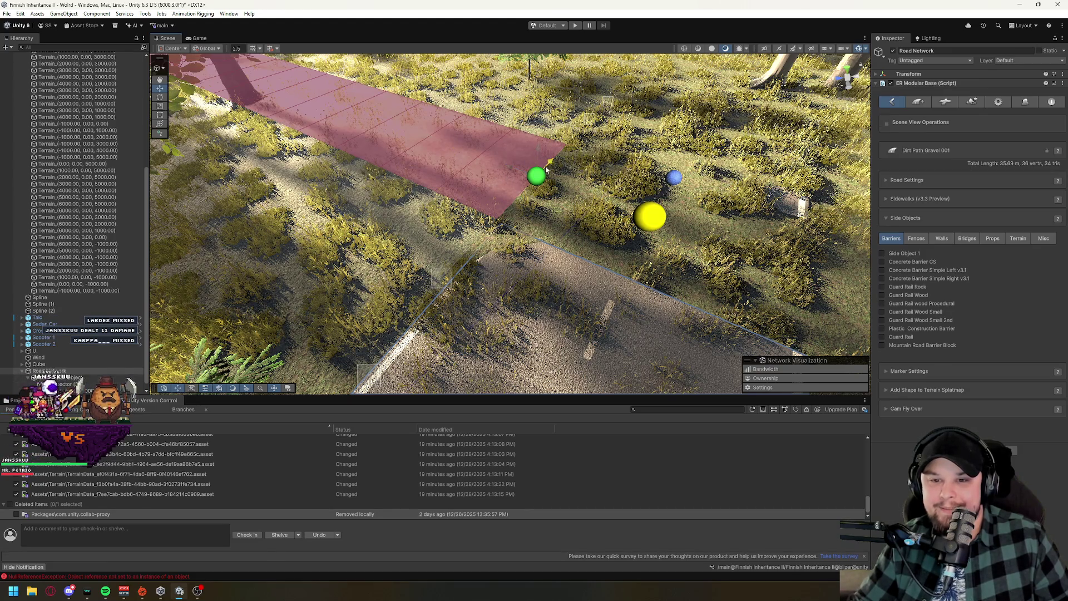
left_click_drag(559, 317, 570, 211)
left_click(574, 193)
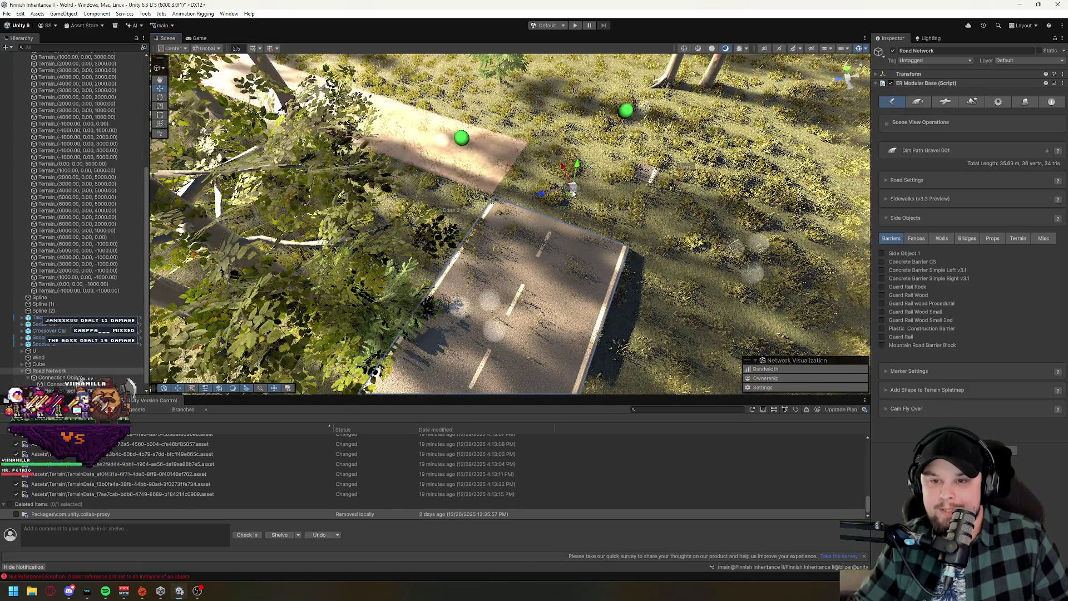
mouse_move(564, 258)
left_mouse_down()
mouse_move(564, 219)
mouse_move(563, 239)
mouse_move(520, 242)
mouse_move(430, 290)
mouse_move(488, 200)
mouse_move(440, 282)
left_mouse_up()
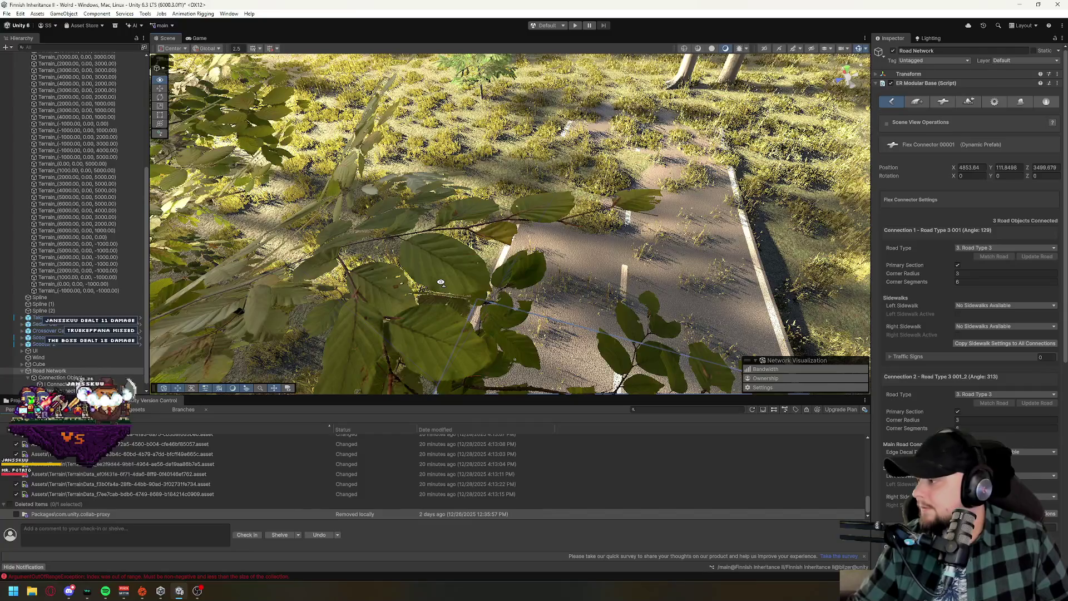
mouse_move(440, 283)
left_mouse_down()
mouse_move(632, 208)
mouse_move(514, 243)
left_mouse_up()
key("f")
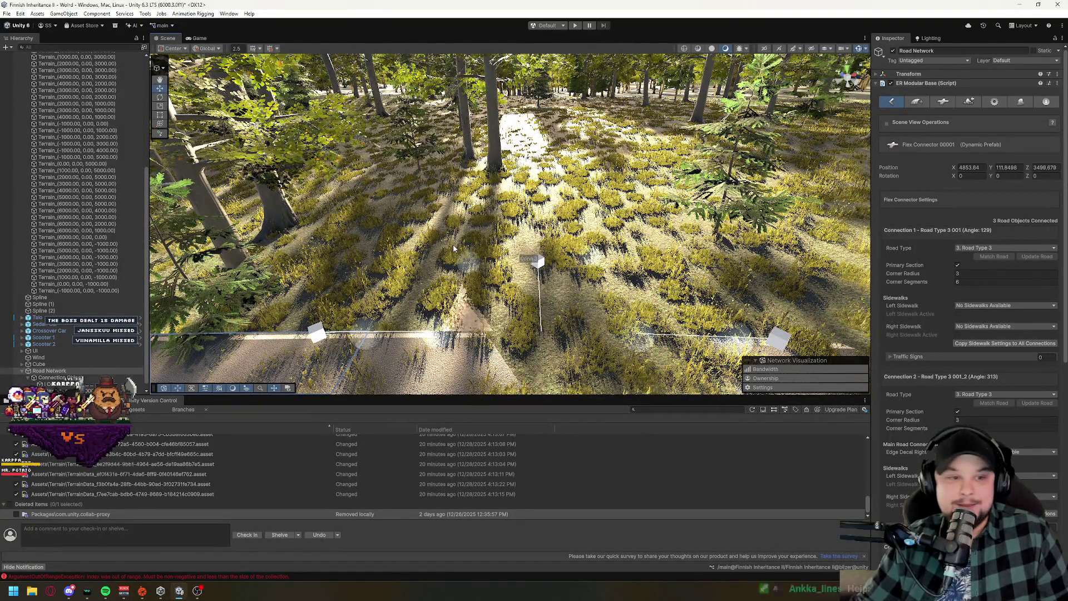
left_click(474, 305)
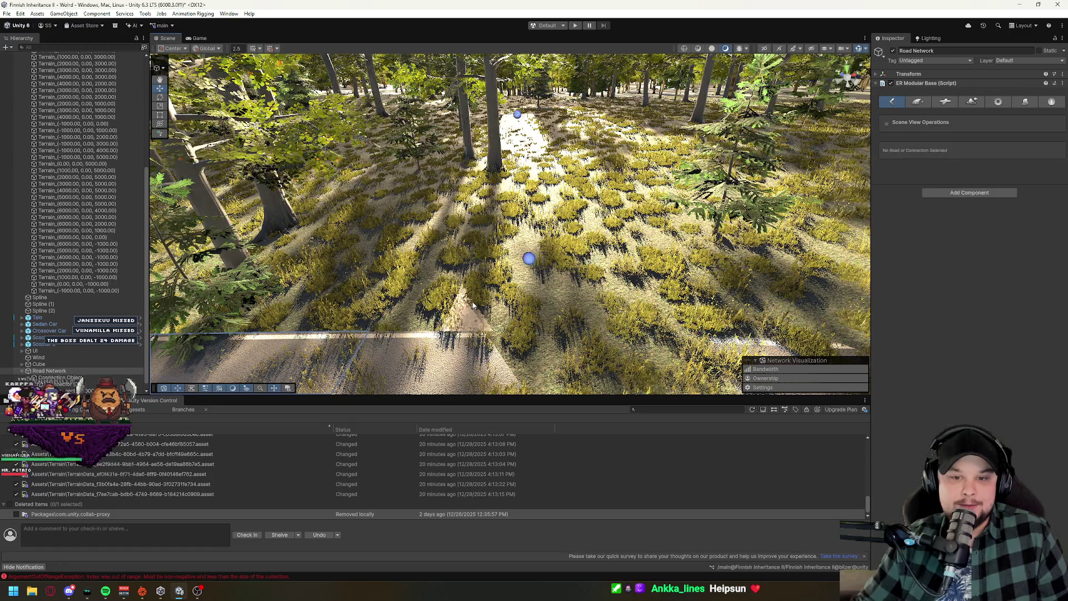
mouse_move(472, 305)
left_mouse_down()
mouse_move(623, 296)
mouse_move(641, 321)
mouse_move(634, 311)
left_mouse_up()
scroll(632, 303, "down", 5)
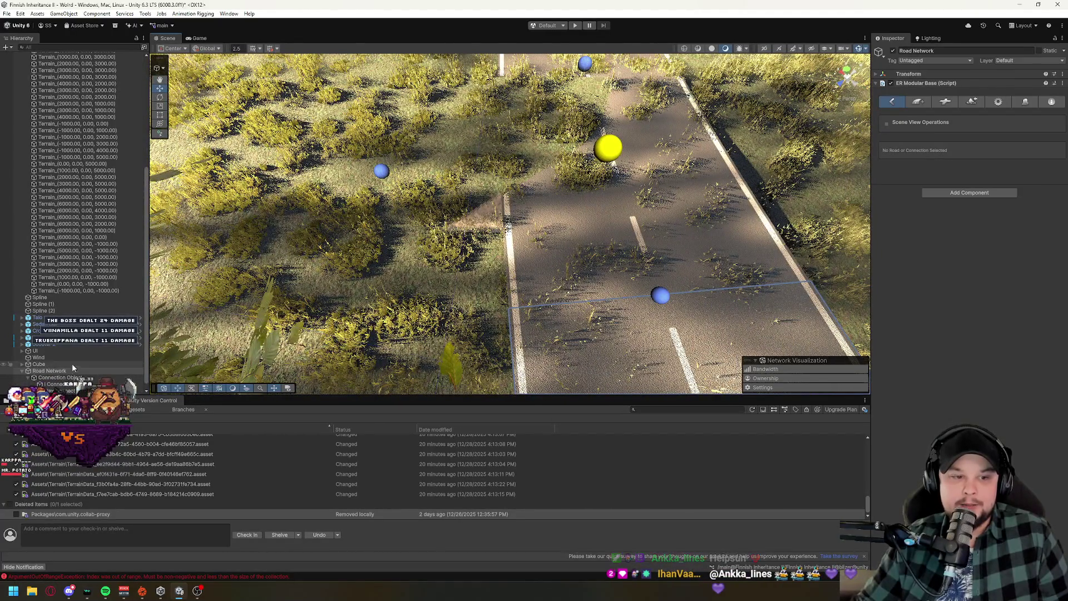
left_click(975, 103)
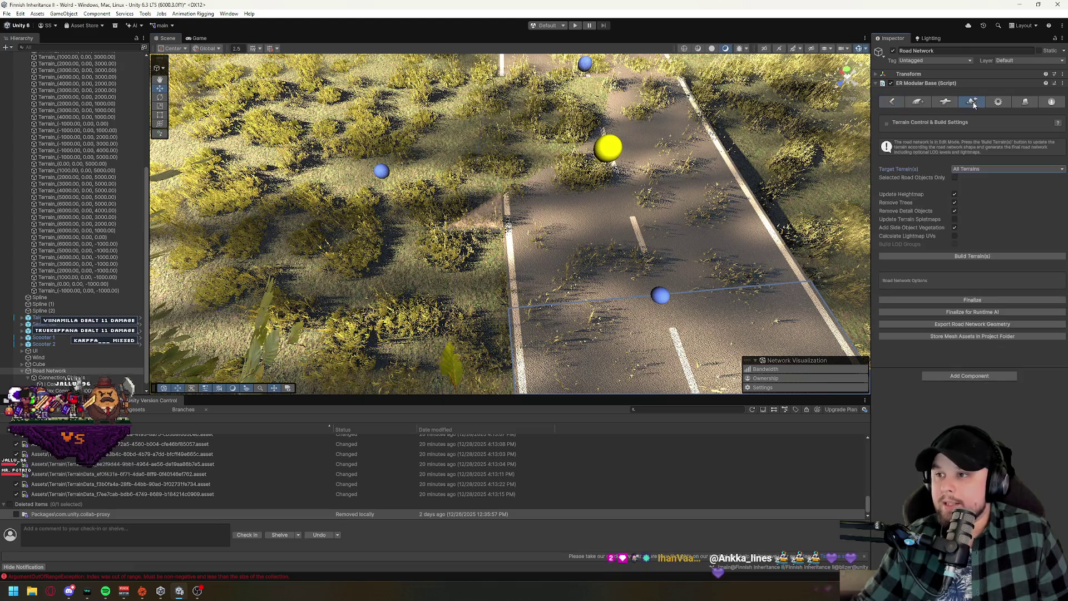
Build the terrains from the road network, inspect the blended road, and return to Edit Mode.
left_click(971, 256)
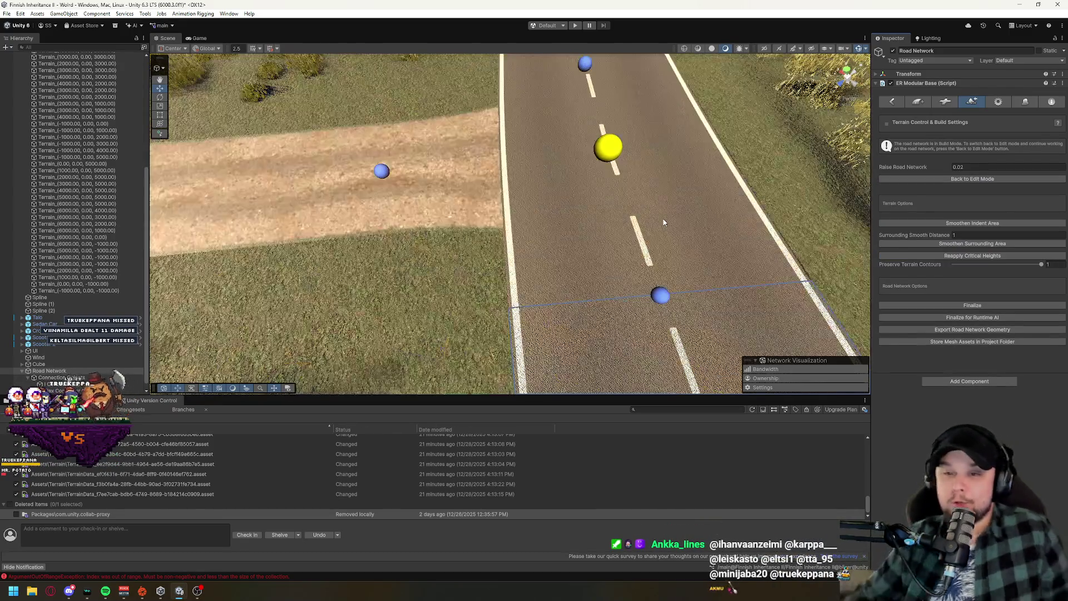
mouse_move(509, 278)
left_mouse_down()
mouse_move(593, 195)
mouse_move(551, 273)
mouse_move(577, 251)
mouse_move(553, 262)
mouse_move(596, 260)
mouse_move(393, 184)
mouse_move(339, 145)
mouse_move(506, 232)
mouse_move(578, 225)
mouse_move(596, 302)
mouse_move(640, 289)
mouse_move(610, 259)
mouse_move(566, 255)
left_mouse_up()
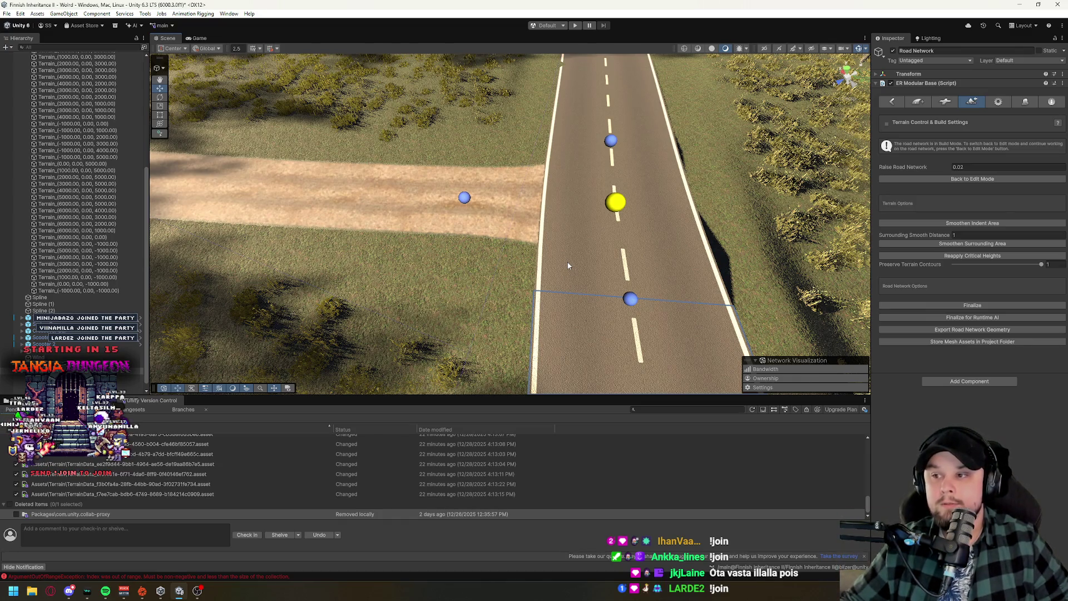
left_click(983, 179)
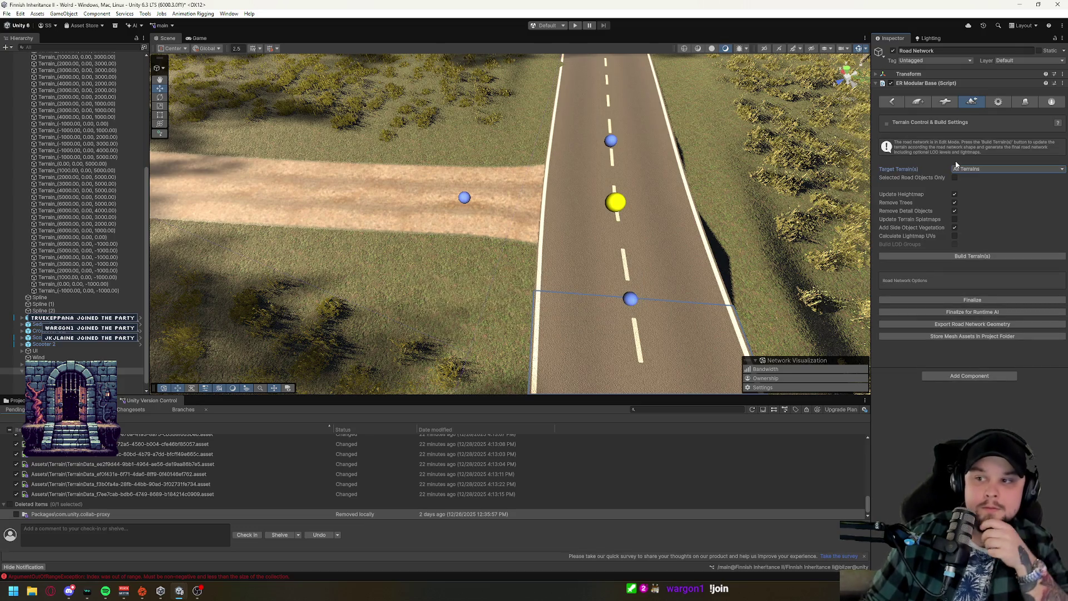
Create a 16. Powerline road and place its first two markers.
key("f")
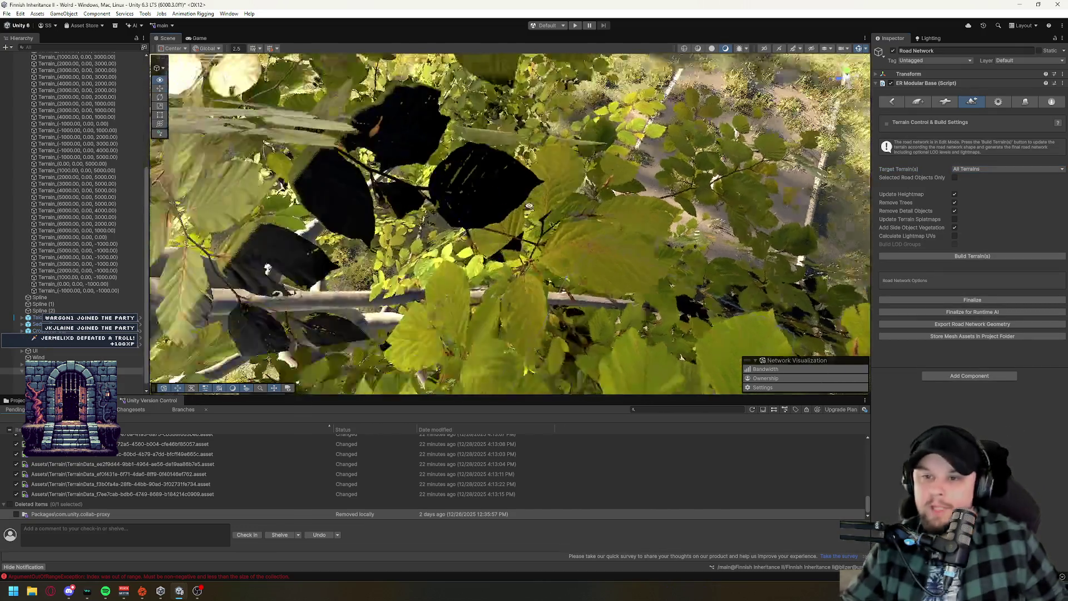
left_click(915, 102)
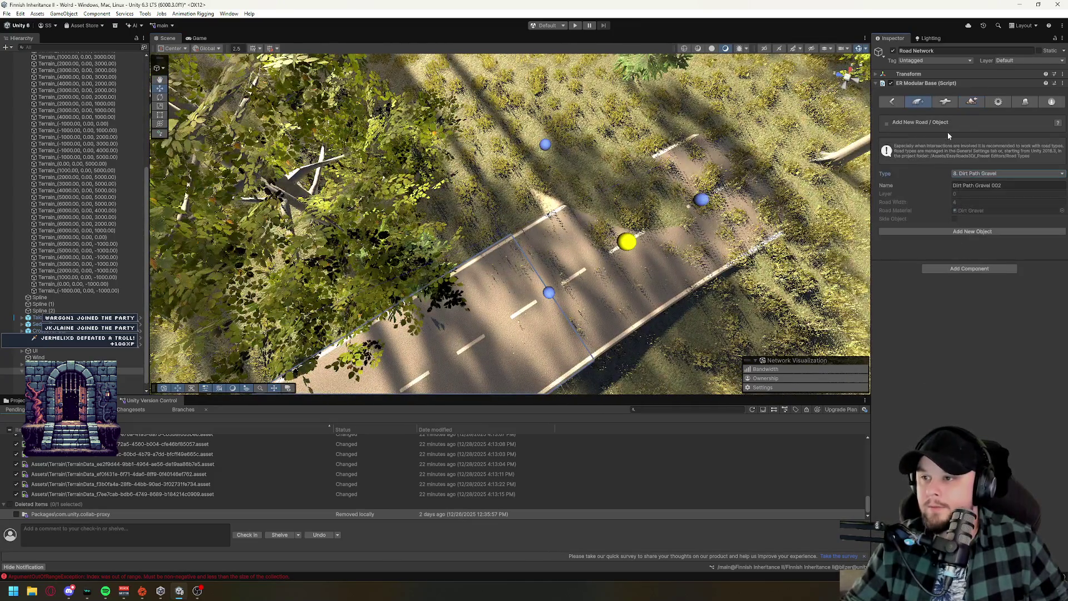
left_click(981, 174)
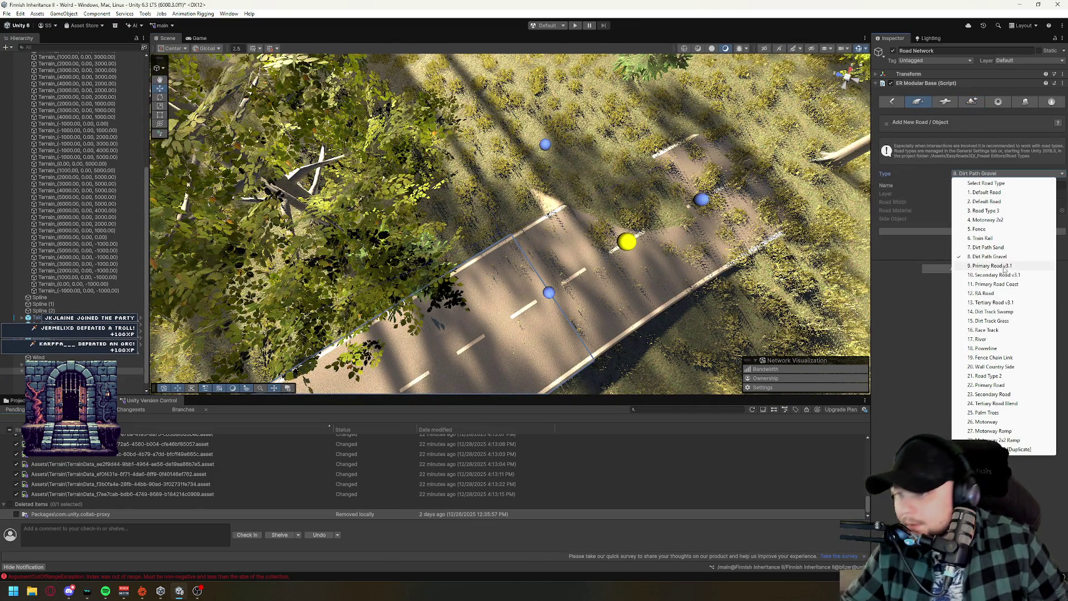
left_click(987, 348)
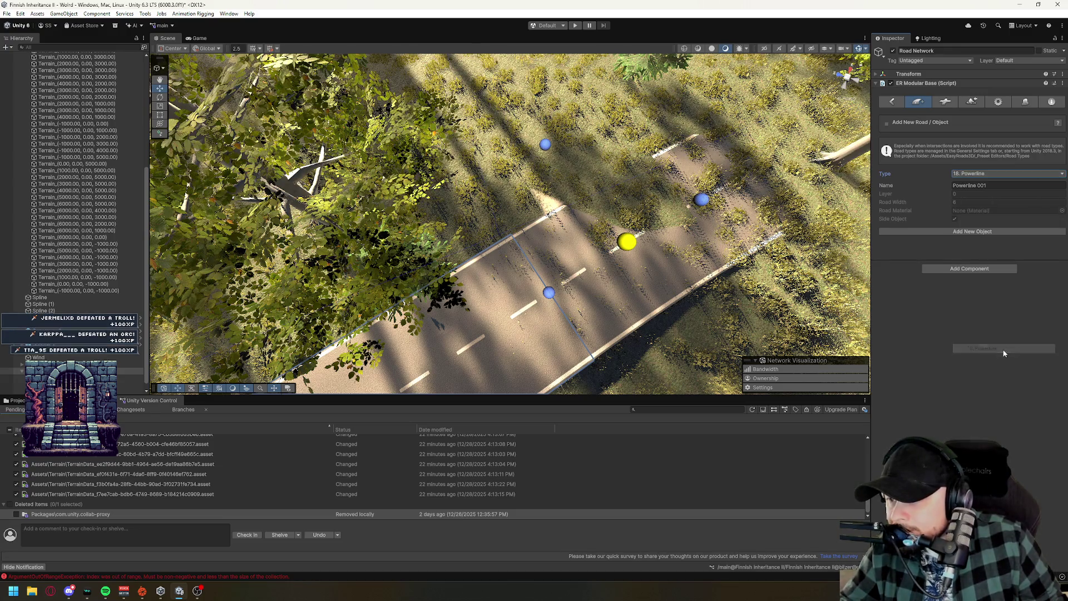
left_click(968, 232)
left_click(643, 137, "shift")
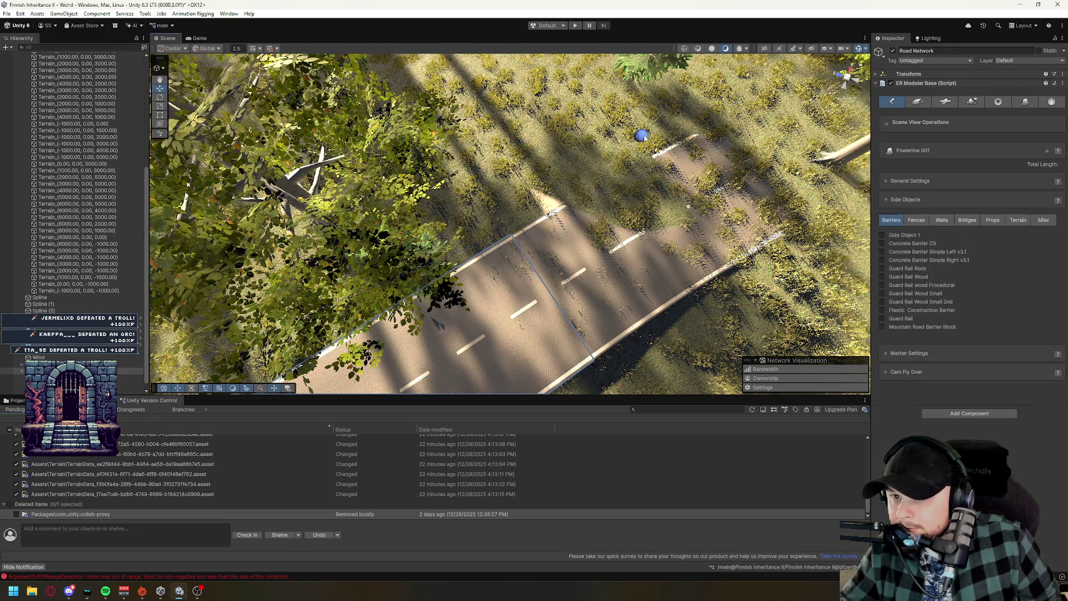
left_click(627, 239, "shift")
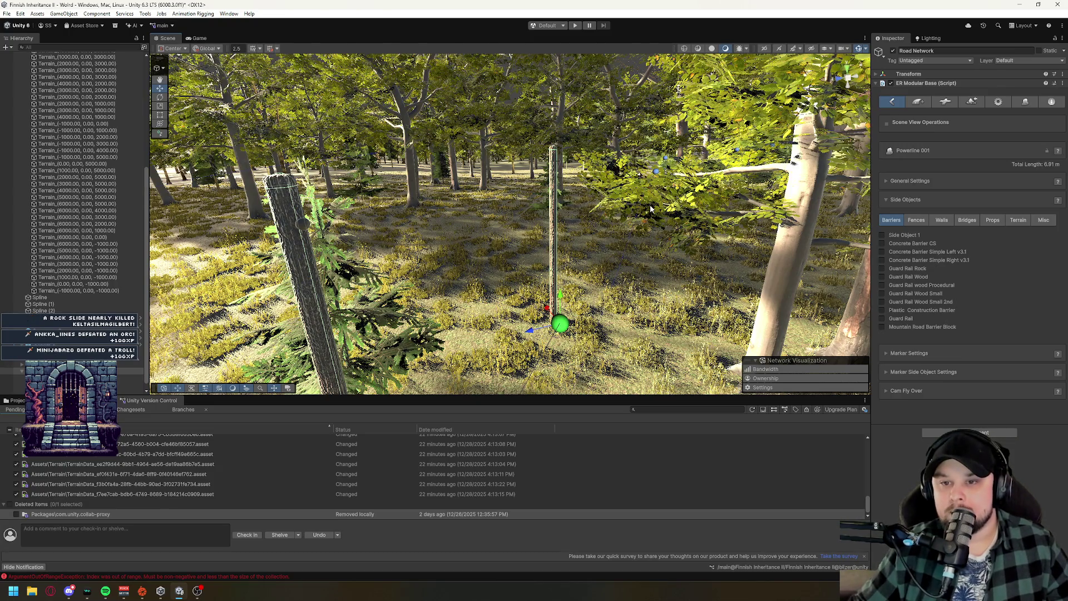
Extend the powerline with two more markers, then undo them to clear it.
left_click_drag(650, 205, 417, 287)
scroll(417, 287, "down", 10)
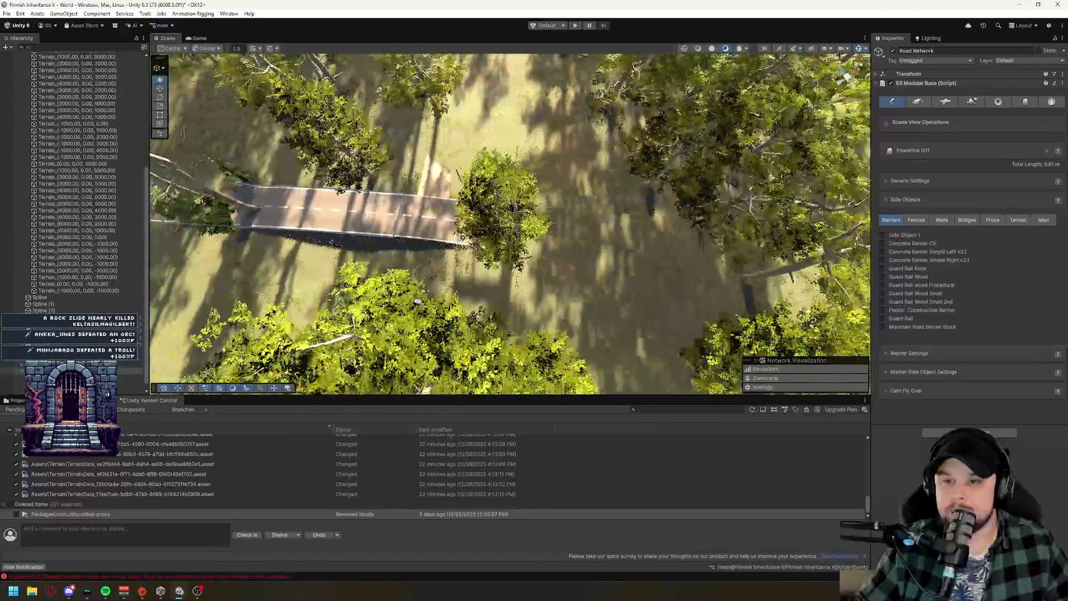
left_click(789, 242, "shift")
left_click(834, 261, "shift")
mouse_move(834, 261)
left_mouse_down()
mouse_move(470, 268)
mouse_move(615, 175)
mouse_move(630, 212)
left_mouse_up()
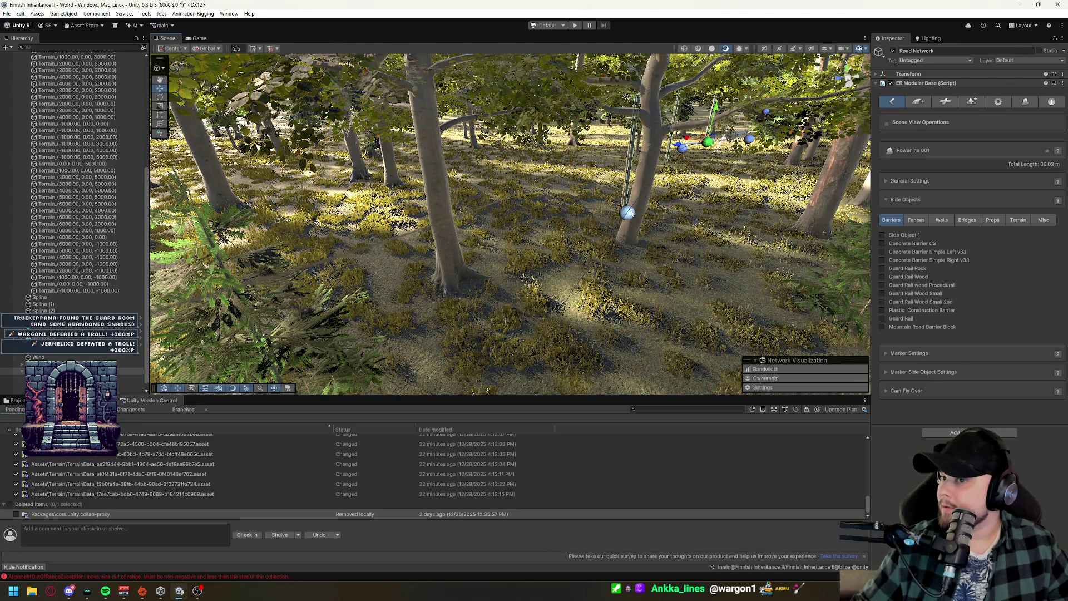
left_click_drag(630, 212, 390, 199)
key("ctrl+z")
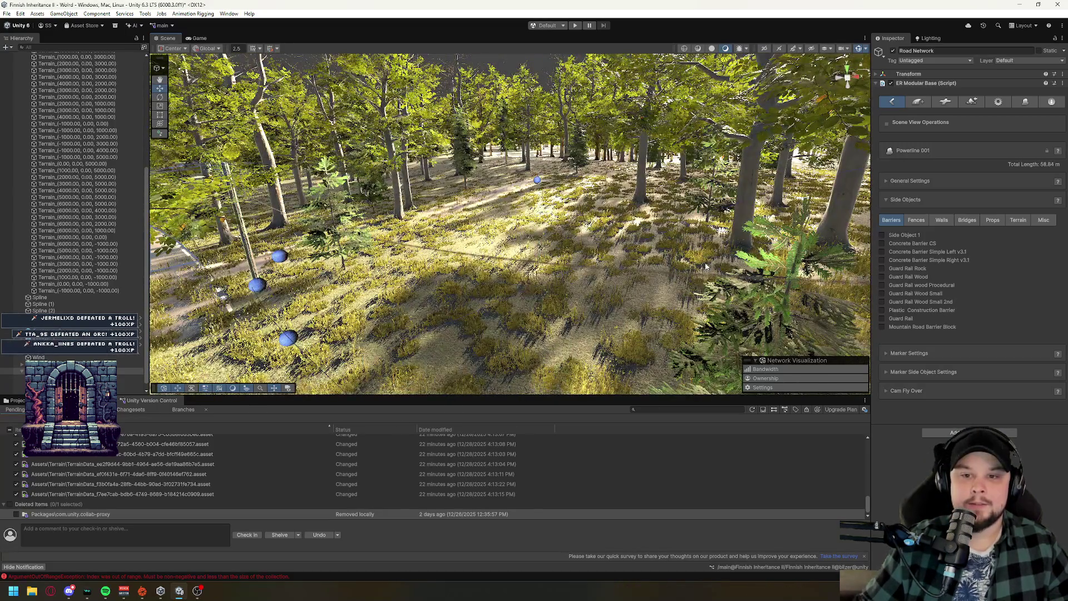
key("ctrl+y")
key("ctrl+z")
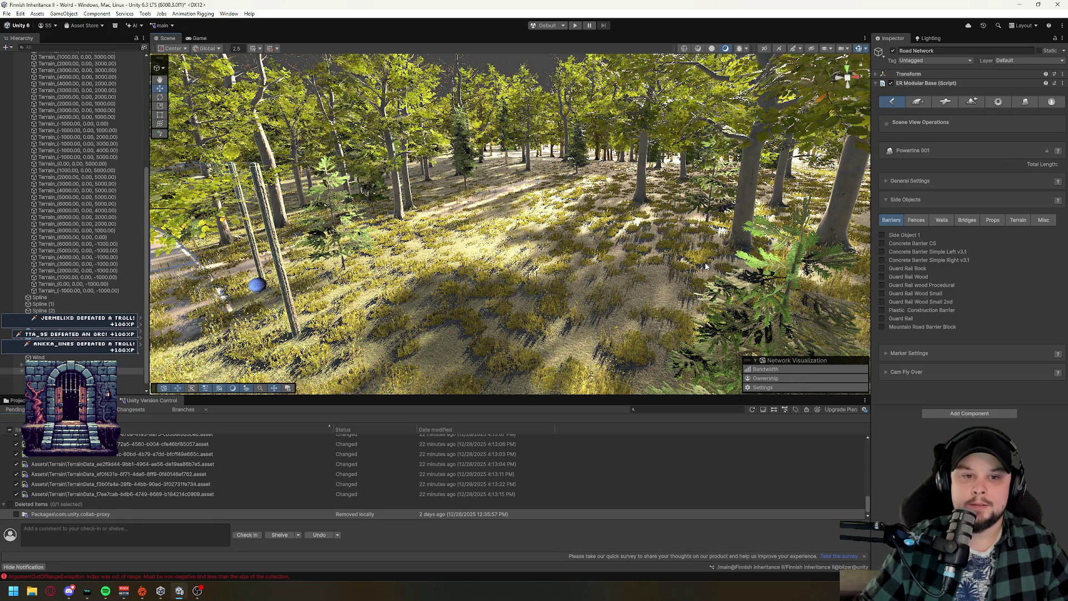
key("ctrl+z")
key("ctrl+z")
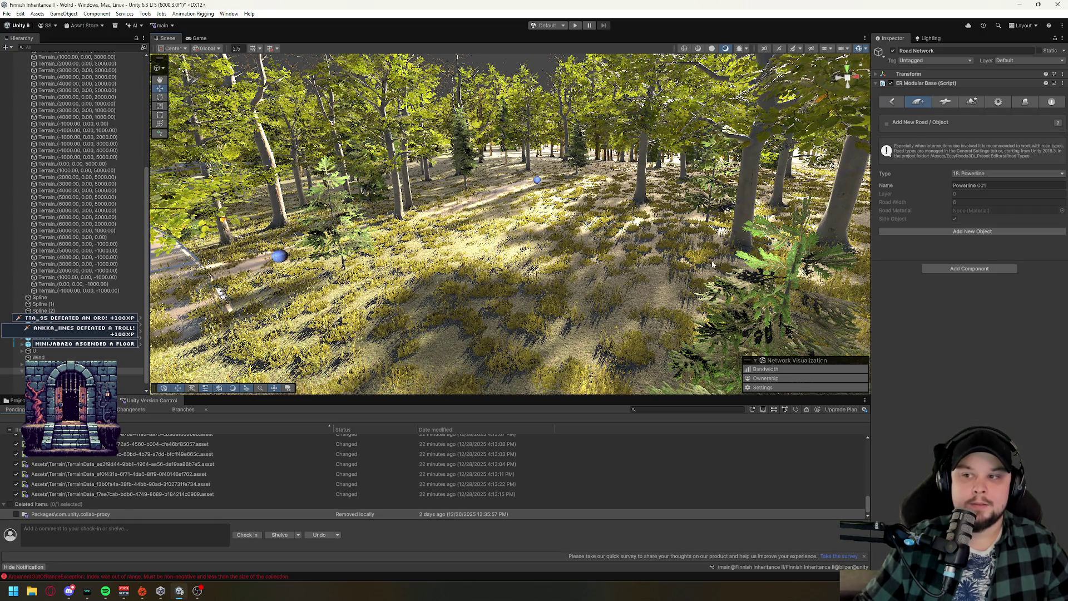
Create a 19. Fence Chain Link object and place four markers to build the fence.
left_click(989, 174)
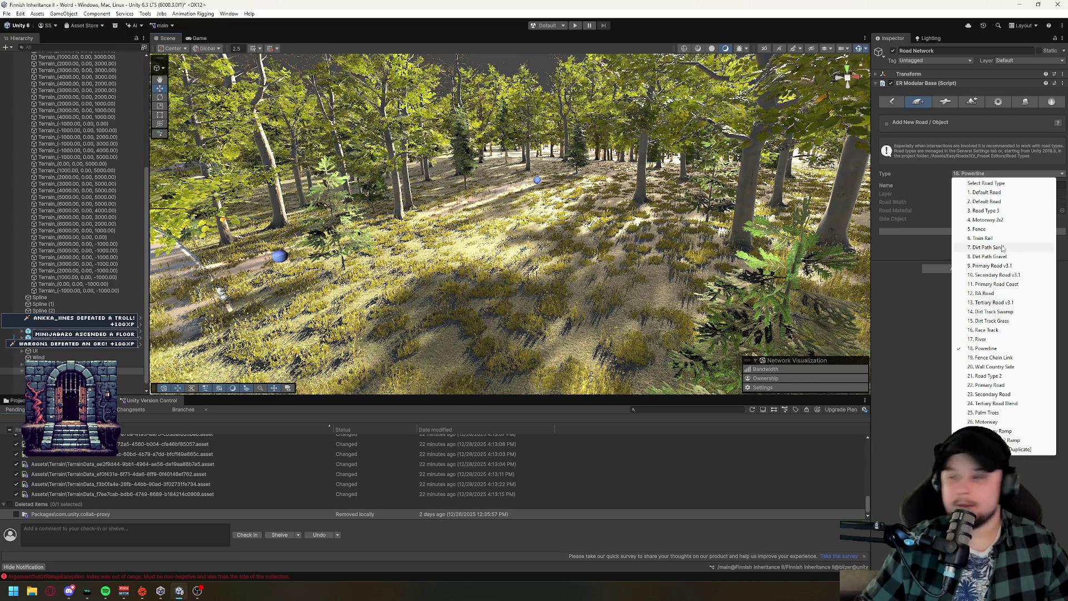
left_click(997, 364)
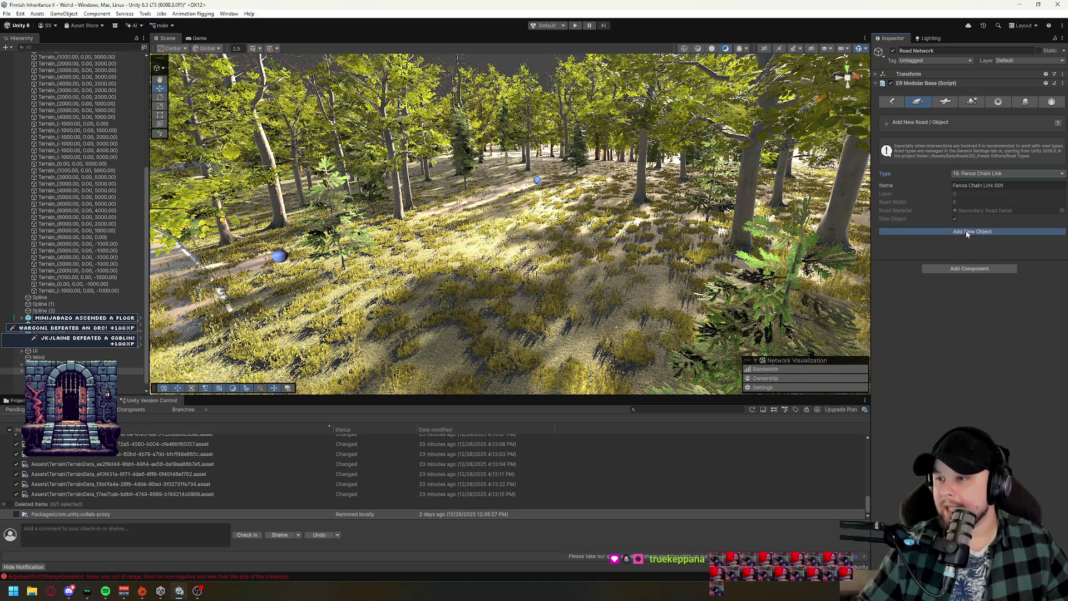
left_click(966, 230)
left_click(264, 301, "shift")
left_click(280, 256, "shift")
left_click(341, 359, "shift")
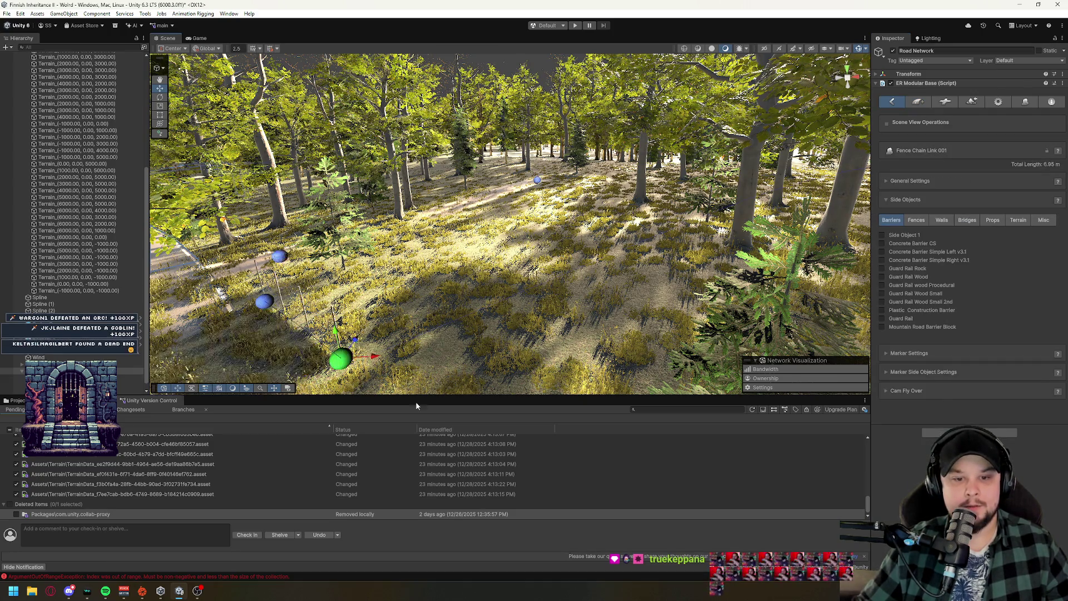
left_click(415, 385, "shift")
Fly in to inspect the chain-link fence up close, then undo the last change.
key("w")
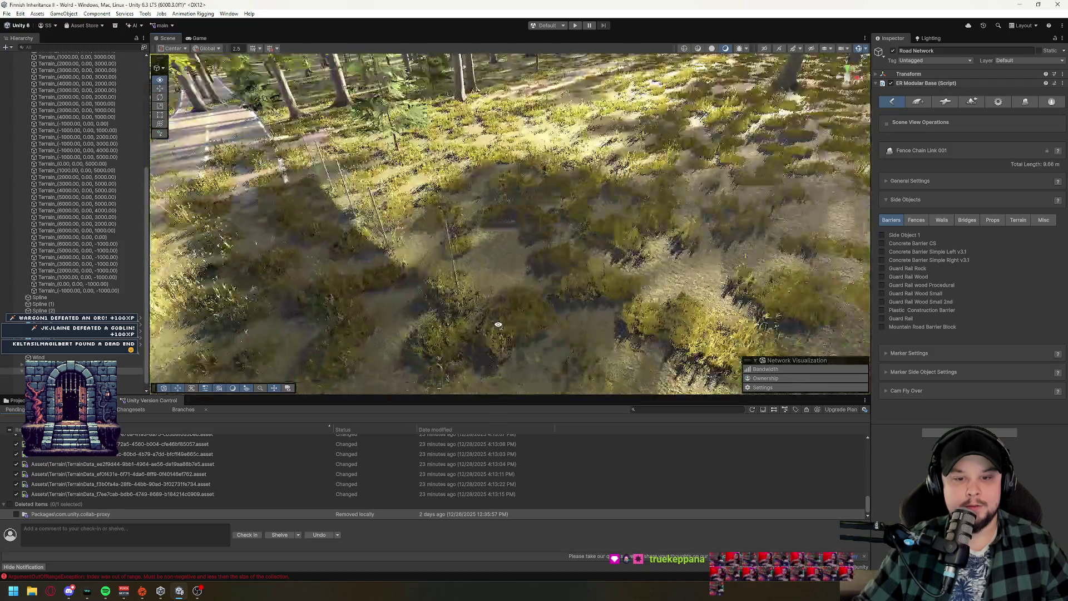
key("s")
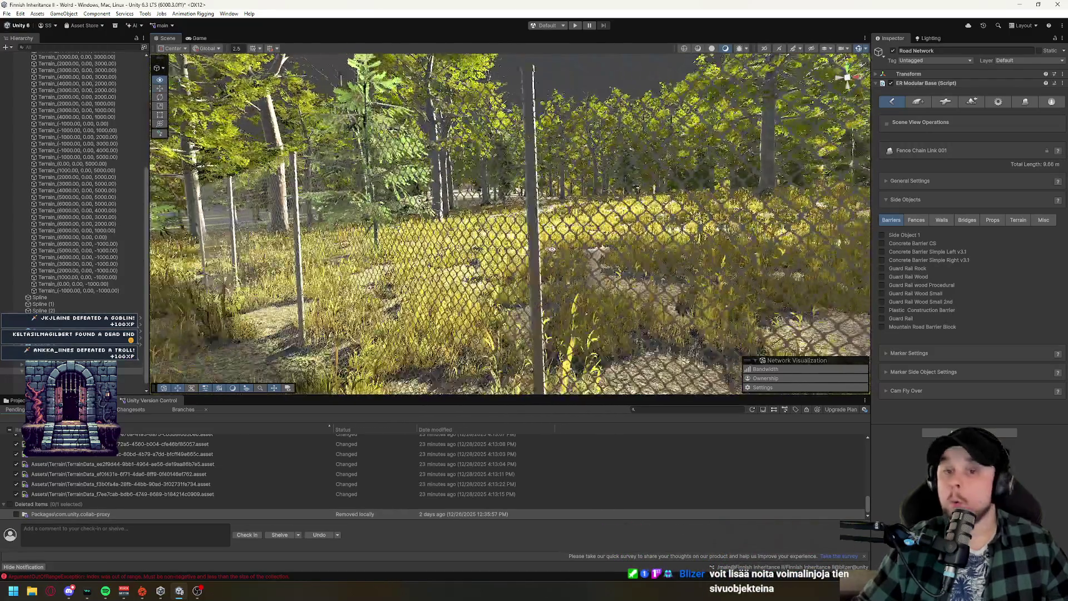
key("w")
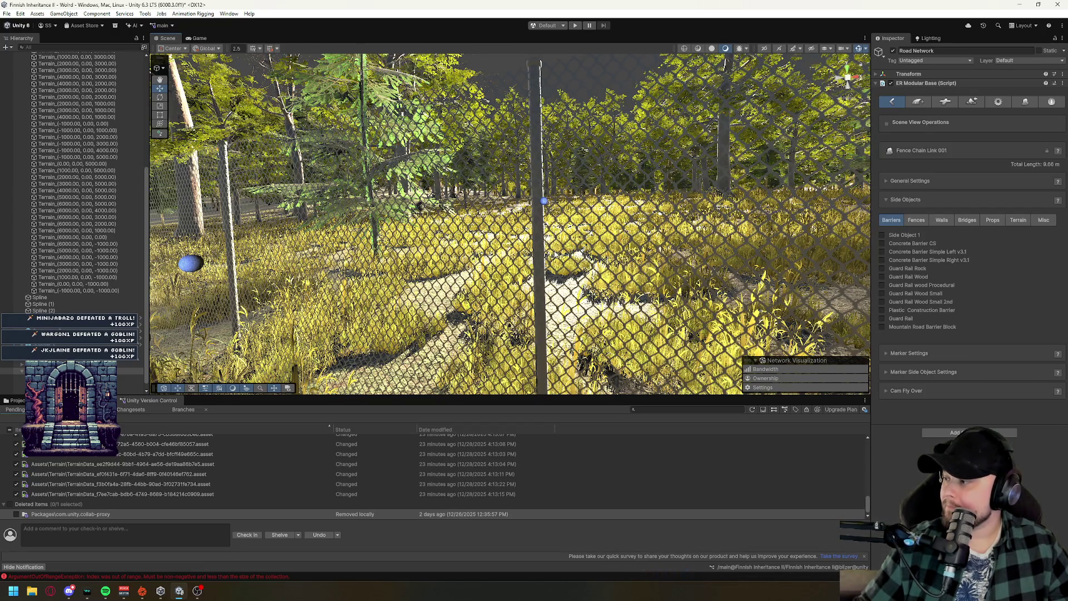
key("d")
key("ctrl+z")
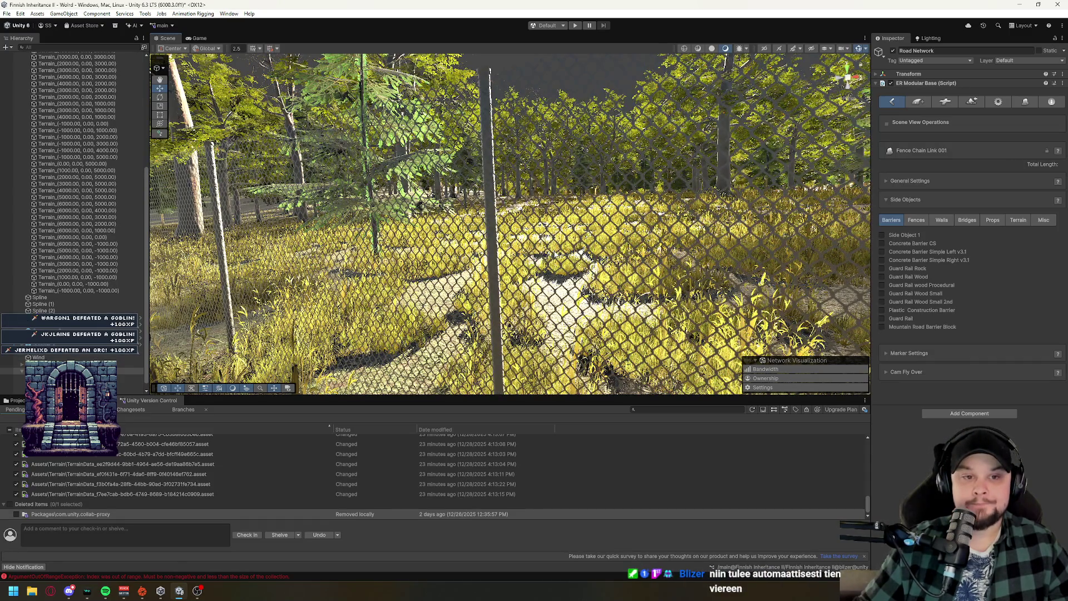
left_click(918, 101)
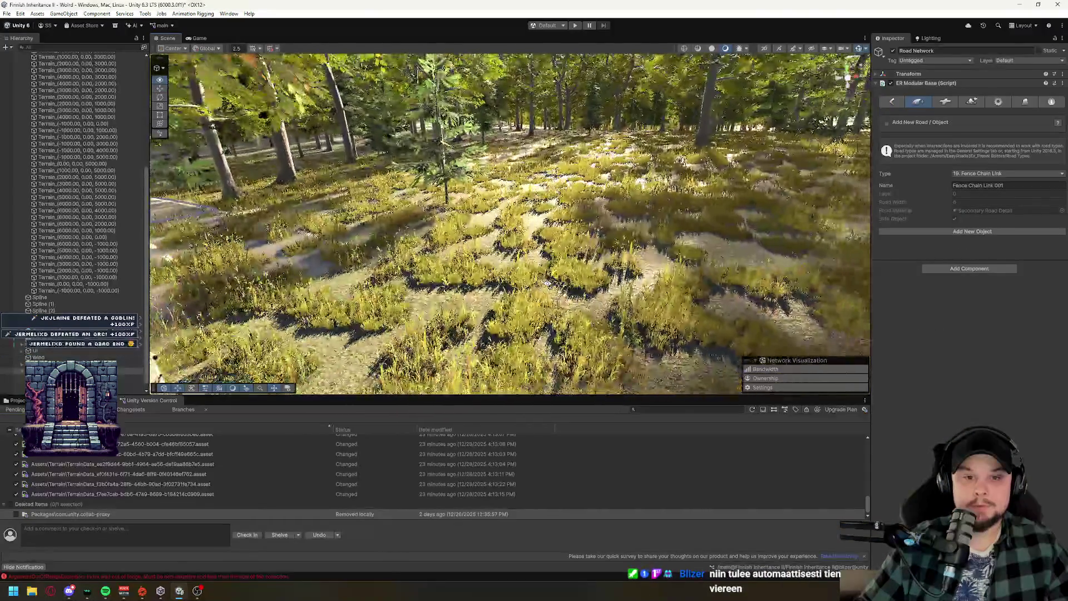
Select the existing forest road Road Type 3 001 and focus the view on it.
mouse_move(556, 250)
left_mouse_down()
mouse_move(639, 306)
mouse_move(612, 290)
left_mouse_up()
left_click_drag(409, 234, 423, 239)
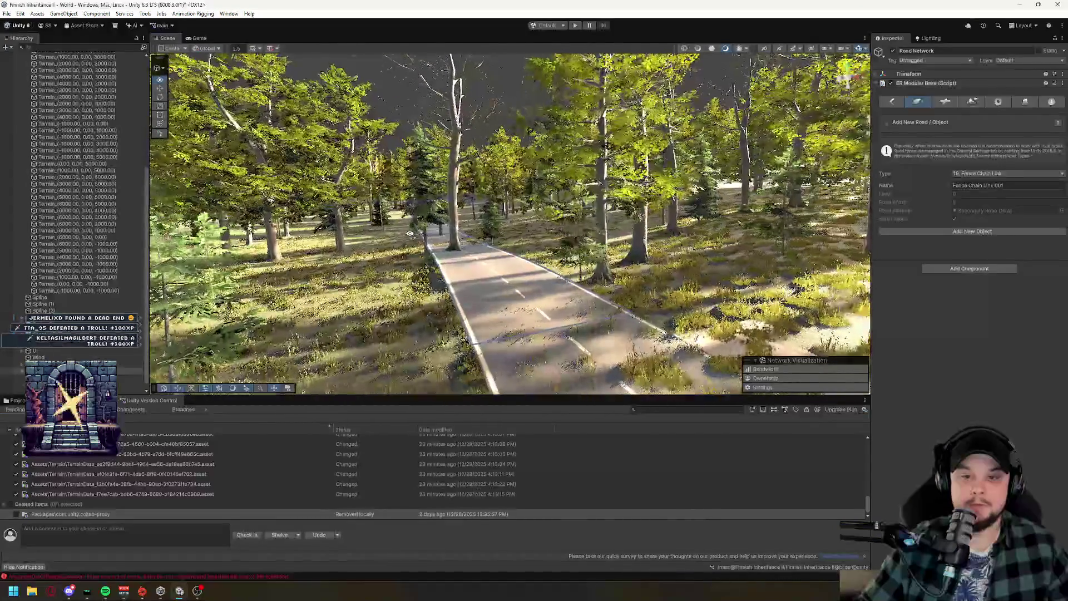
left_click(501, 284)
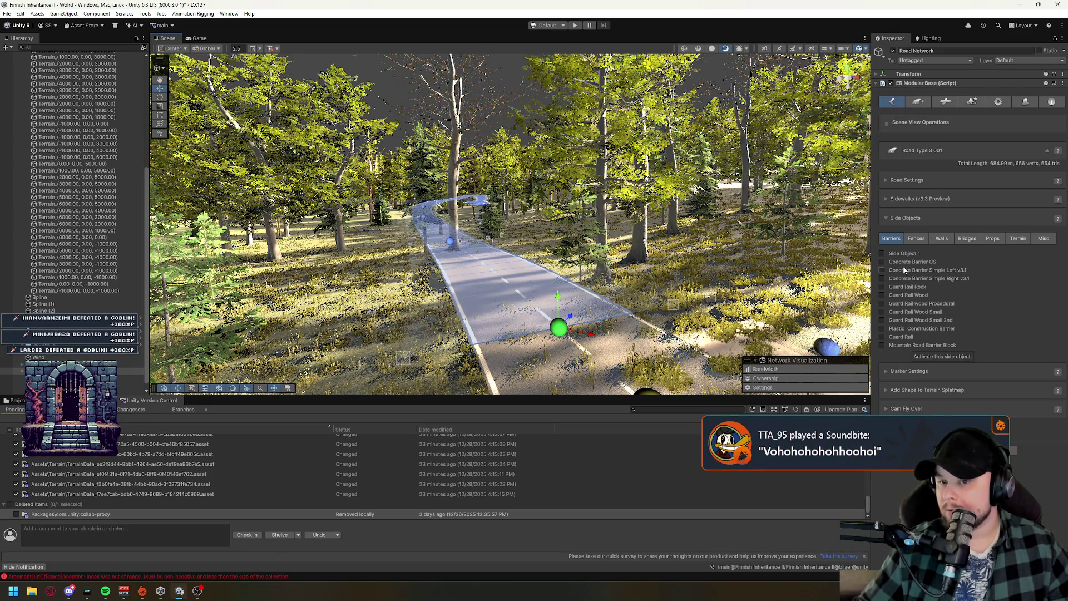
left_click(882, 270)
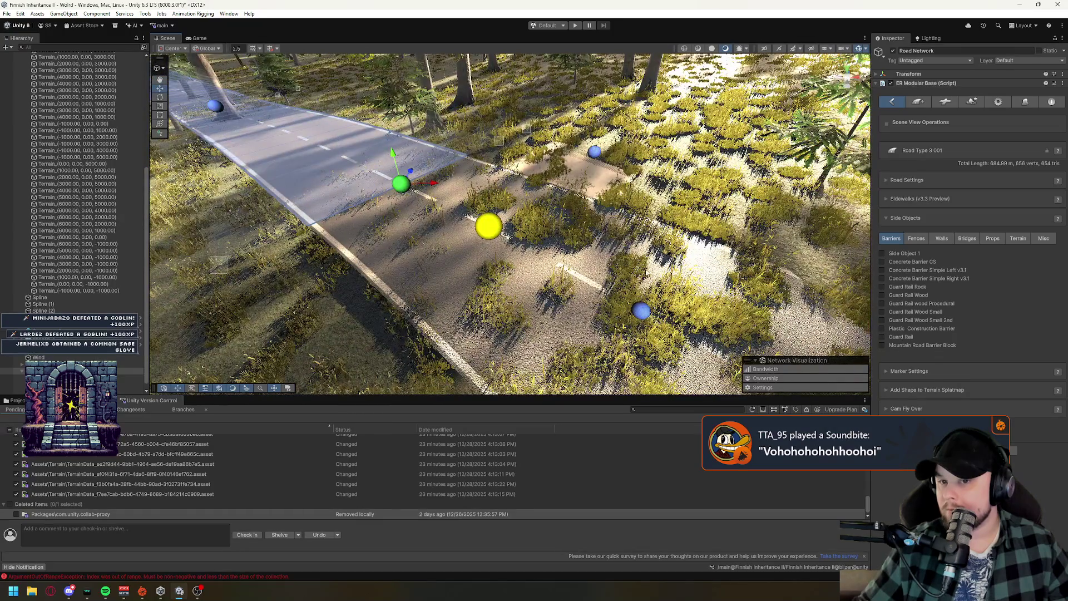
left_click_drag(315, 4, 436, 24)
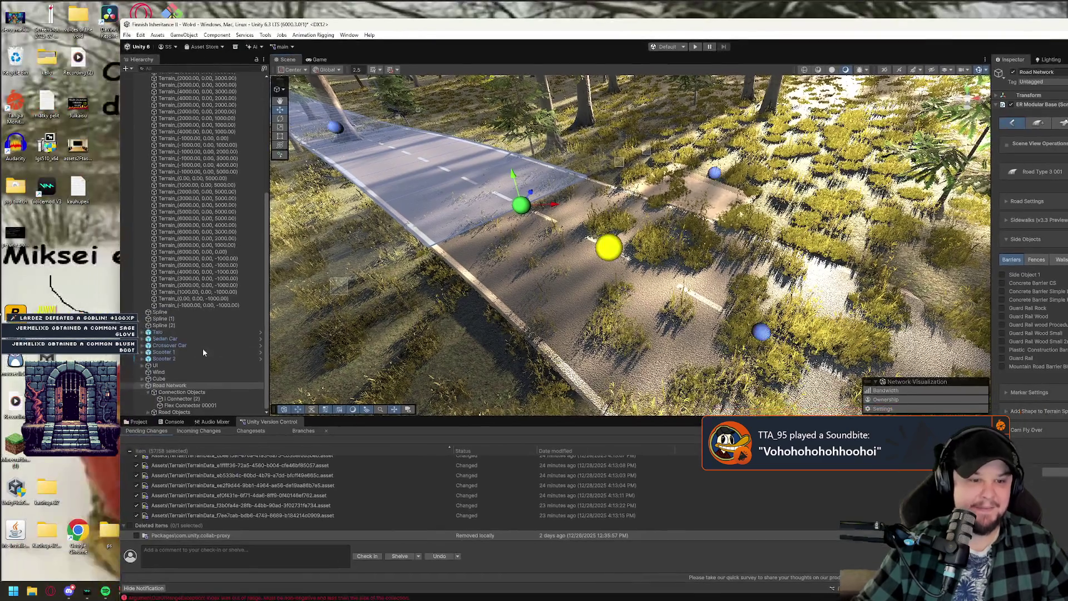
Inspect Connection Objects, I Connector (2) and Flex Connector 00001, then reselect Road Network.
left_click(183, 392)
left_click(183, 398)
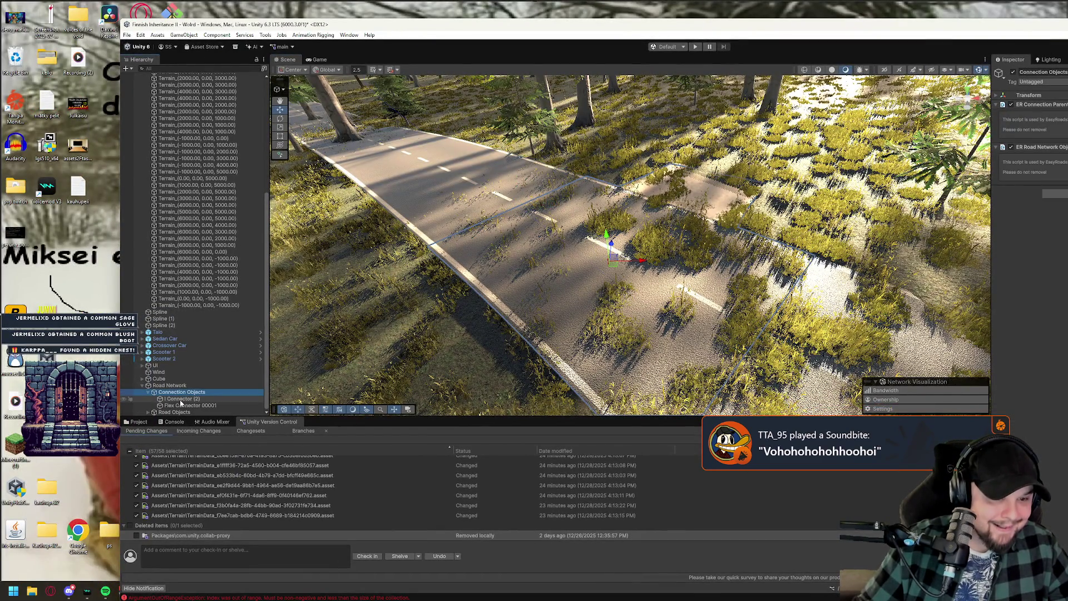
left_click(180, 406)
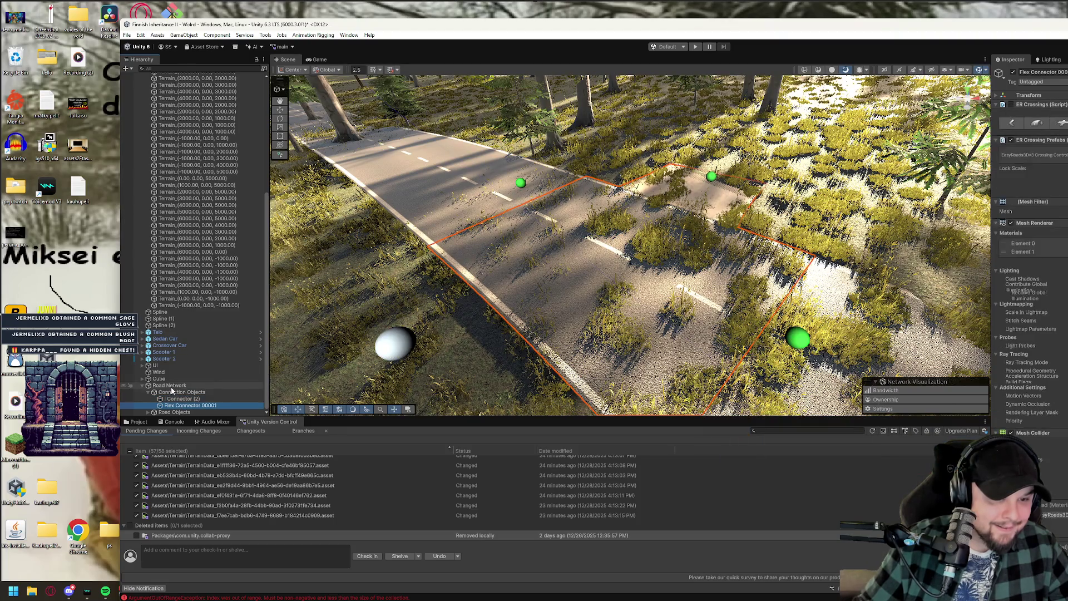
left_click(171, 386)
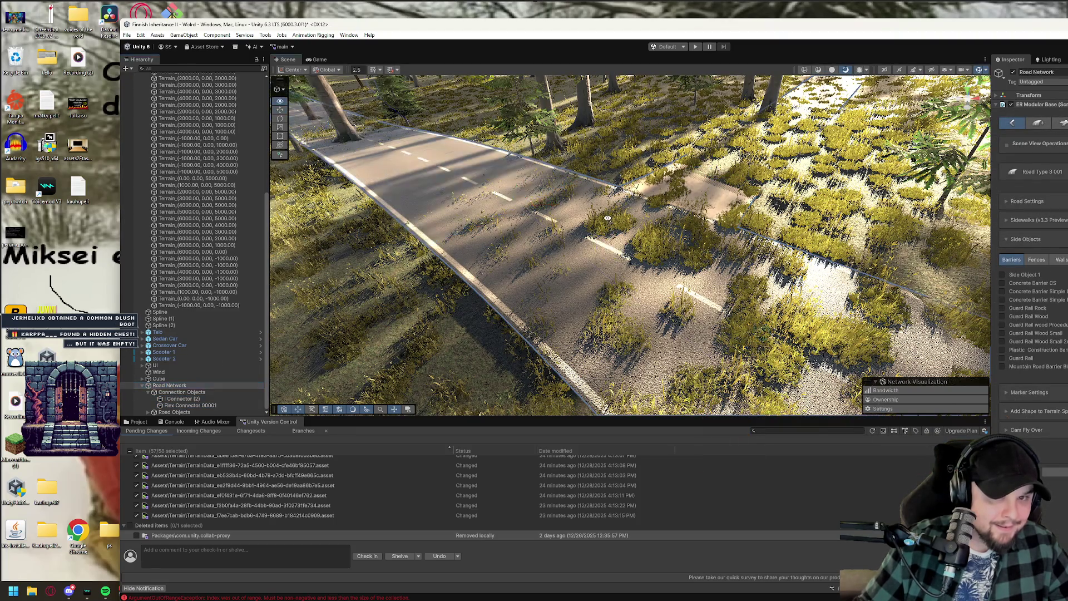
mouse_move(536, 287)
left_mouse_down()
mouse_move(447, 254)
mouse_move(490, 262)
left_mouse_up()
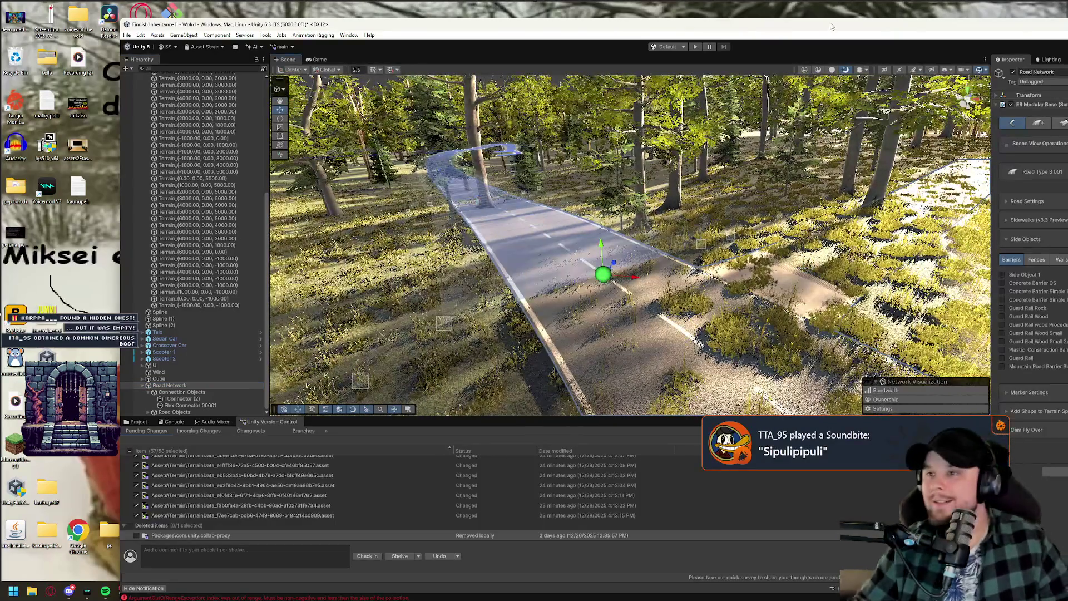
double_click(829, 23)
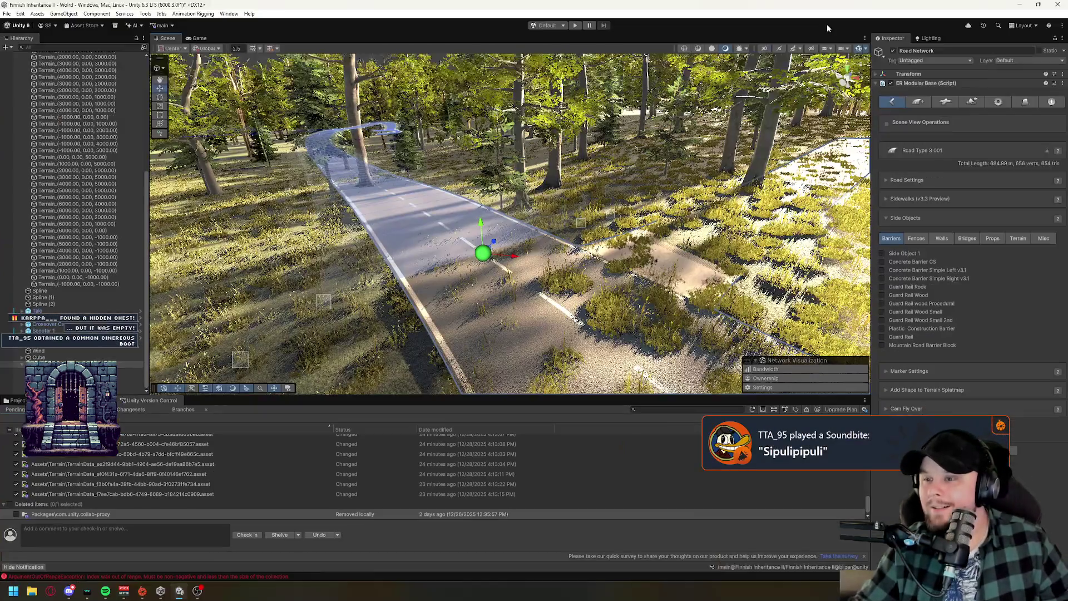
Preview and remove Concrete Barrier CS, Guard Rail Rock and Mountain Road Barrier Block; try Concrete Barrier Simple Left v3.1.
left_click(883, 262)
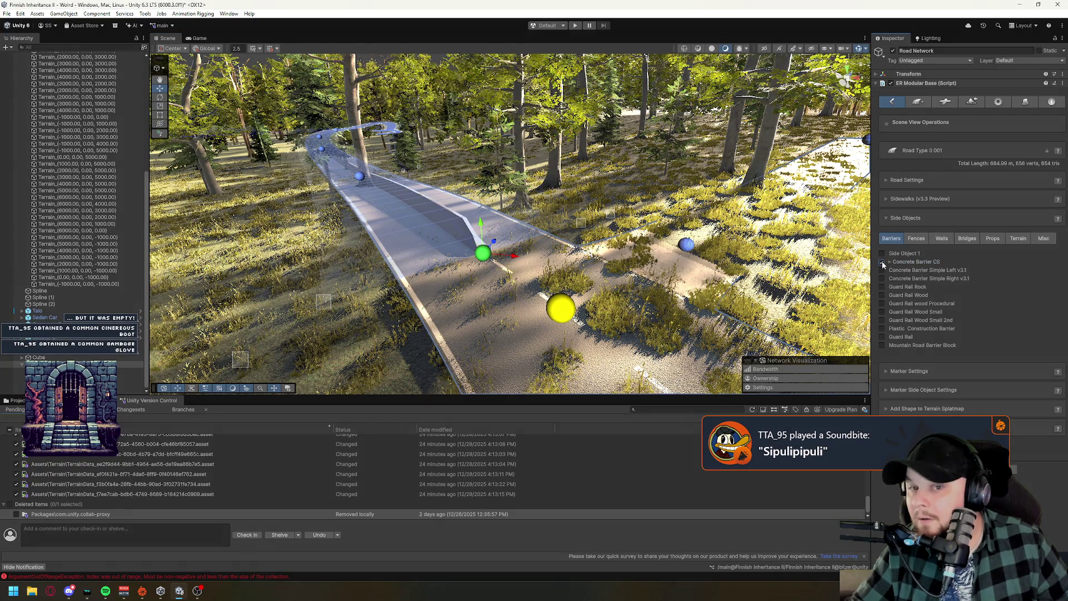
left_click(883, 262)
left_click(882, 270)
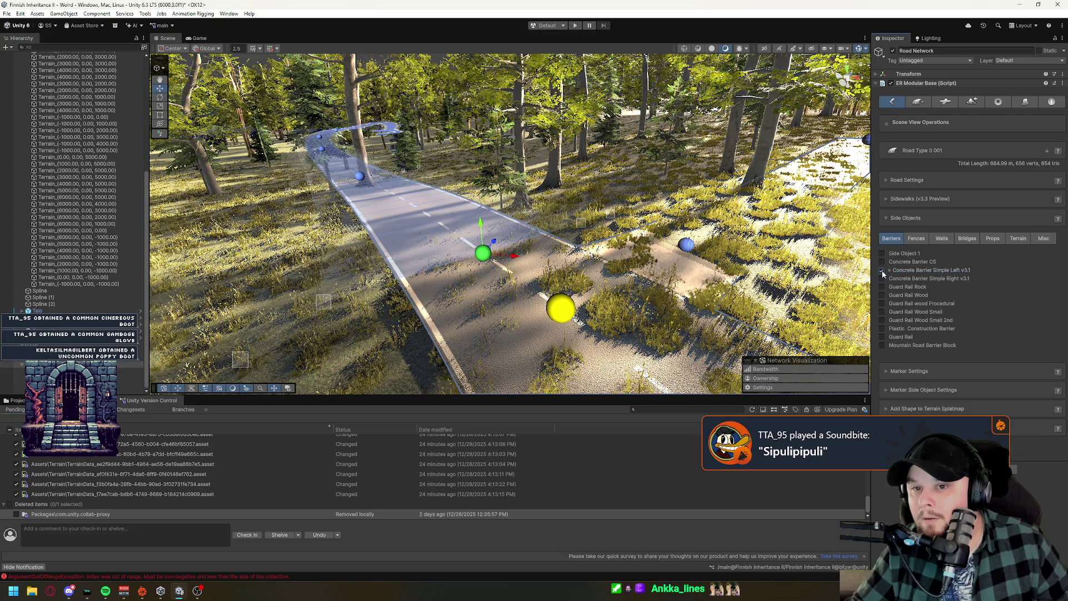
left_click(883, 286)
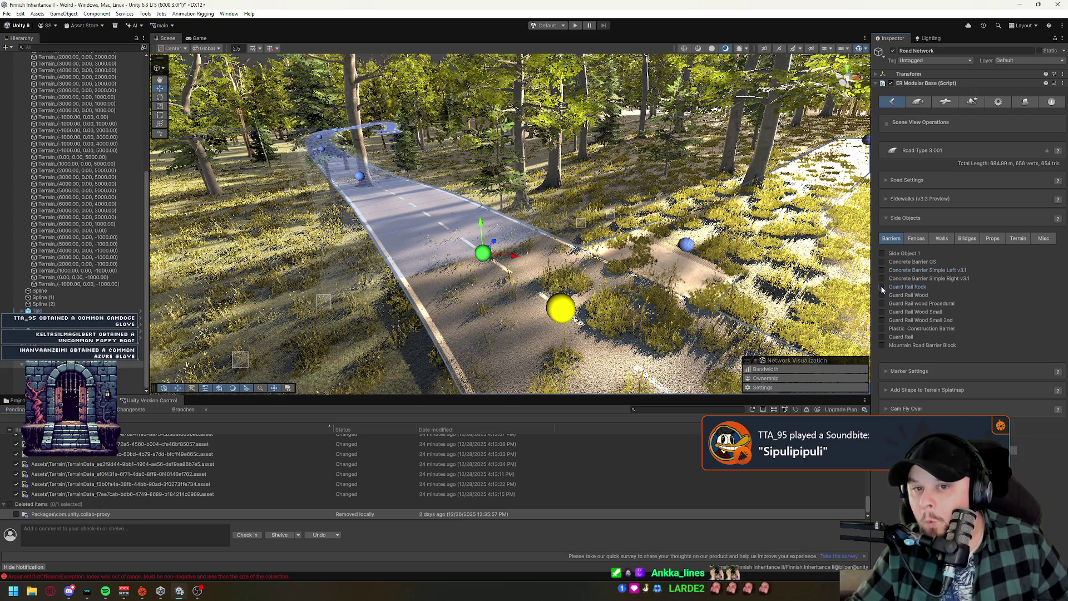
left_click(883, 287)
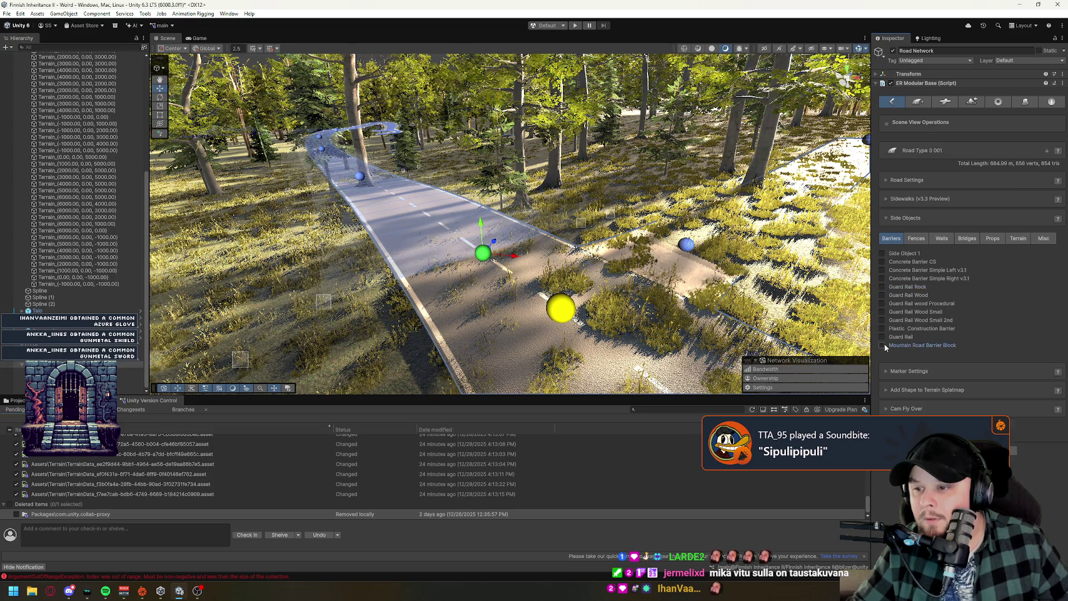
left_click(883, 345)
left_click(882, 345)
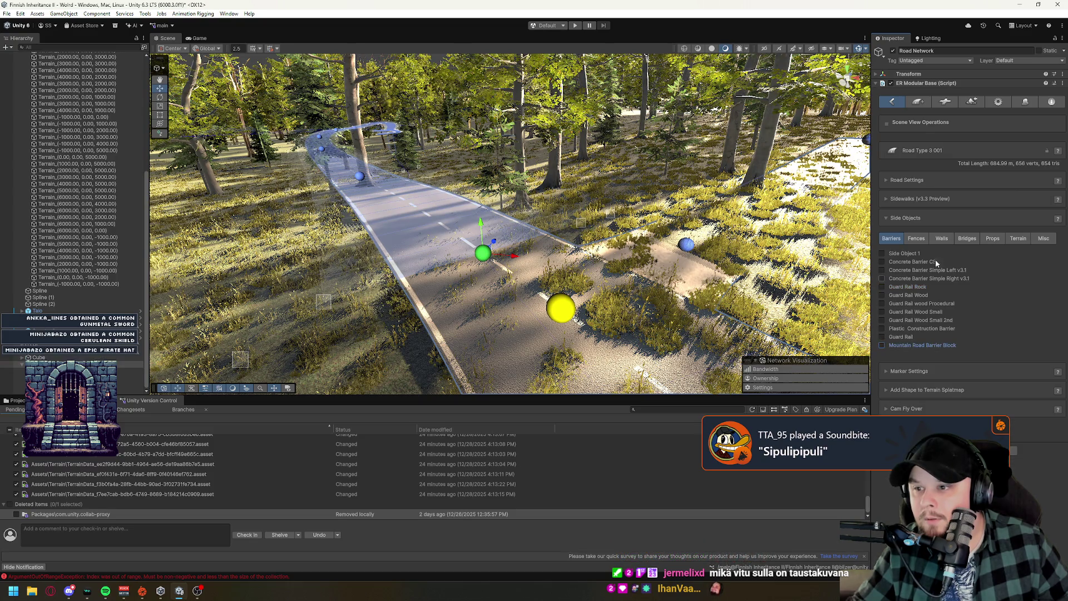
Preview and remove Fence Chain Link, then browse the Walls, Props, Terrain and Misc side-object lists.
left_click(917, 239)
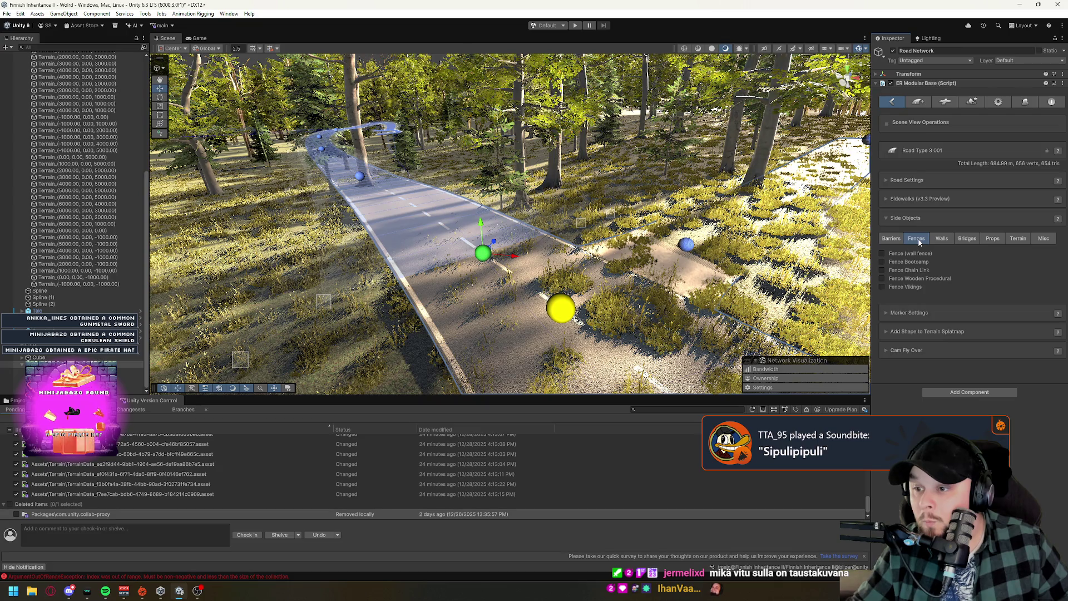
left_click(906, 268)
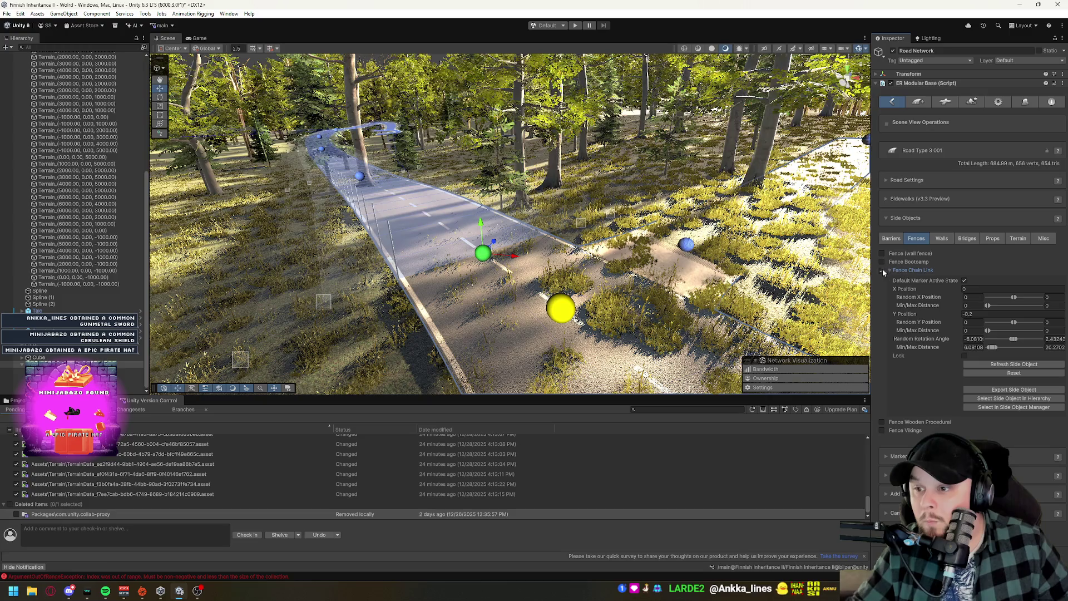
left_click(882, 270)
left_click(942, 239)
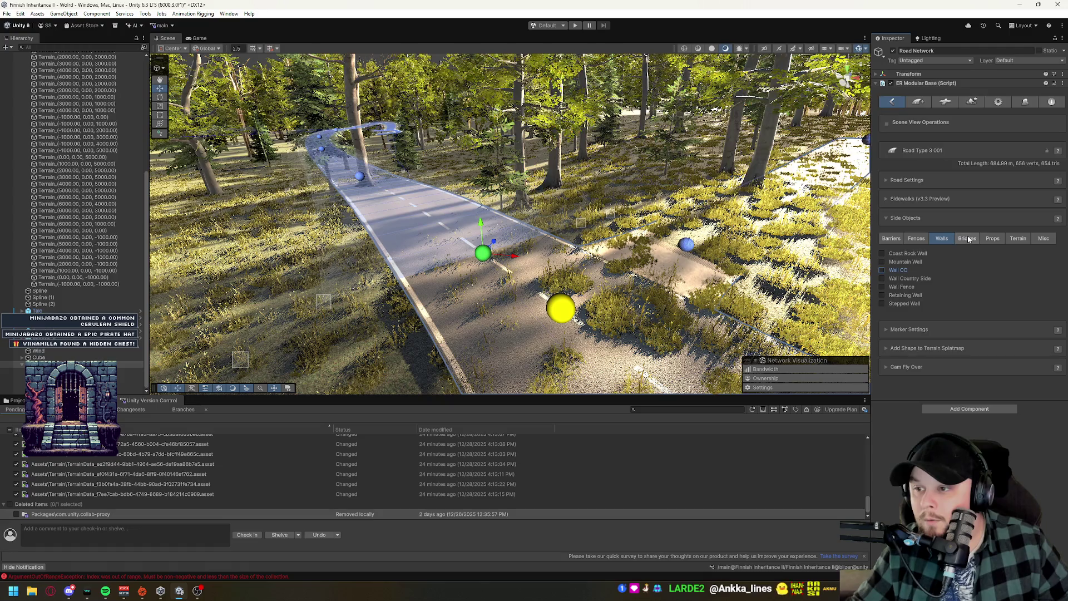
left_click(994, 239)
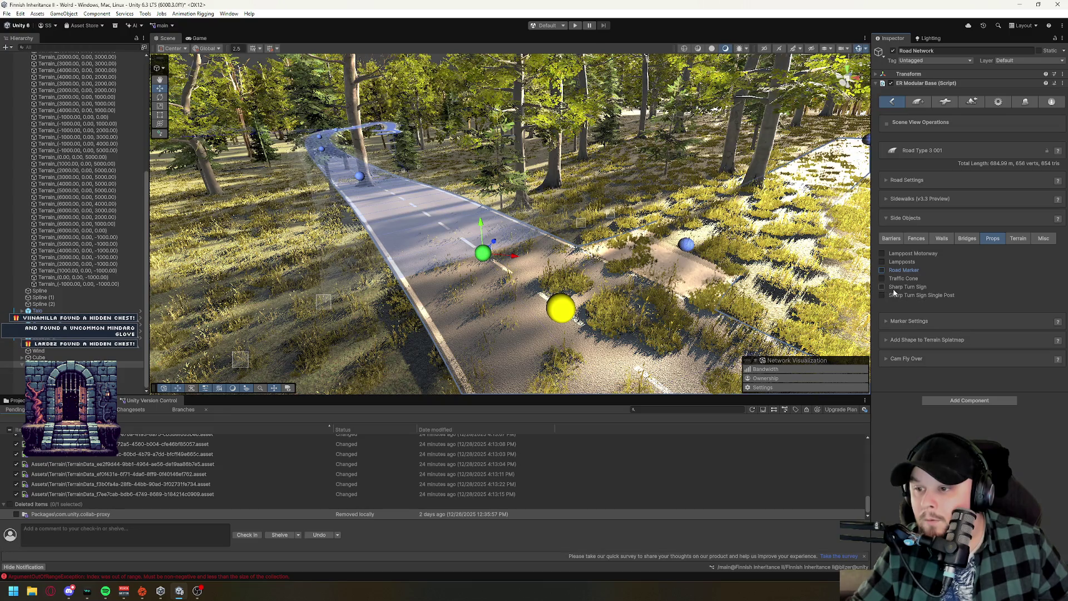
left_click(1021, 240)
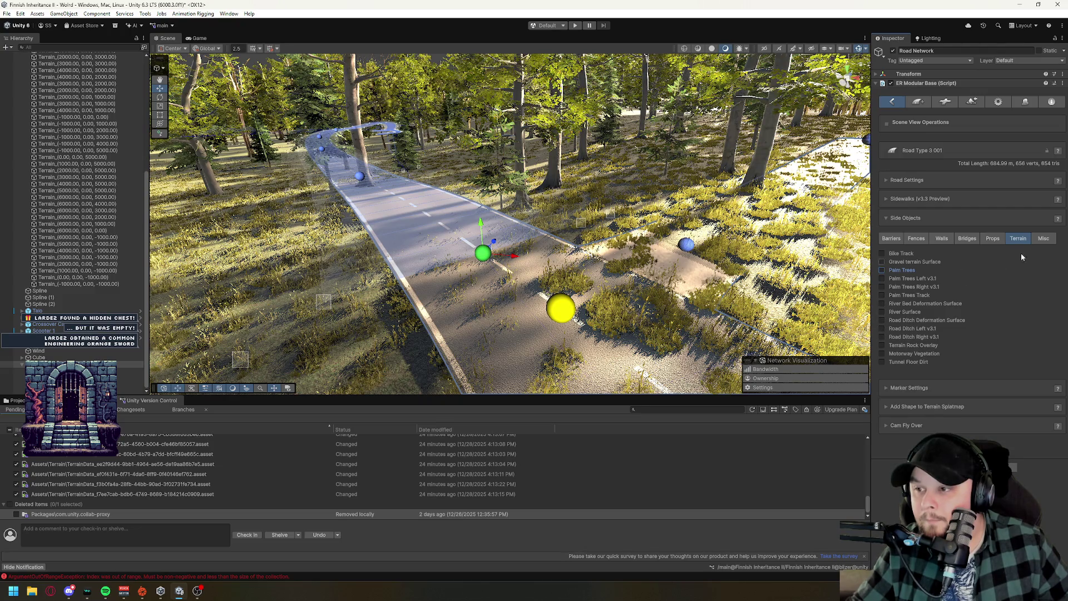
left_click(1044, 238)
Preview and remove Beach Parasol, enable Curb Stone Left v3.1, and toggle Train Rail and a railing.
left_click(882, 254)
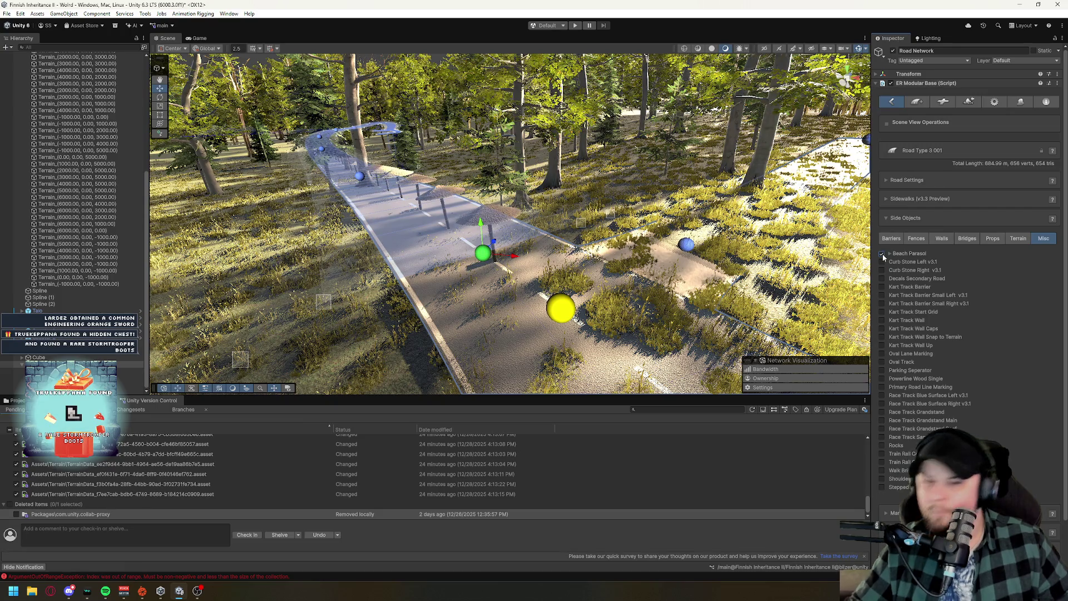
left_click(883, 254)
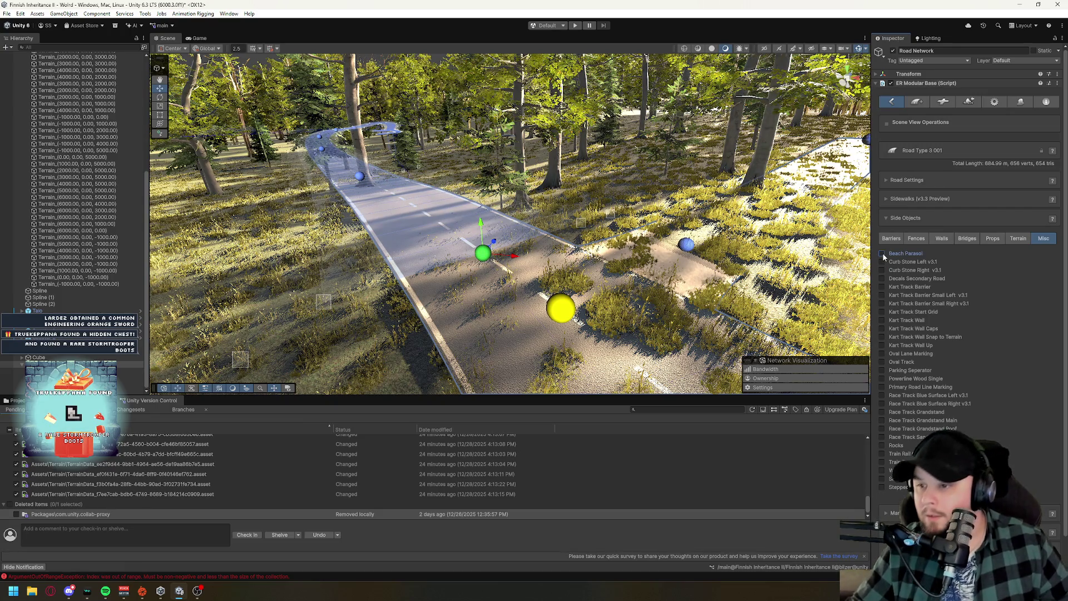
left_click(883, 262)
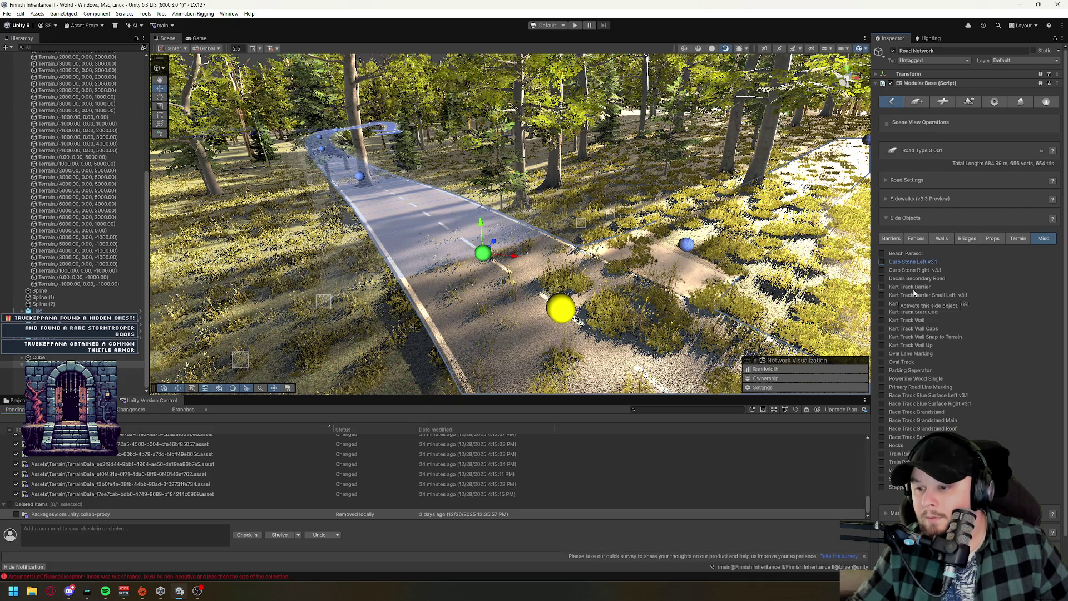
left_click(882, 462)
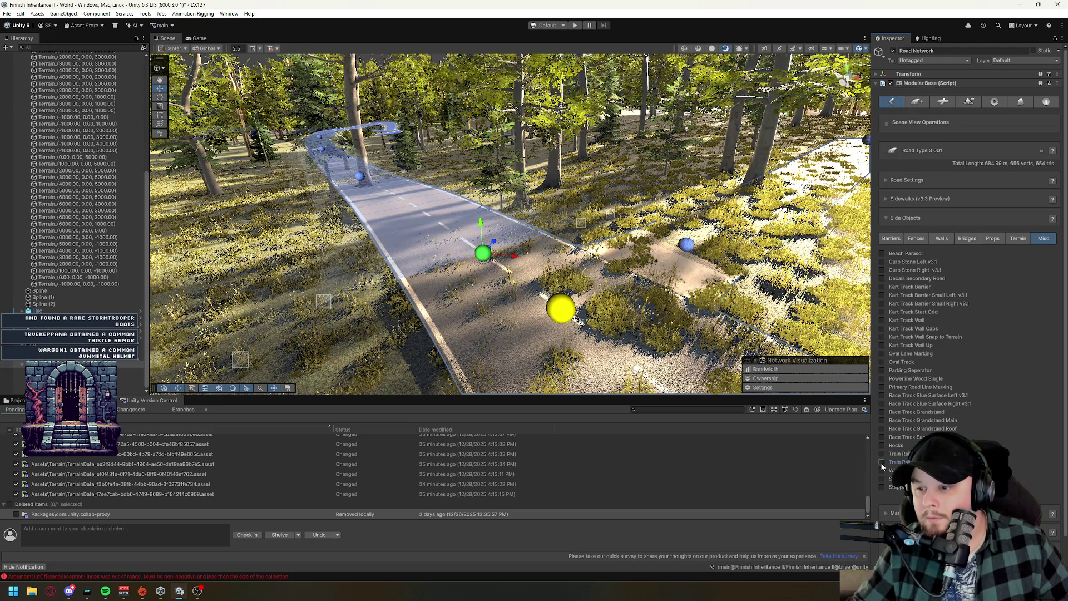
left_click(882, 471)
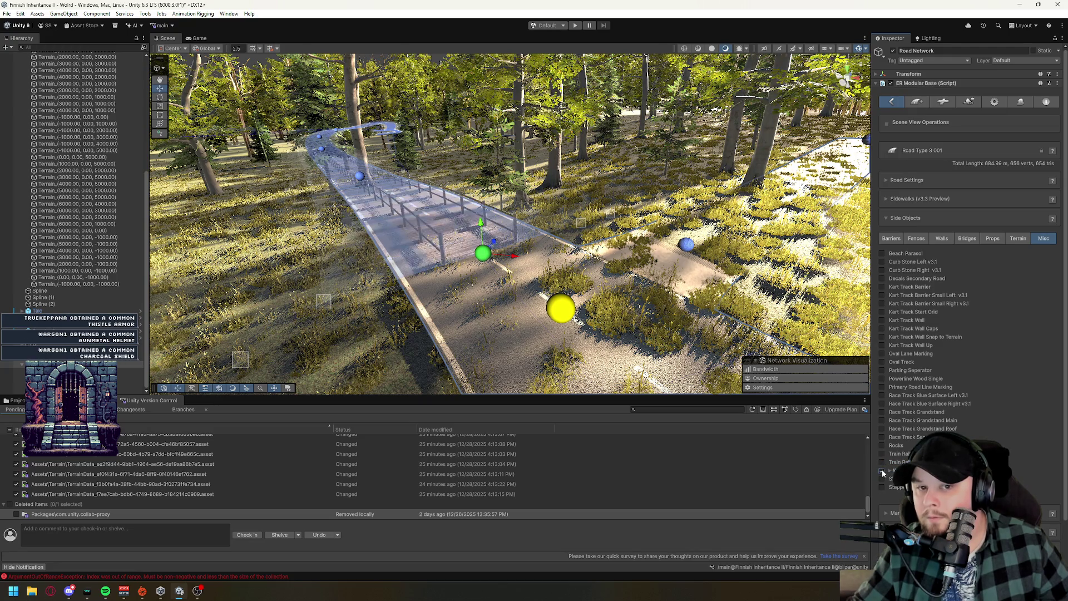
left_click(882, 471)
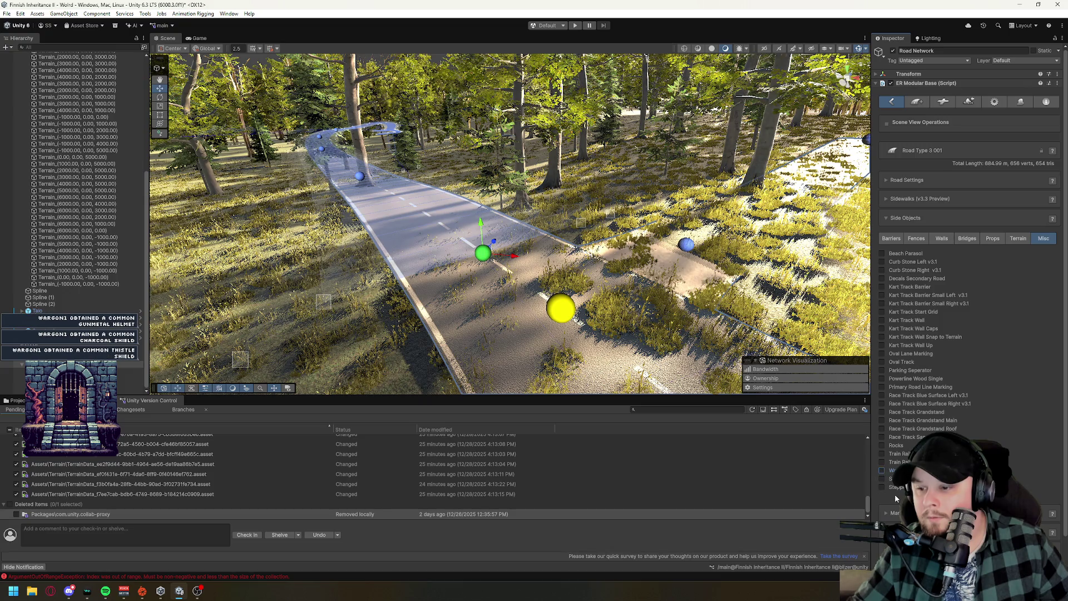
Try the white sidewalk strip, then enable Stepped and inspect its concrete strip beside the road.
left_click(883, 479)
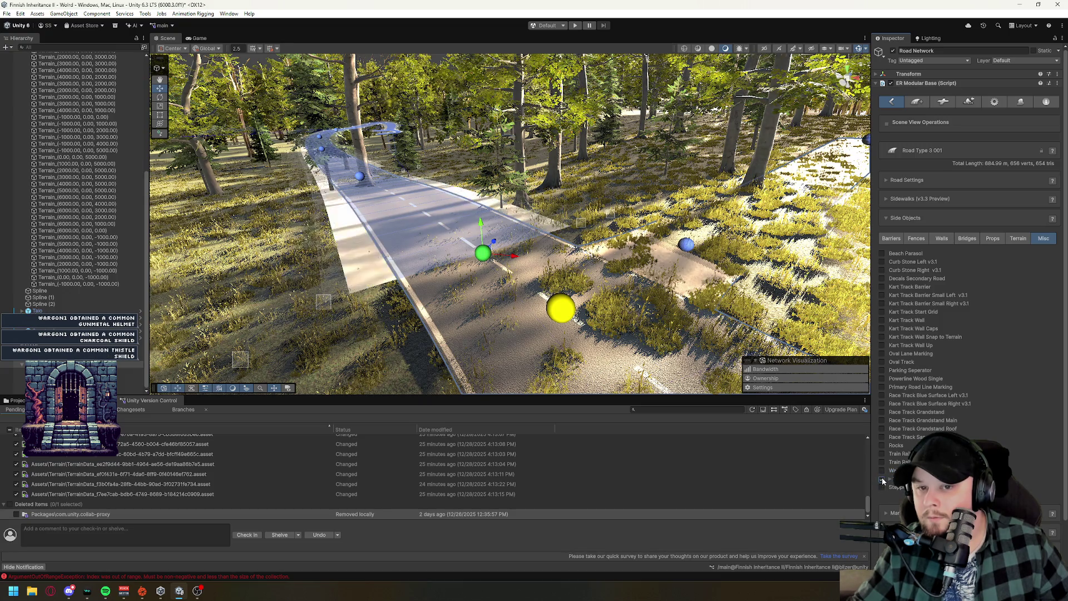
left_click_drag(420, 290, 429, 296)
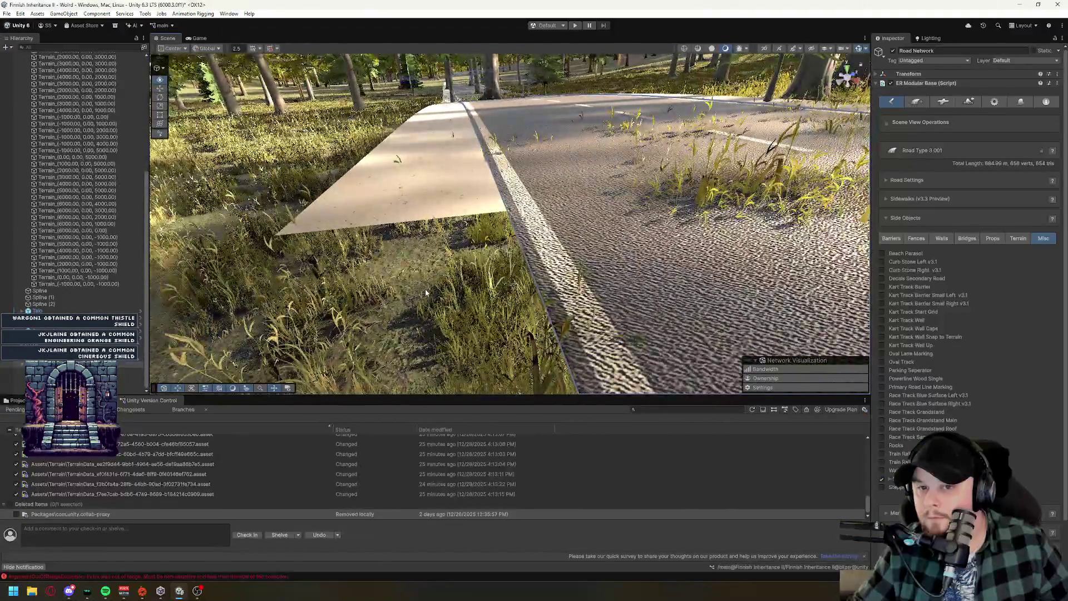
left_click(882, 478)
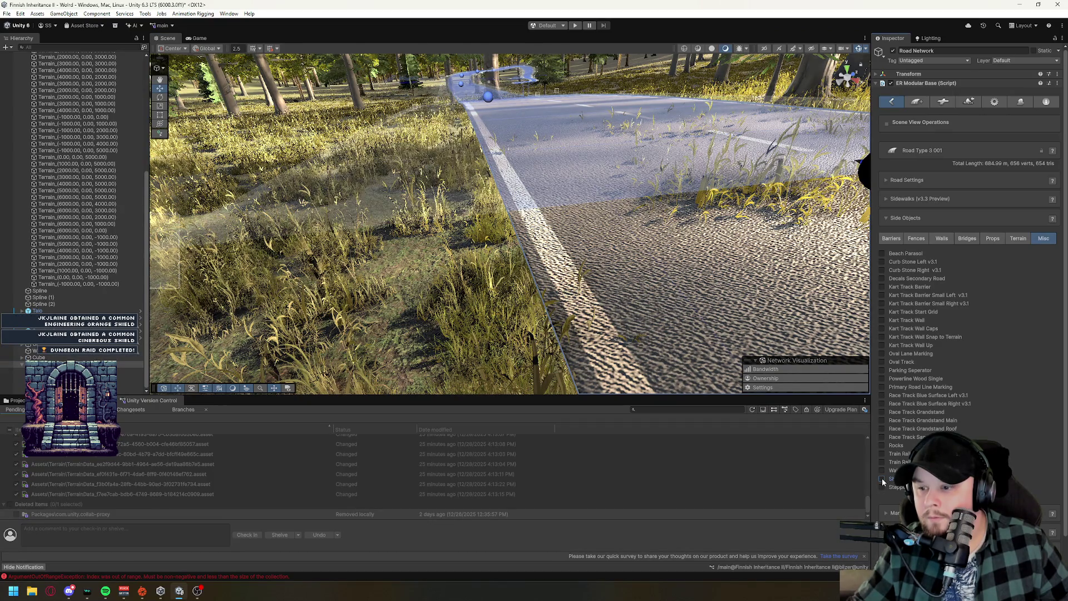
left_click(883, 487)
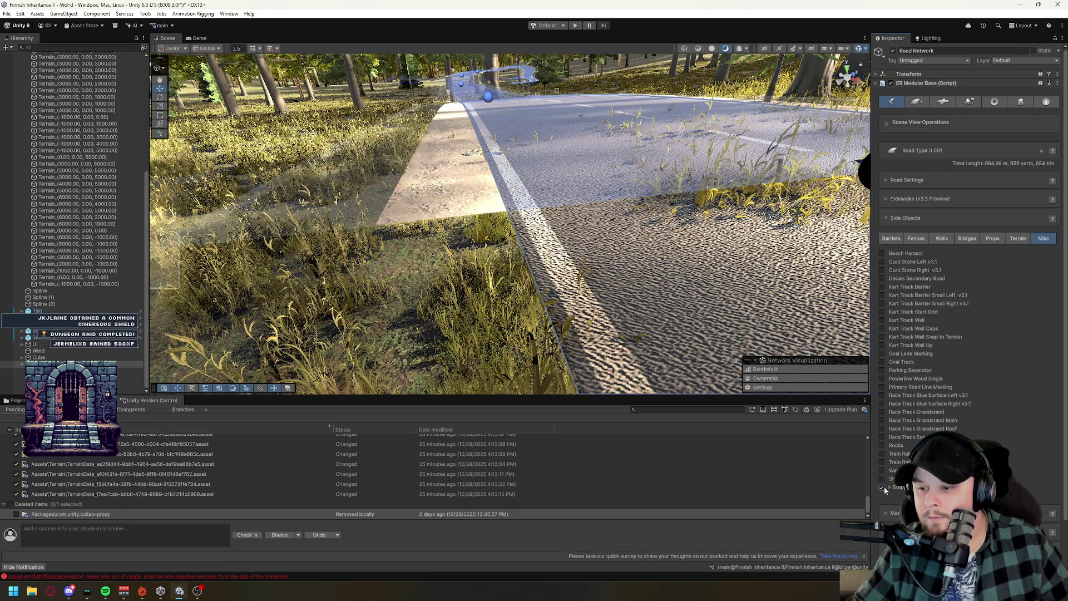
mouse_move(763, 312)
left_mouse_down()
mouse_move(746, 325)
mouse_move(763, 334)
mouse_move(763, 312)
left_mouse_up()
left_click(882, 489)
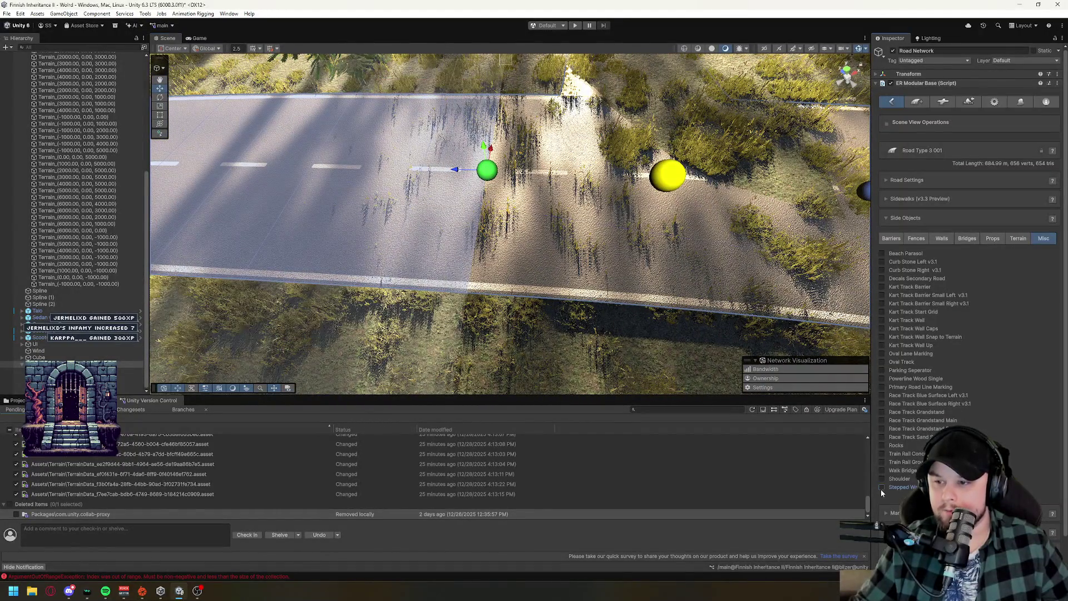
Preview the Decals Secondary Road markings up close along the road, then turn them off.
left_click(882, 279)
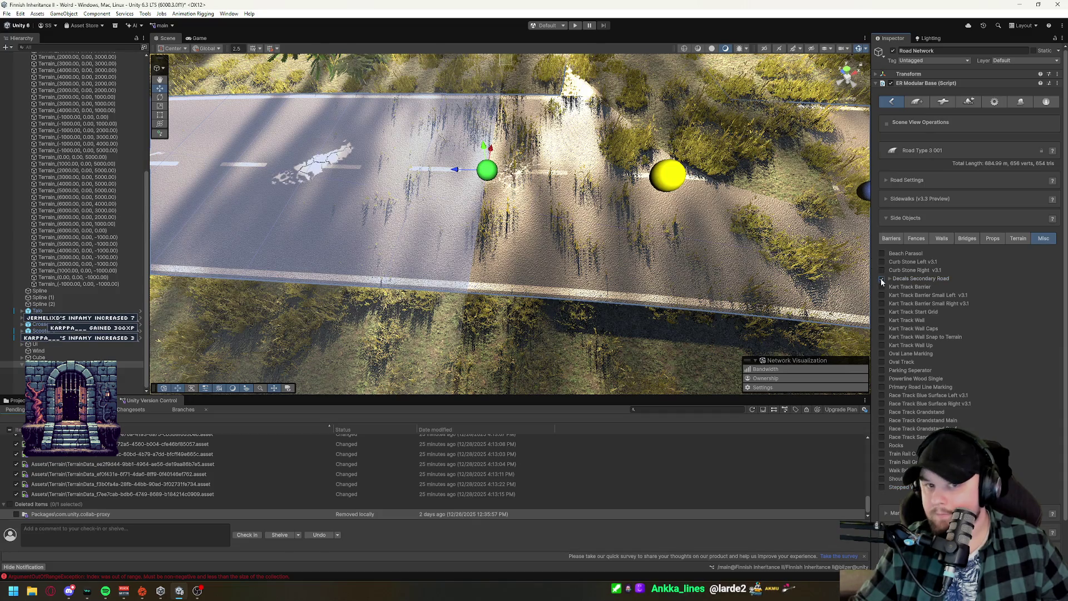
left_click_drag(658, 254, 376, 130)
key("w")
key("s")
key("w")
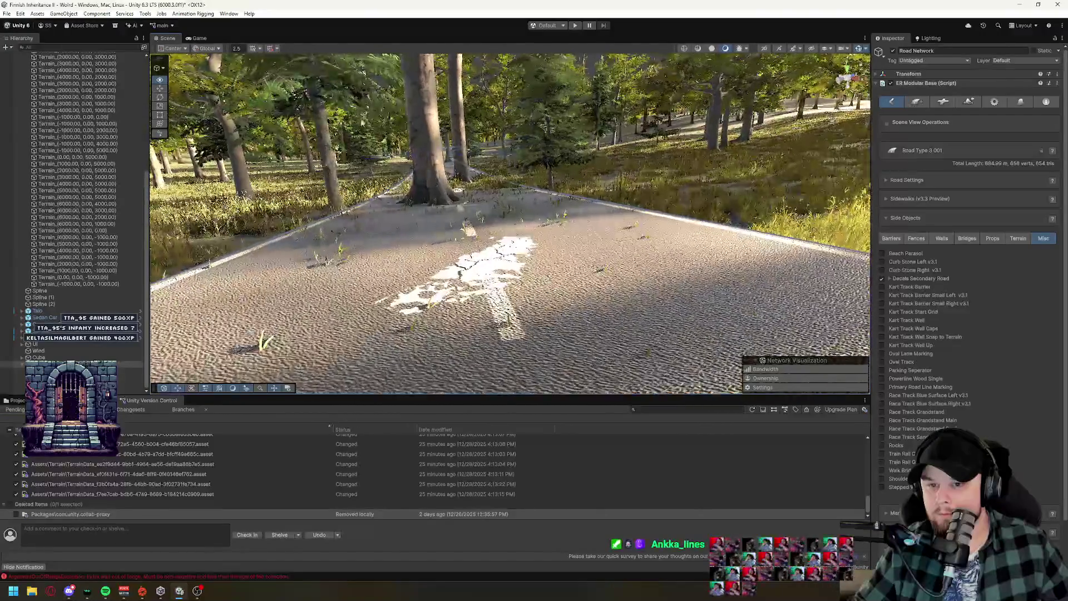
left_click(882, 278)
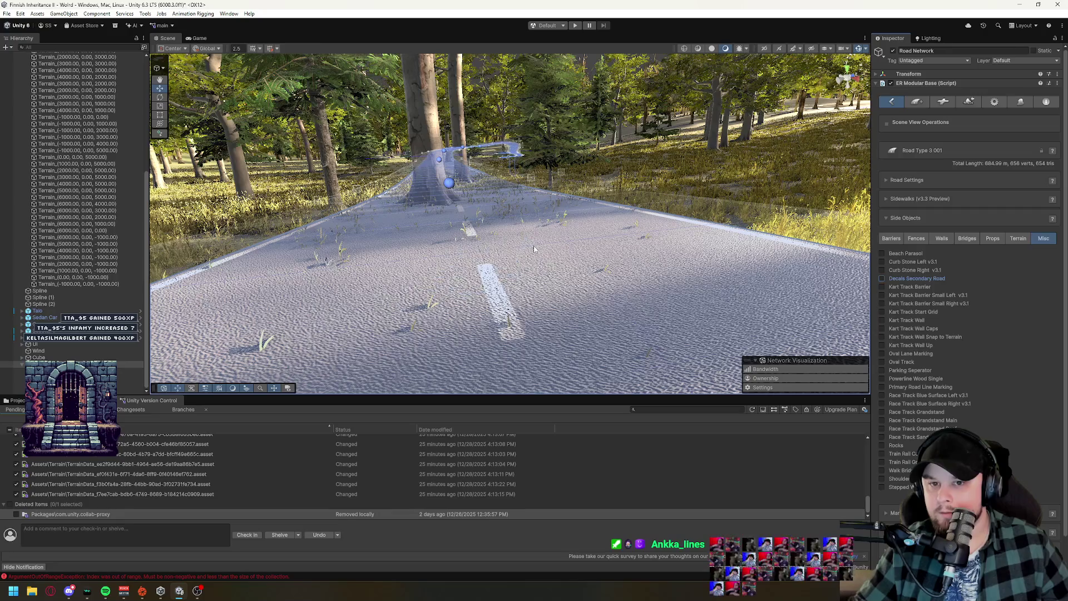
Preview and remove the Parking Separator hedges and the Bike Track terrain overlay, returning to Barriers.
scroll(535, 249, "down", 10)
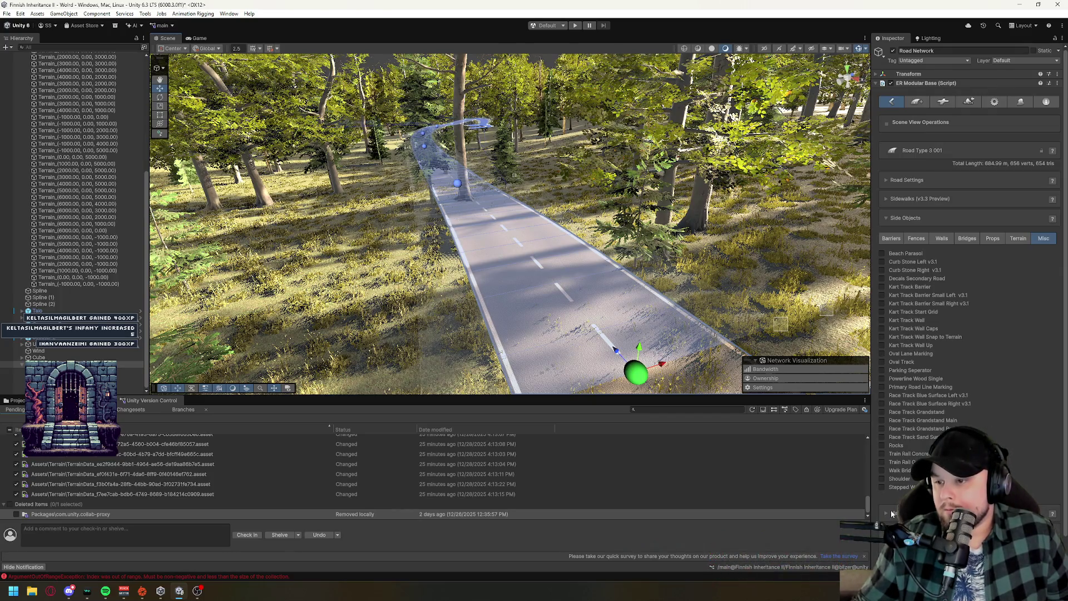
left_click(883, 370)
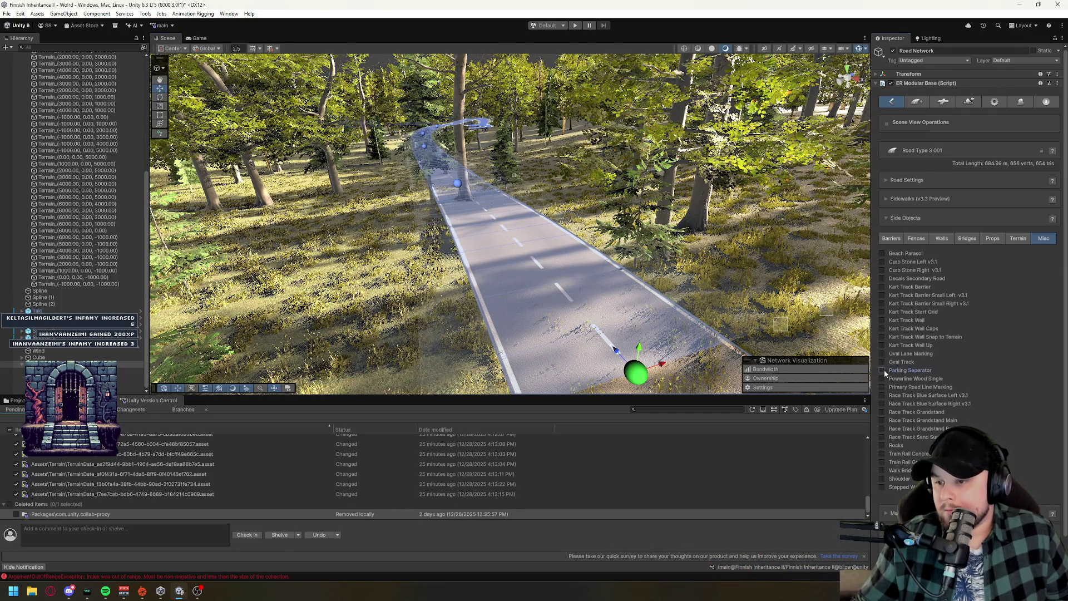
left_click(883, 371)
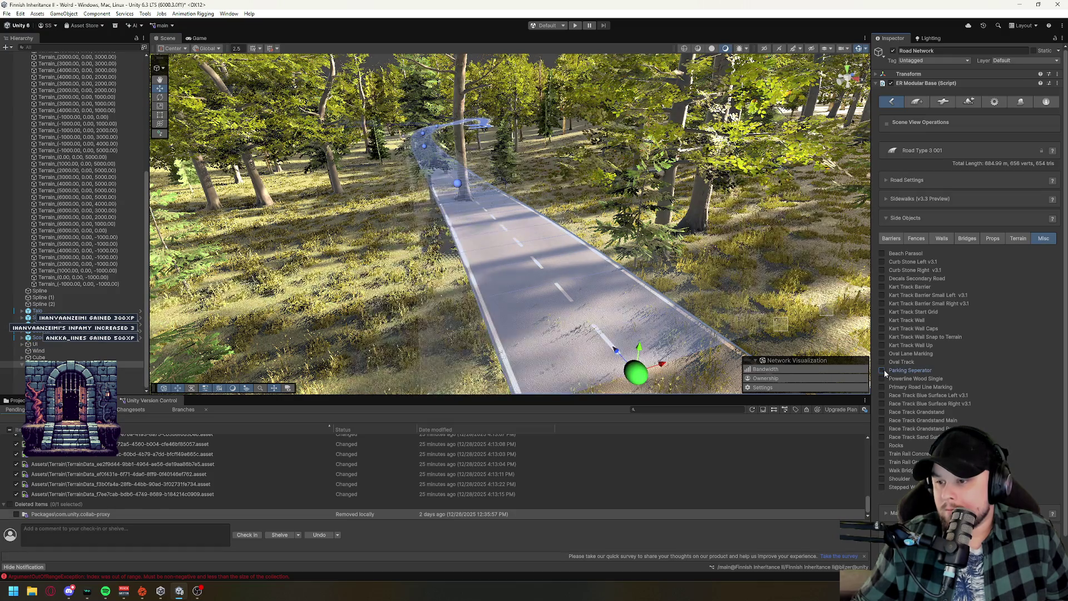
left_click(1025, 239)
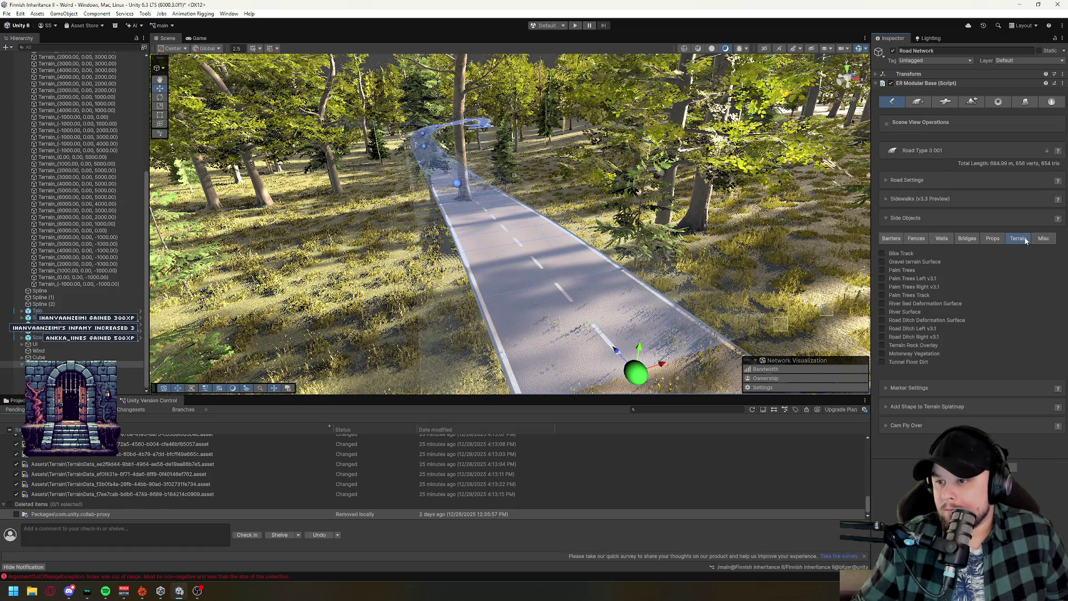
left_click(883, 253)
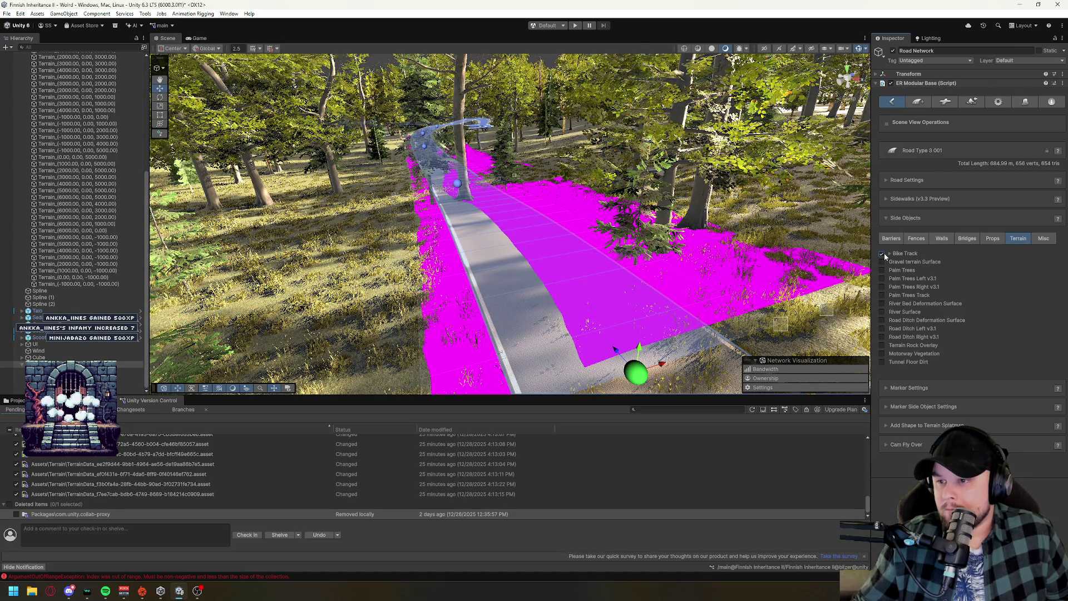
left_click(883, 254)
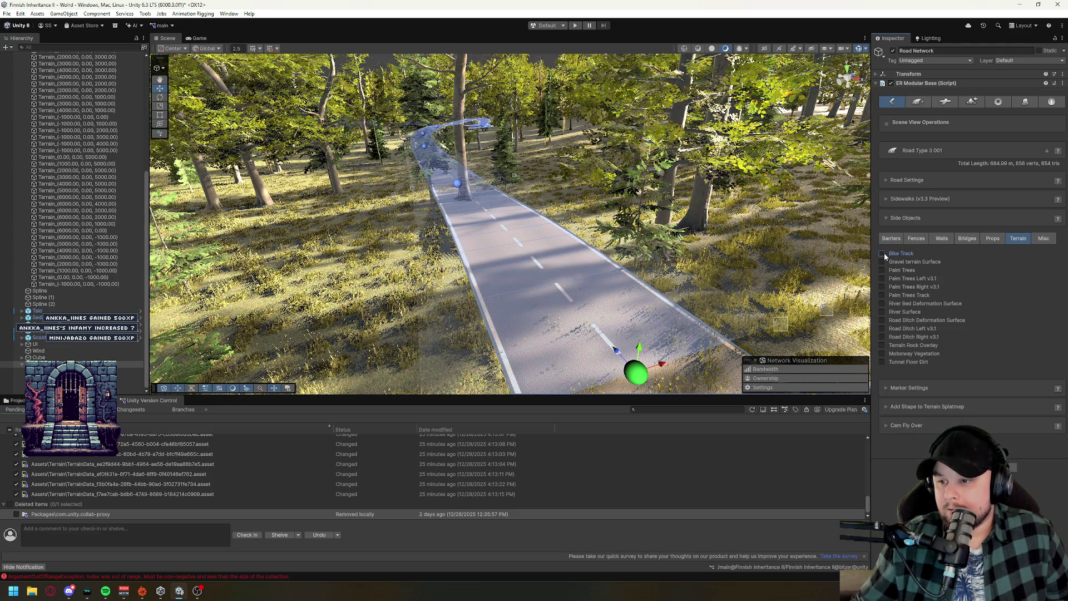
left_click(891, 238)
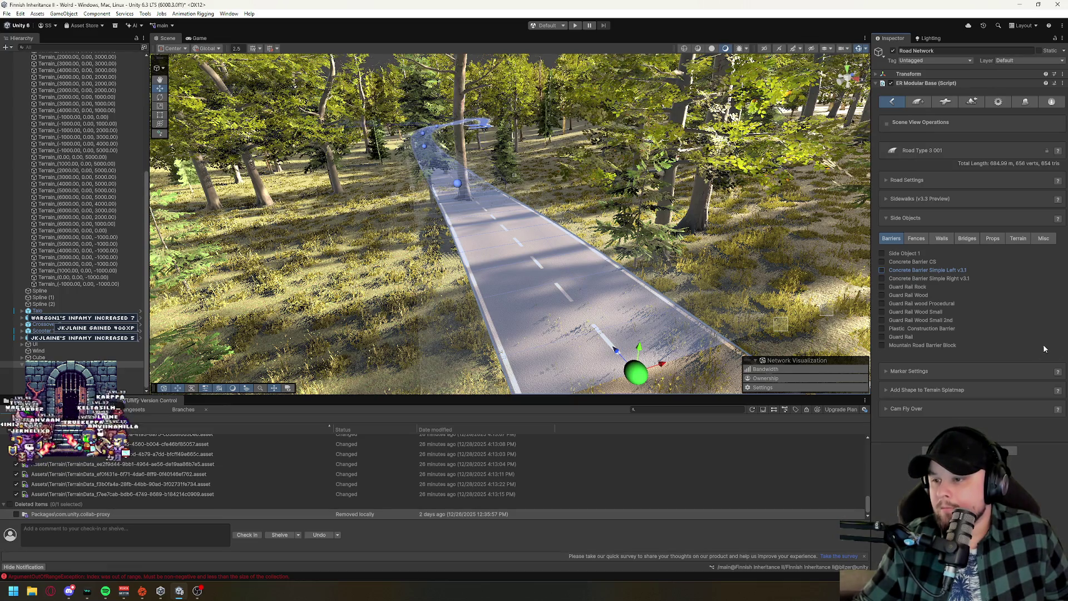
Preview and remove Fence Vikings, then browse the Walls, Bridges, Props, Terrain, Misc and Barriers lists.
left_click(926, 238)
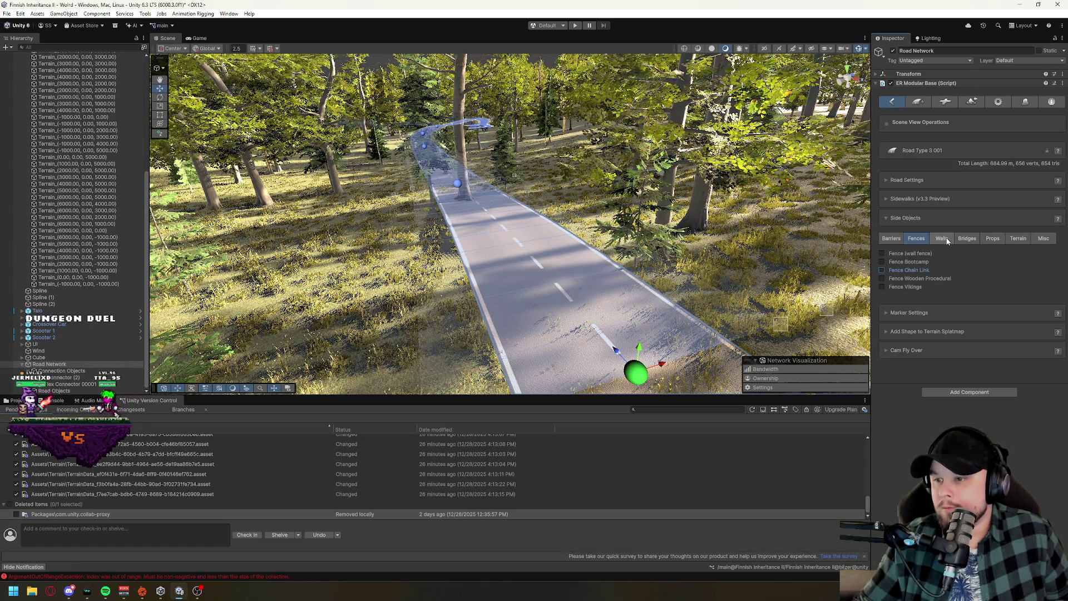
left_click(883, 287)
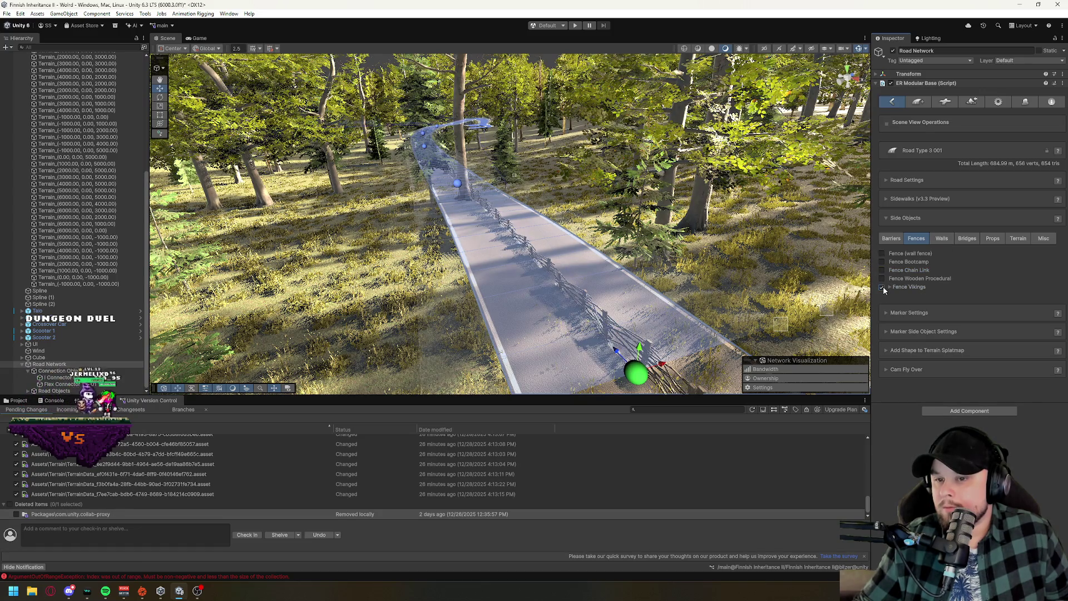
left_click(883, 287)
left_click(948, 241)
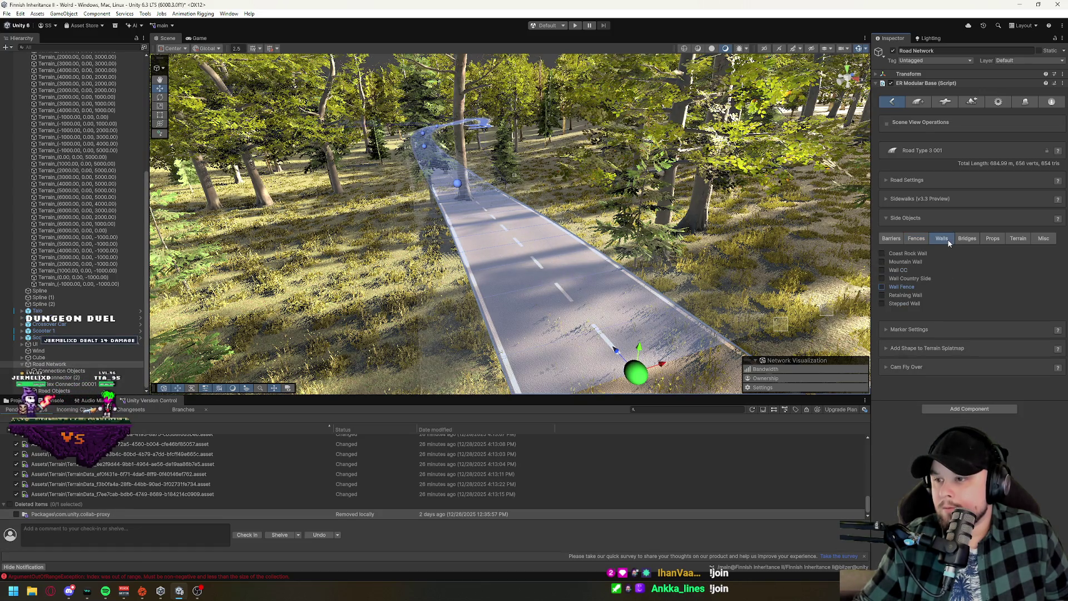
left_click(969, 239)
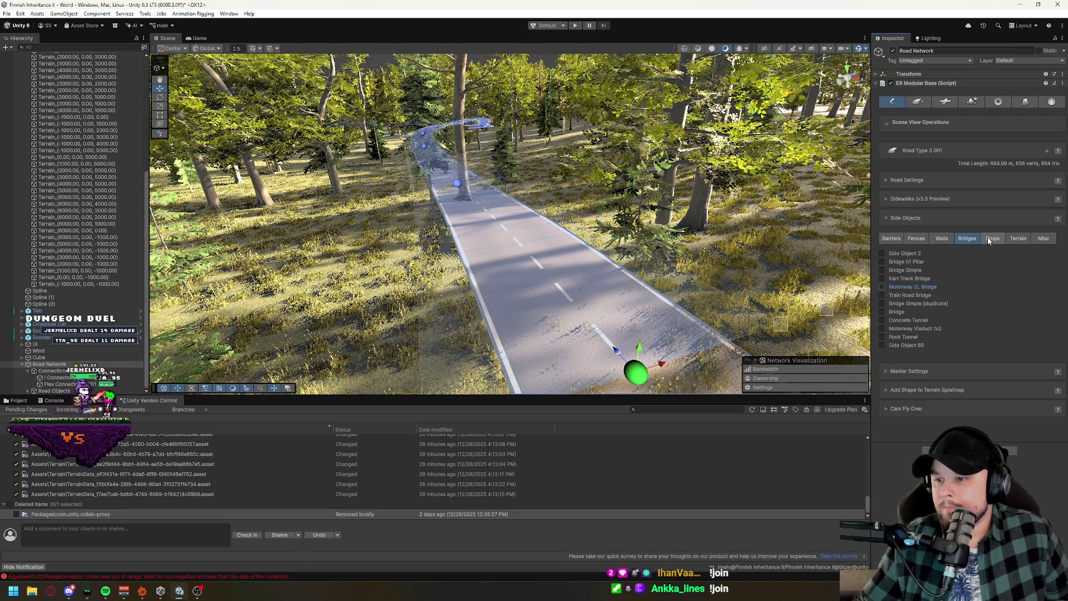
left_click(989, 239)
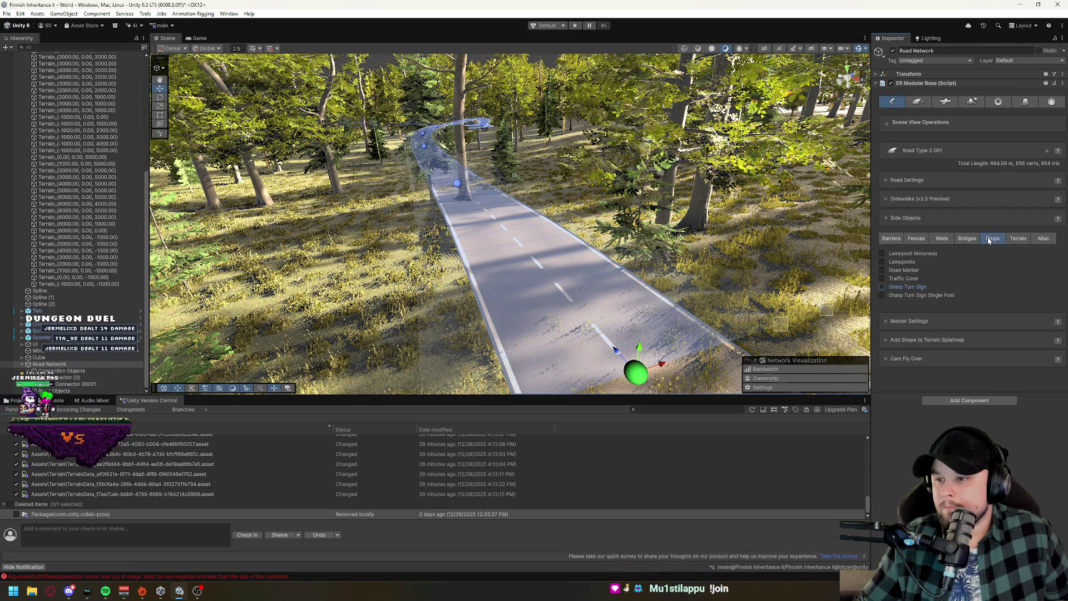
left_click(1016, 239)
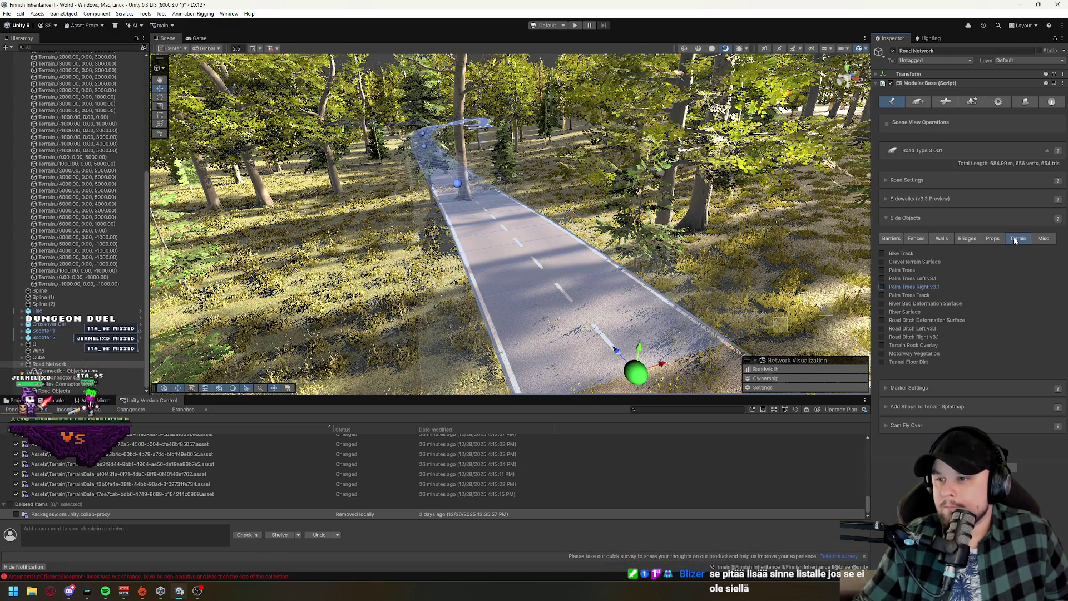
left_click(1044, 239)
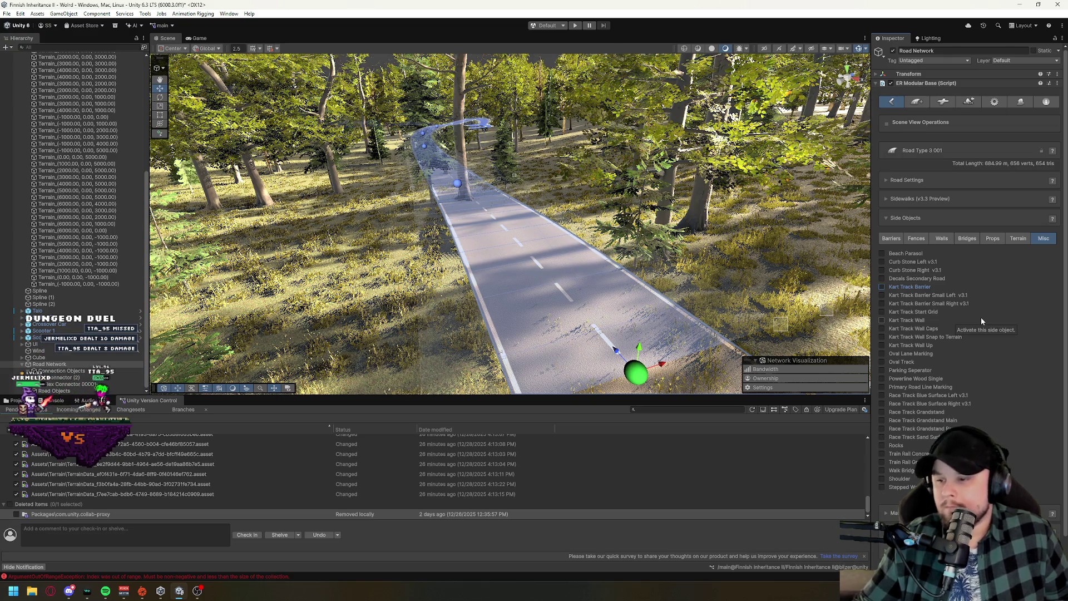
left_click(894, 238)
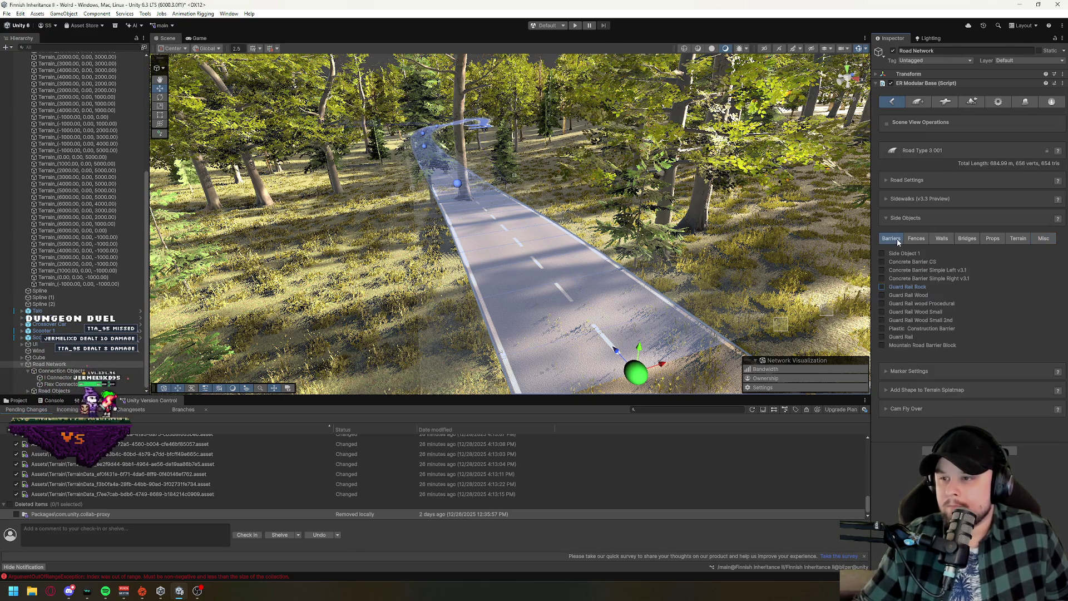
Collapse the Side Objects and Marker Settings foldouts and tilt the view toward the treetops.
left_click(887, 219)
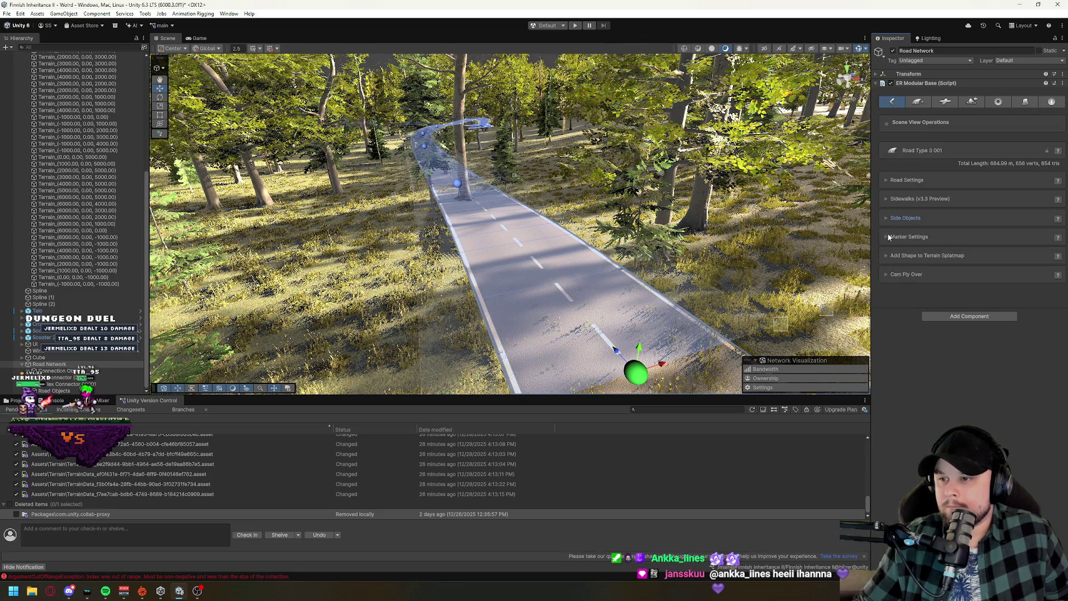
left_click(888, 237)
left_click(888, 238)
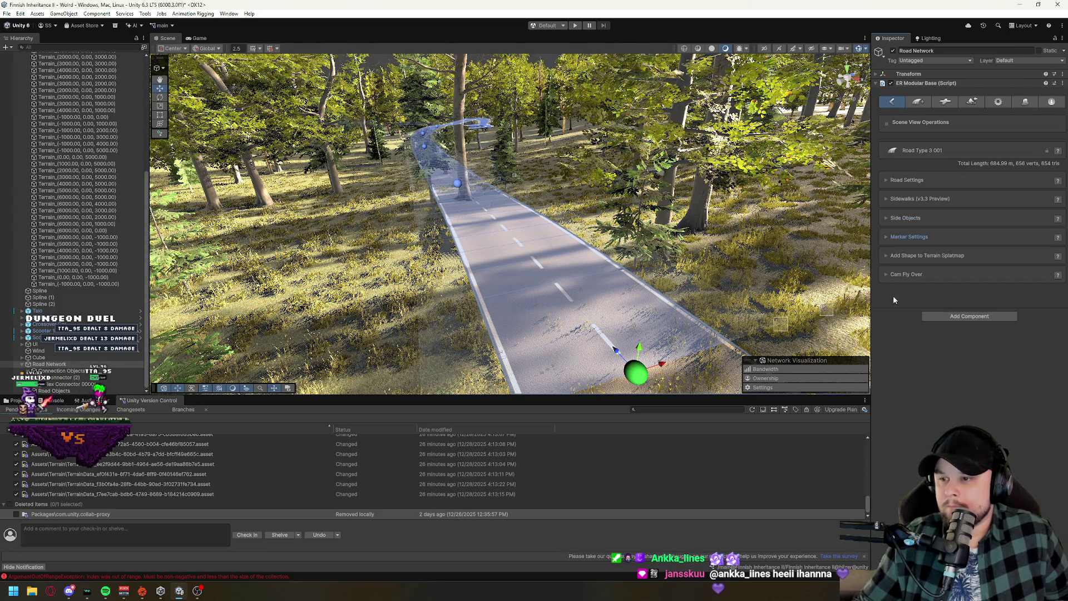
mouse_move(556, 184)
left_mouse_down()
mouse_move(566, 146)
mouse_move(618, 206)
mouse_move(775, 311)
mouse_move(686, 255)
mouse_move(744, 292)
mouse_move(613, 237)
left_mouse_up()
Connect the road to the bridge end's connection point (685.90 m) and frame the selected segment.
right_click(598, 237)
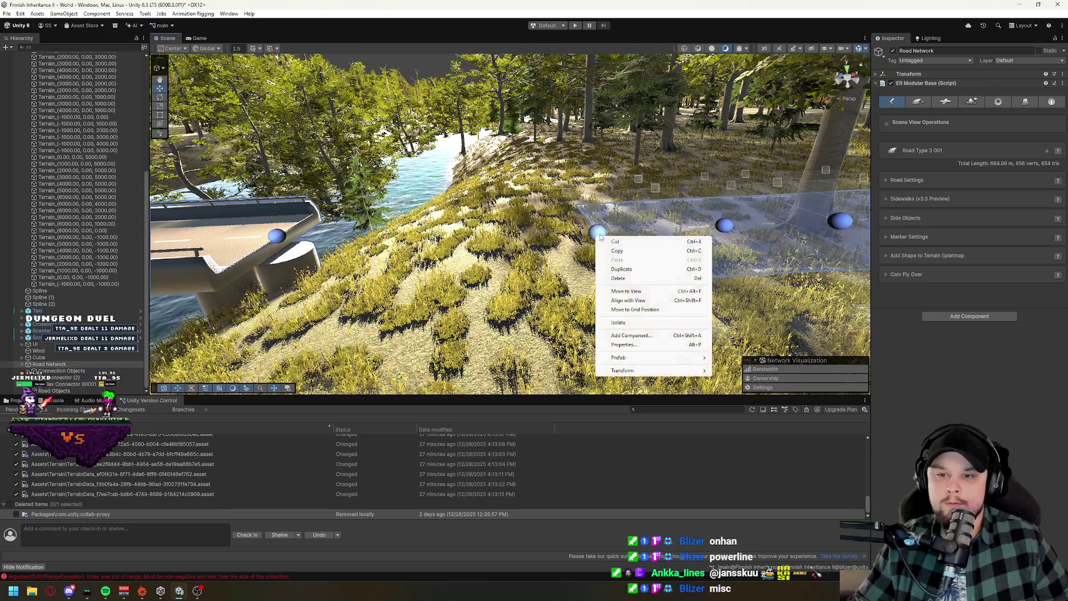
left_click(285, 238)
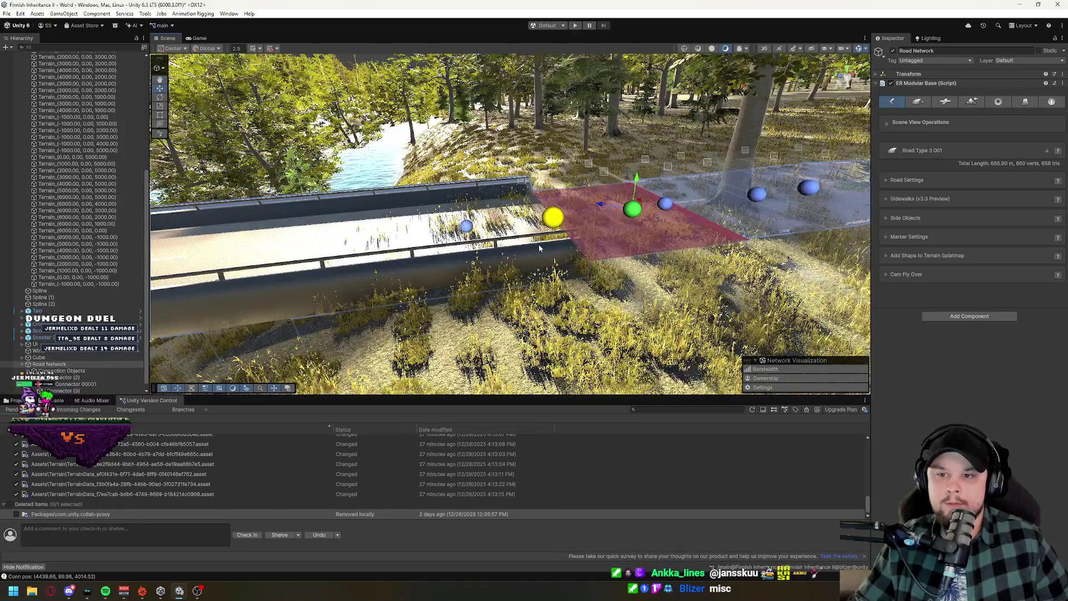
mouse_move(539, 247)
left_mouse_down()
mouse_move(579, 289)
mouse_move(590, 254)
left_mouse_up()
left_click(593, 244)
left_click_drag(786, 221, 716, 258)
key("f")
left_click(890, 219)
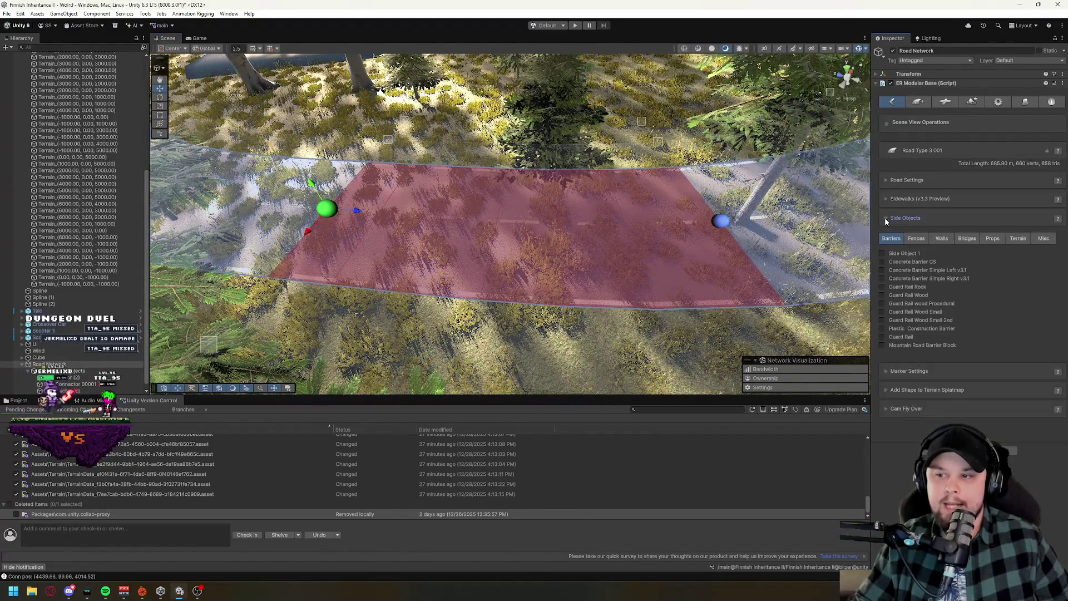
Preview and remove Concrete Barrier CS, then select the road markers and the terrain tile underneath.
left_click(882, 262)
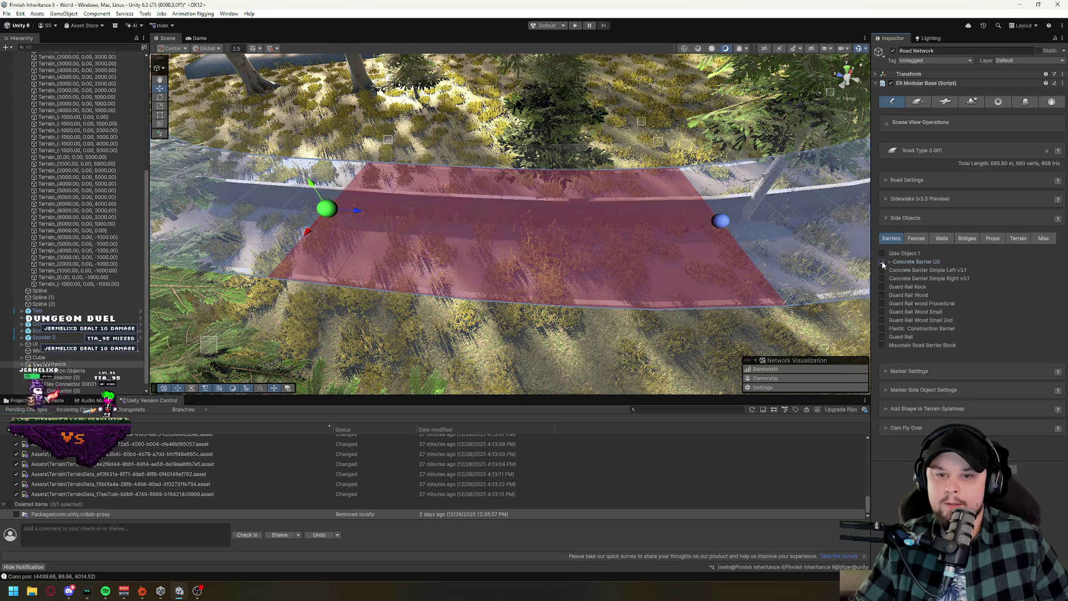
left_click(882, 261)
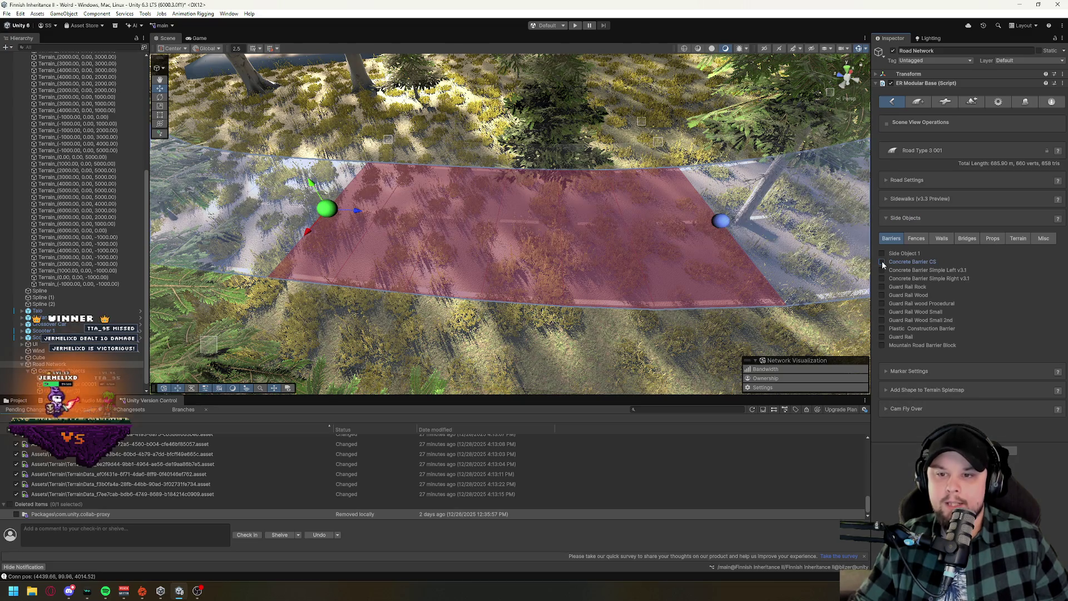
left_click(720, 223, "shift")
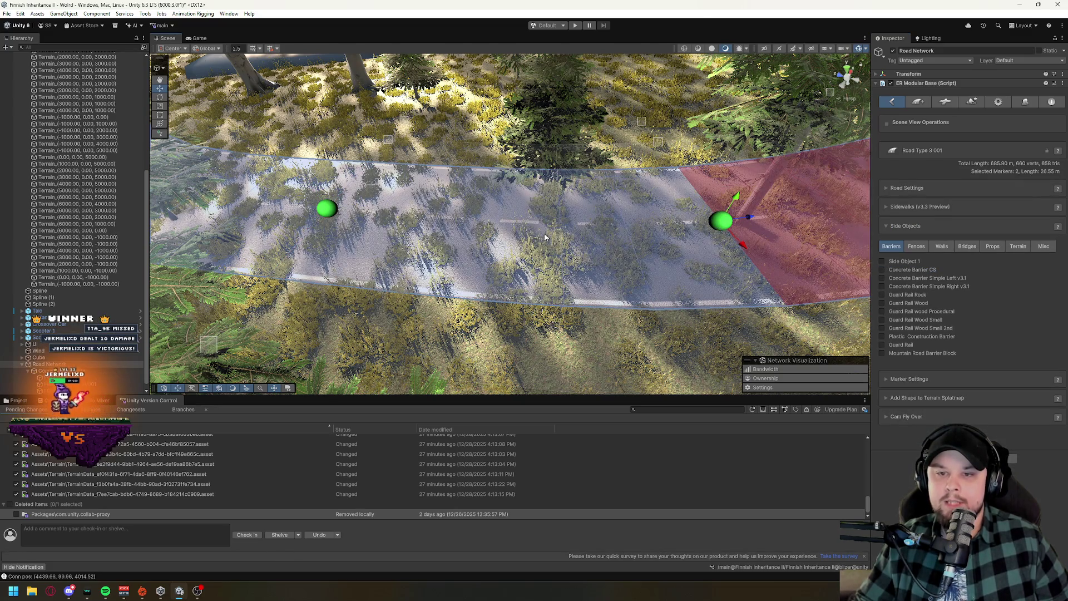
left_click(332, 212)
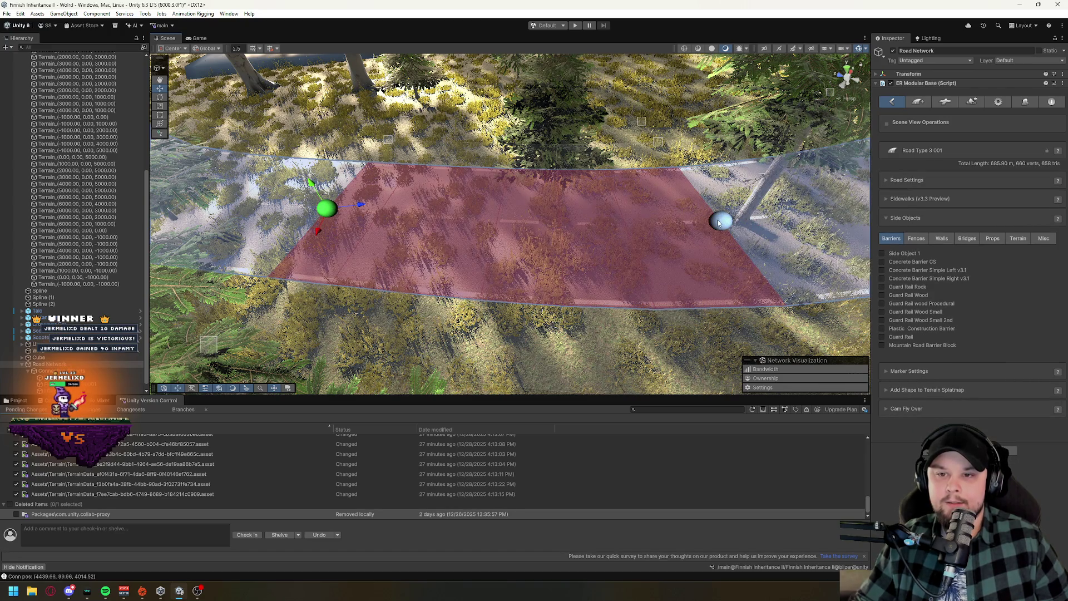
left_click(332, 210)
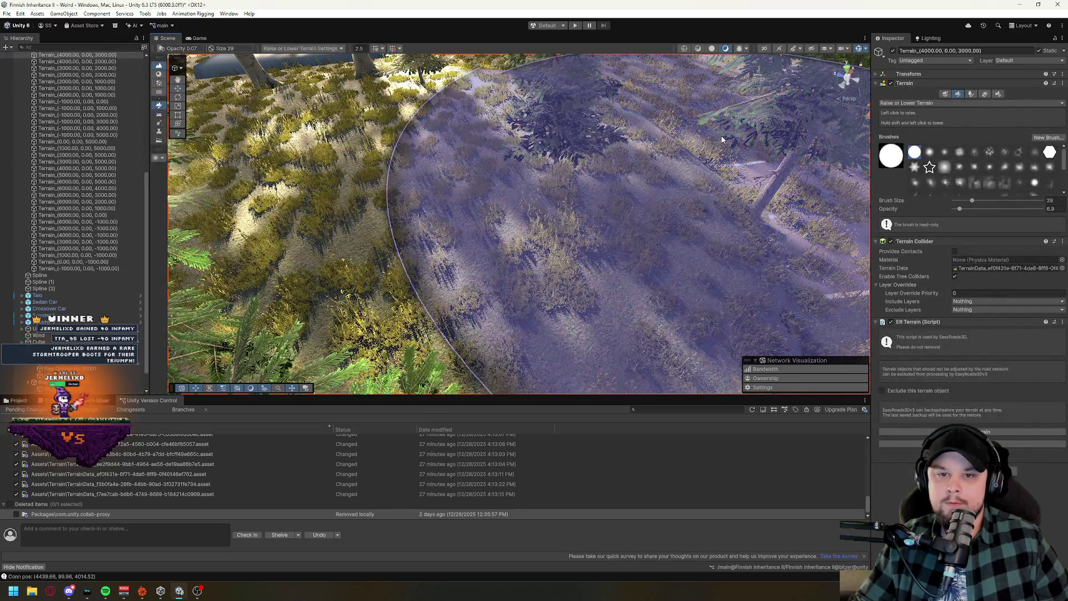
Orbit and fly around Road Type 3 001, frame the Road Objects group, then select Road Network.
left_click(721, 139)
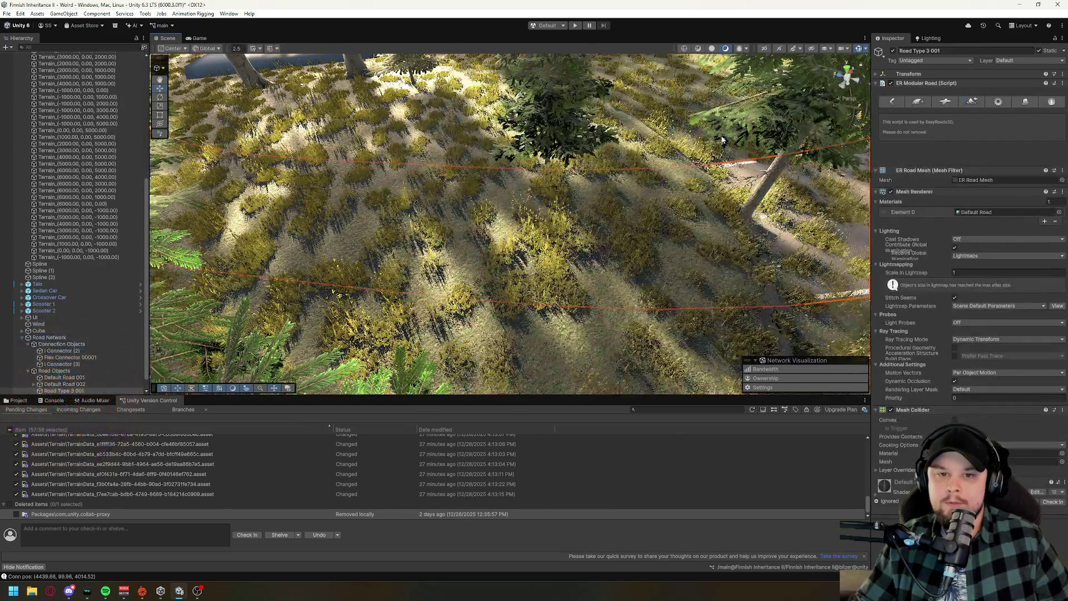
mouse_move(481, 213)
left_mouse_down()
mouse_move(613, 259)
mouse_move(648, 251)
left_mouse_up()
left_click_drag(587, 217, 557, 228)
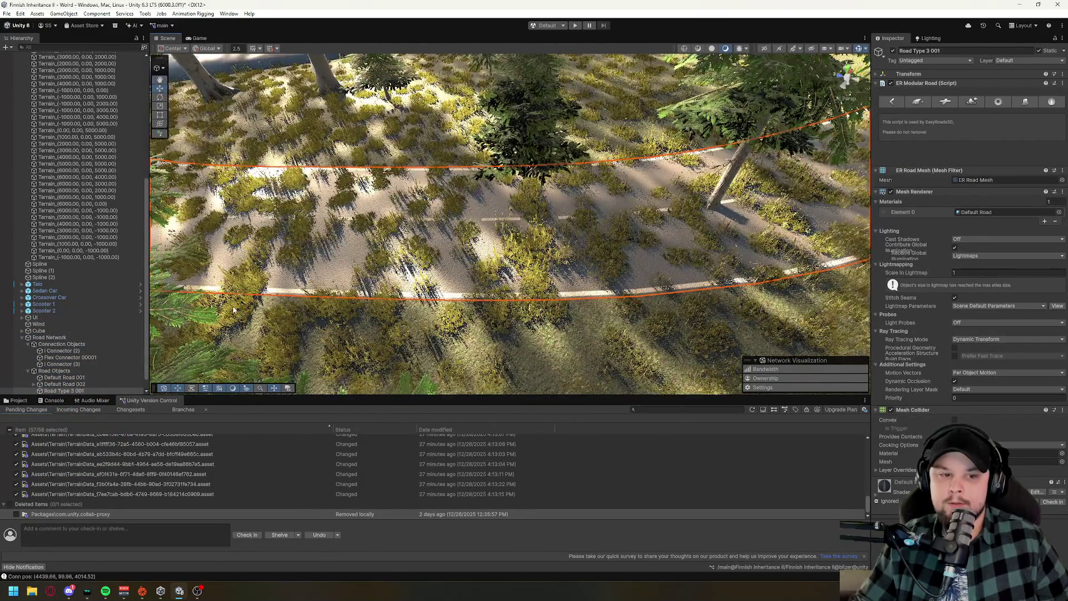
scroll(108, 360, "down", 1)
left_click(53, 358)
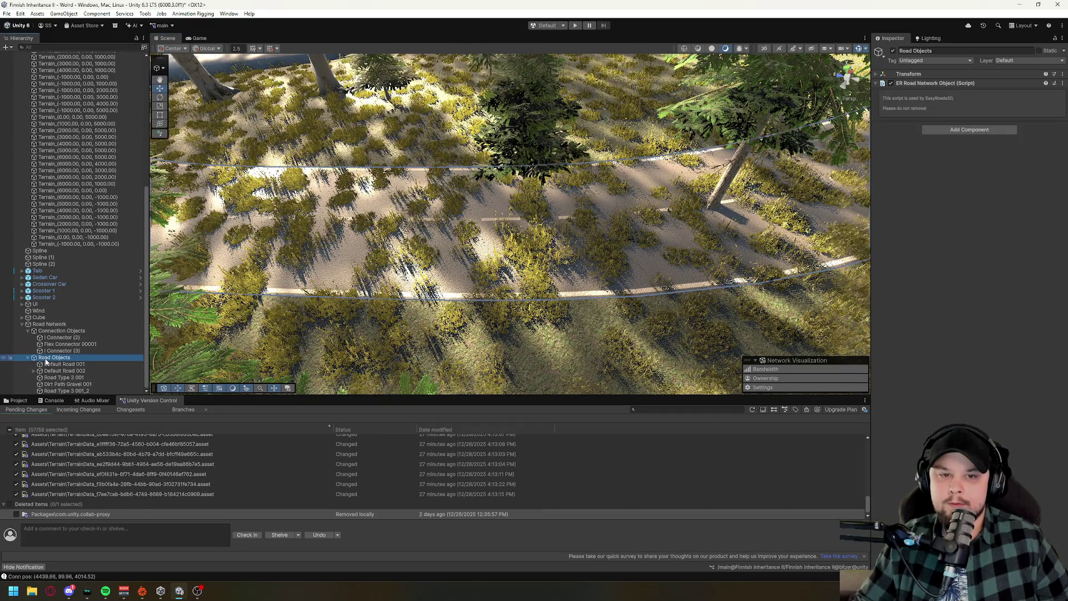
mouse_move(646, 193)
left_mouse_down()
mouse_move(487, 132)
mouse_move(548, 222)
mouse_move(628, 225)
mouse_move(476, 275)
mouse_move(503, 234)
left_mouse_up()
left_click(476, 274)
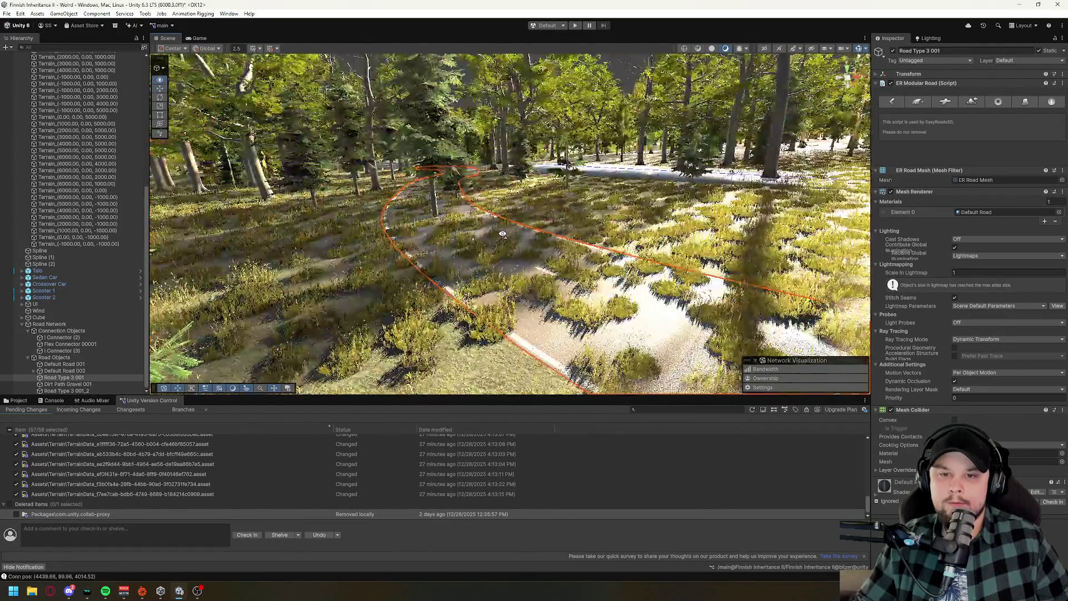
left_click(45, 357)
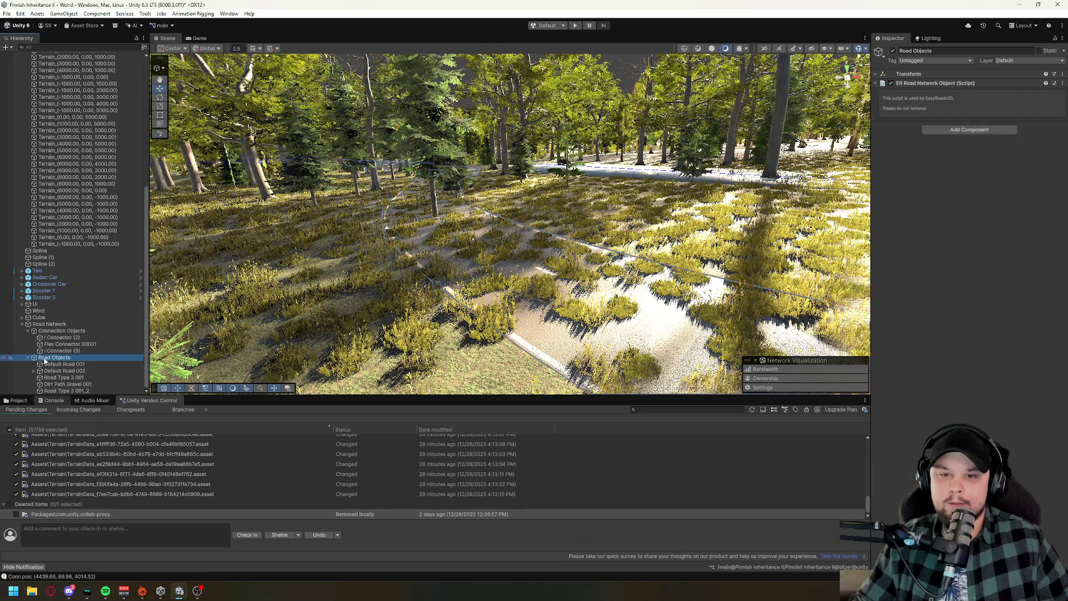
double_click(45, 358)
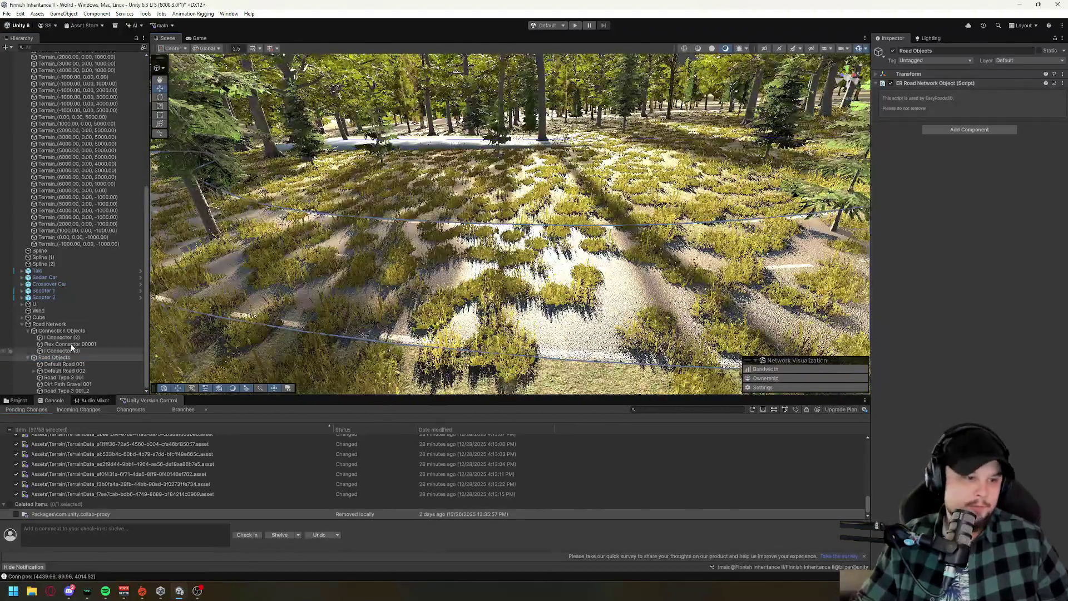
left_click(49, 325)
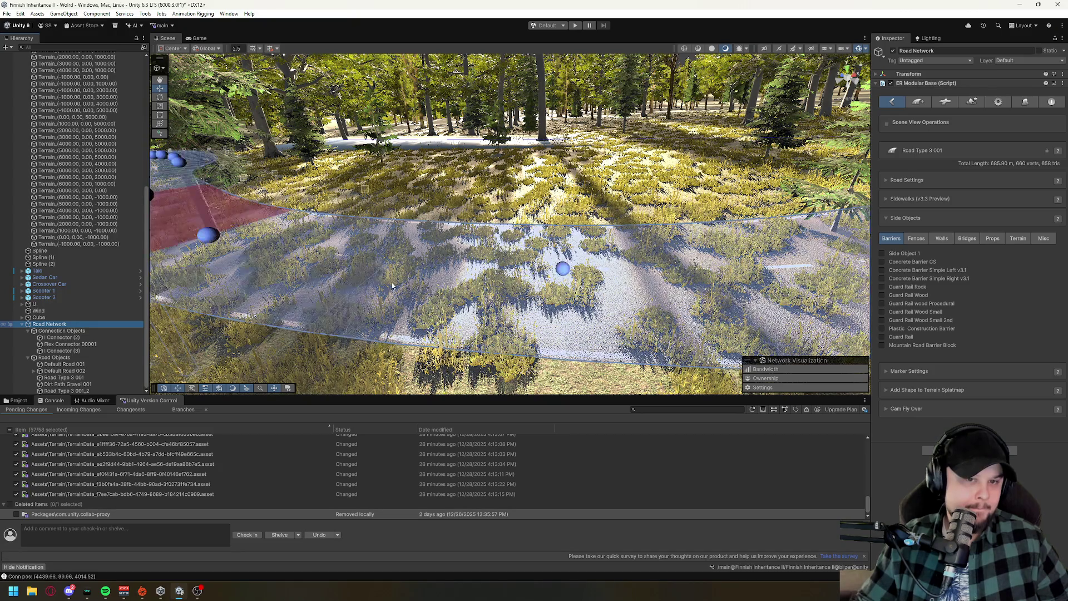
Glance at Add Road, then collapse Side Objects and expand and collapse Road Settings.
mouse_move(563, 269)
left_mouse_down()
mouse_move(600, 194)
mouse_move(723, 184)
left_mouse_up()
left_click(918, 103)
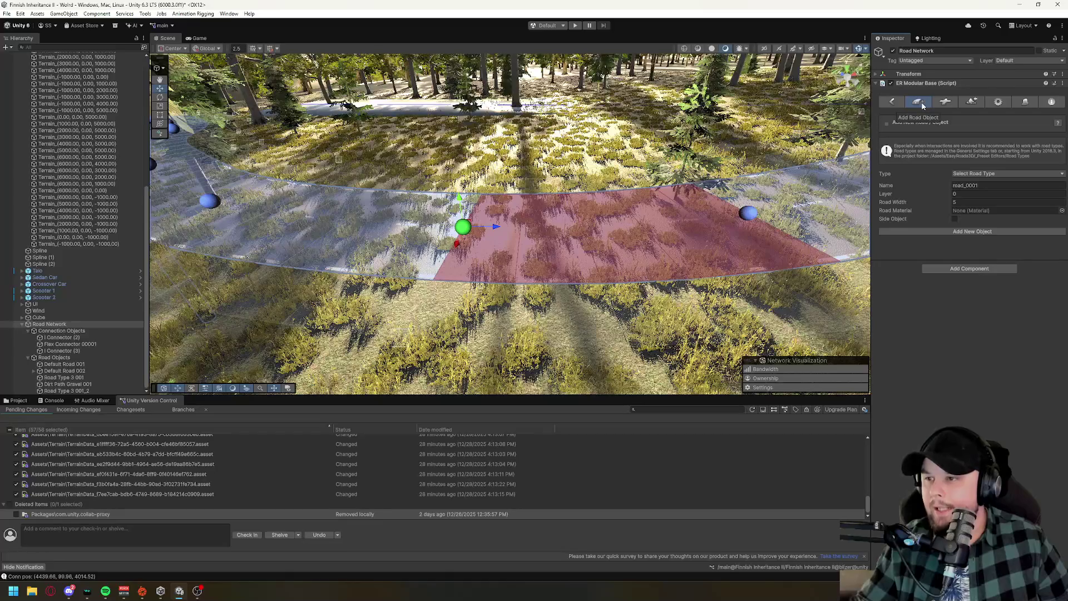
left_click(894, 102)
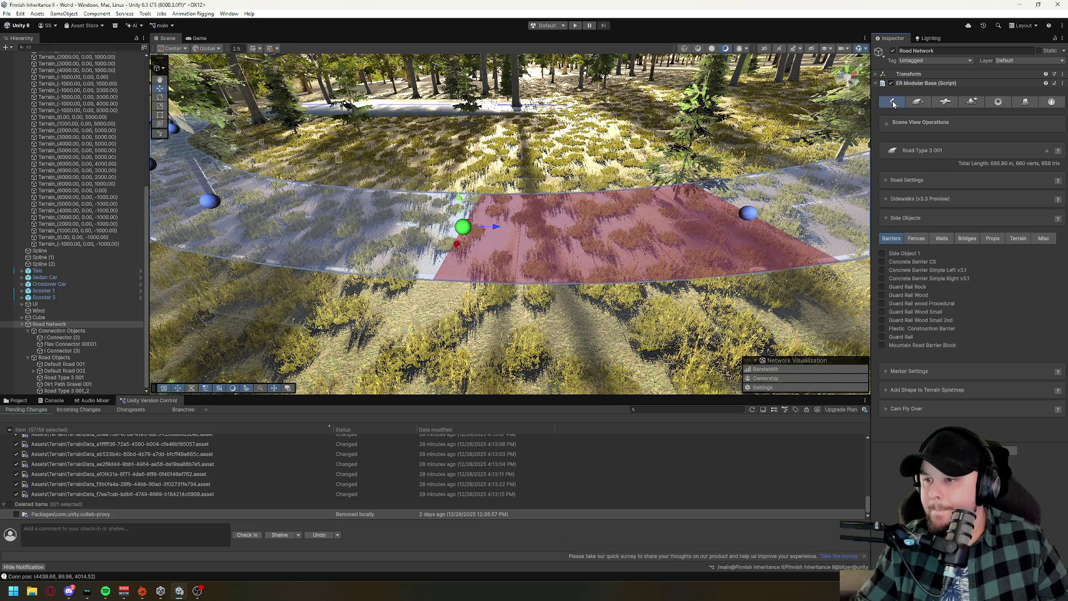
left_click(887, 217)
left_click(887, 180)
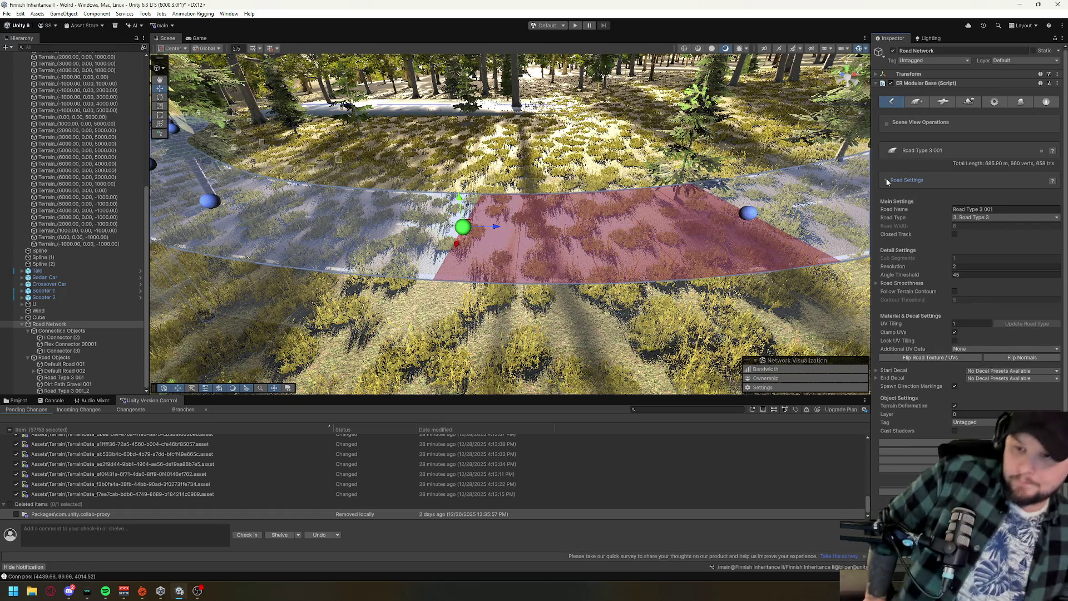
left_click(887, 181)
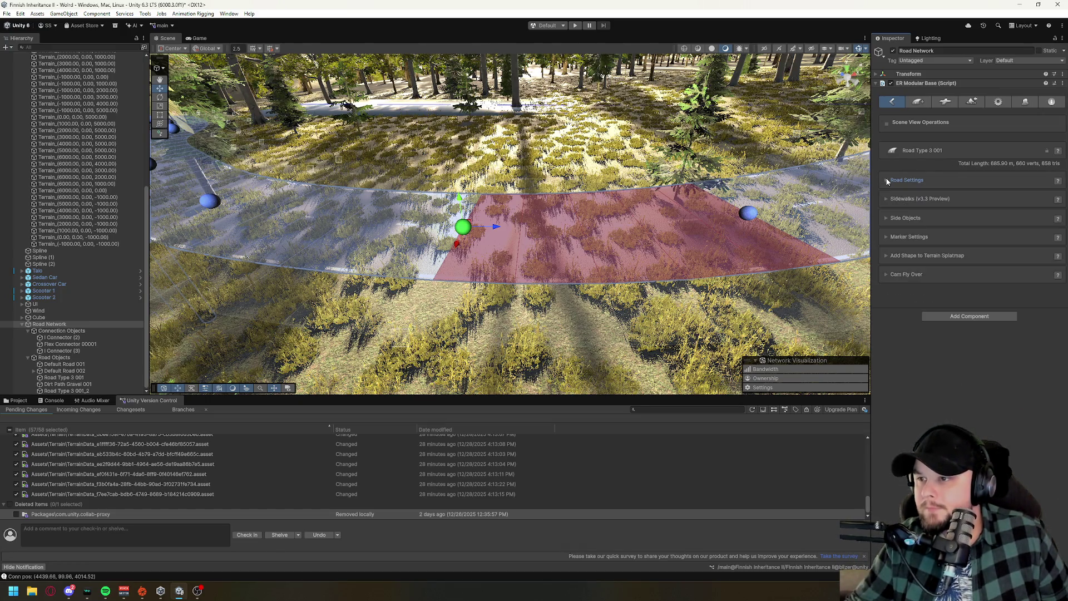
Browse the Add Road, Connections, Terrain Build, General Settings and Side Object Manager panels.
left_click(919, 103)
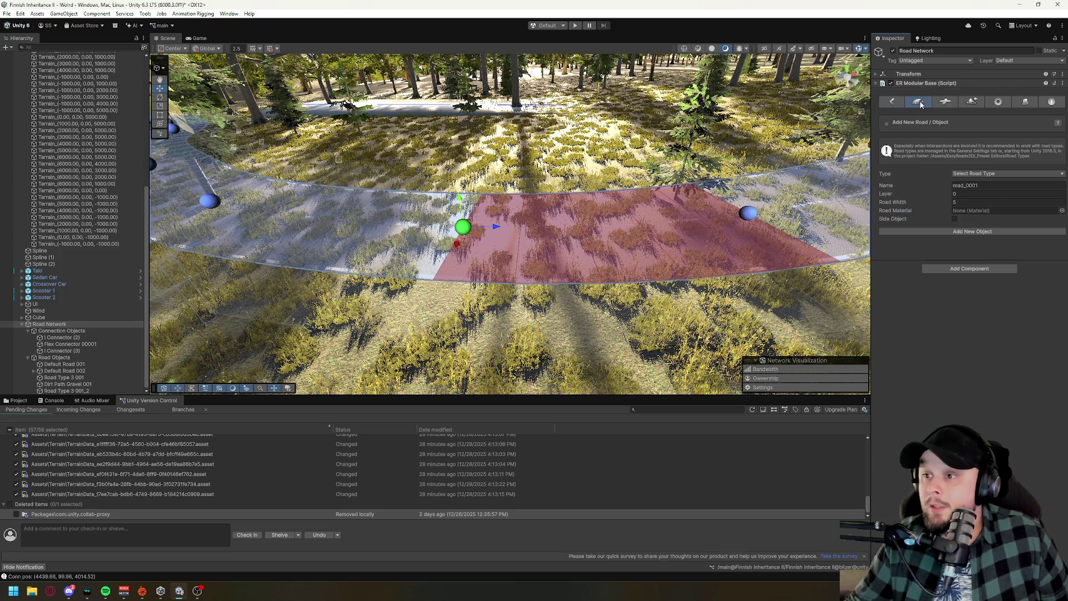
left_click(945, 102)
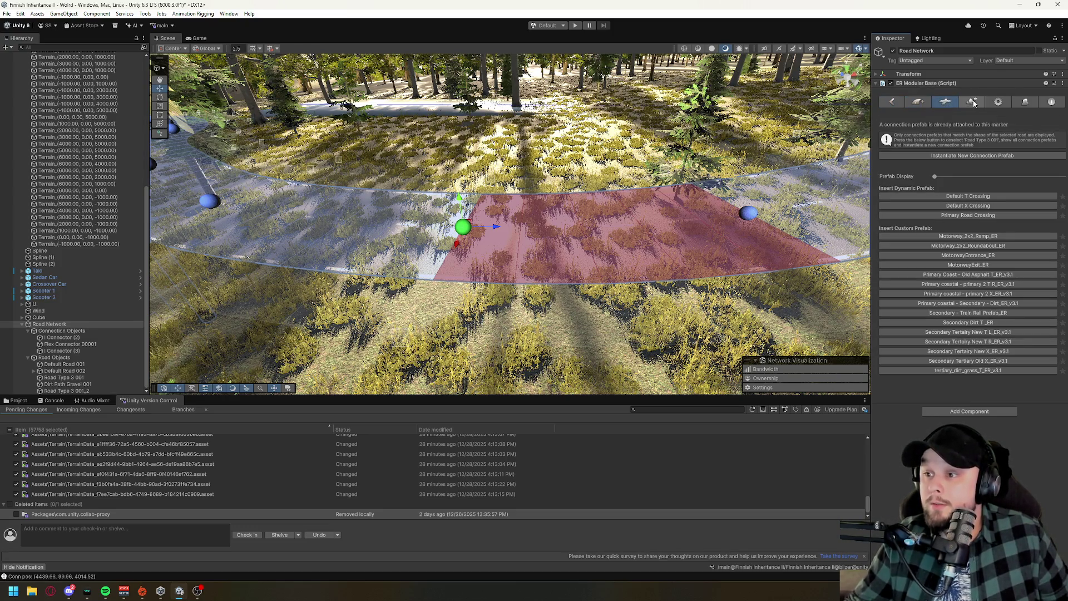
left_click(973, 103)
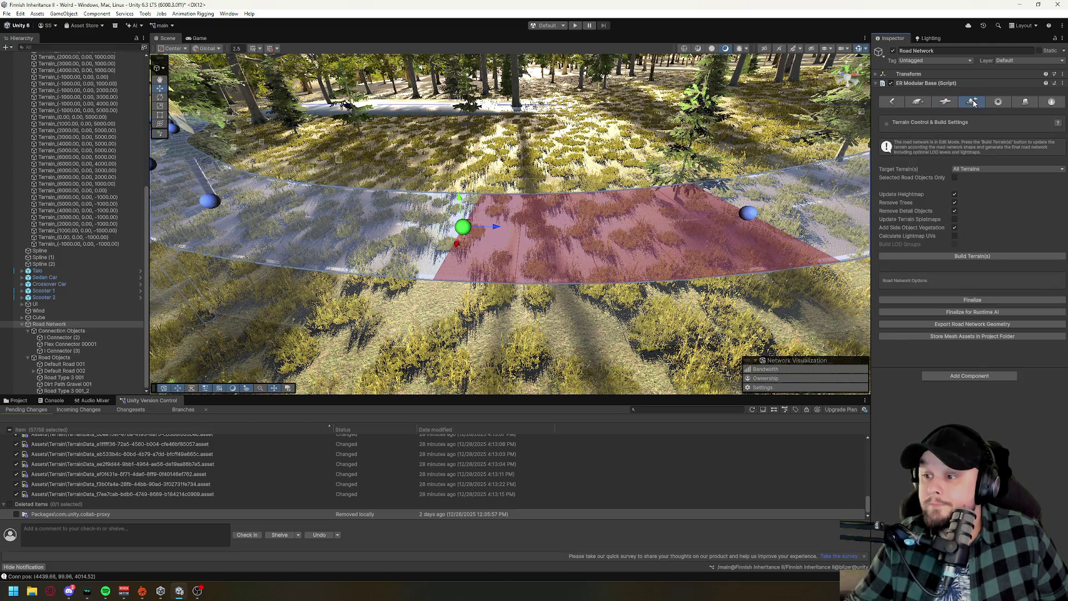
left_click(999, 102)
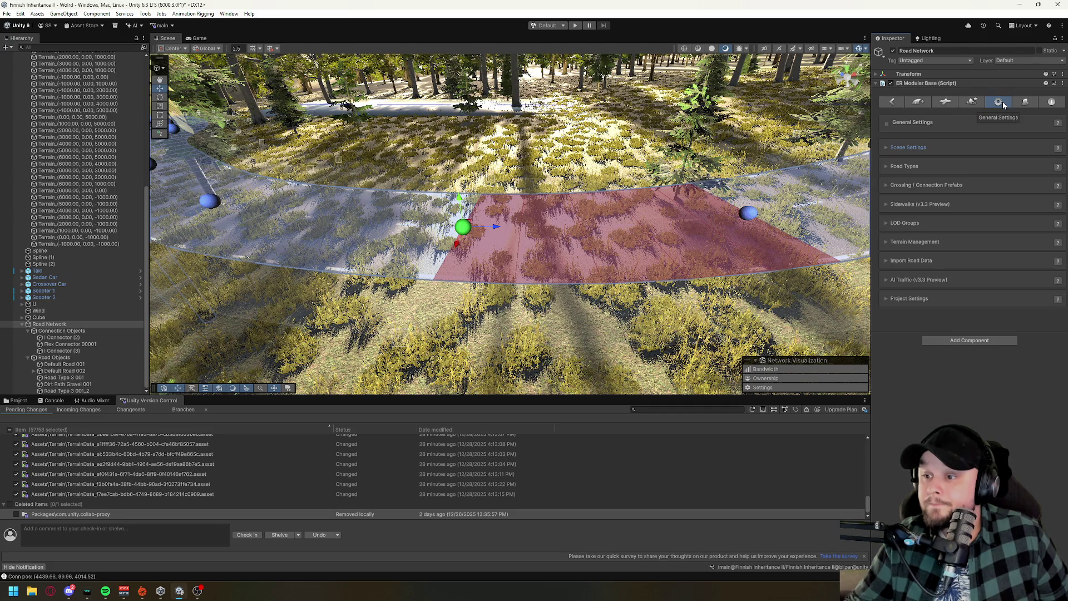
left_click(1031, 104)
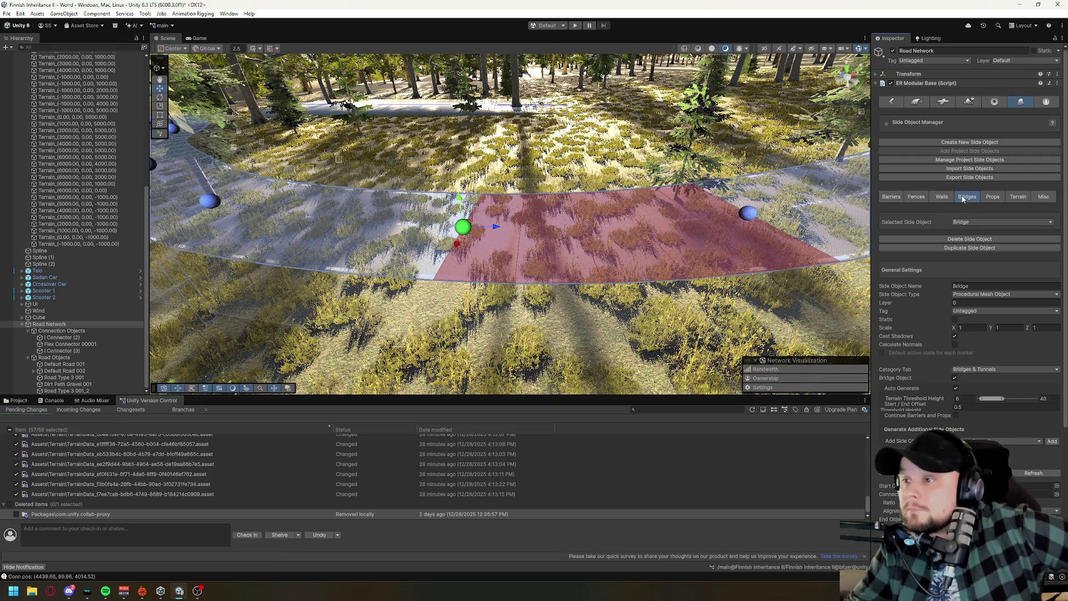
Switch the Side Object Manager to Misc and open the Selected Side Object dropdown.
left_click(1045, 197)
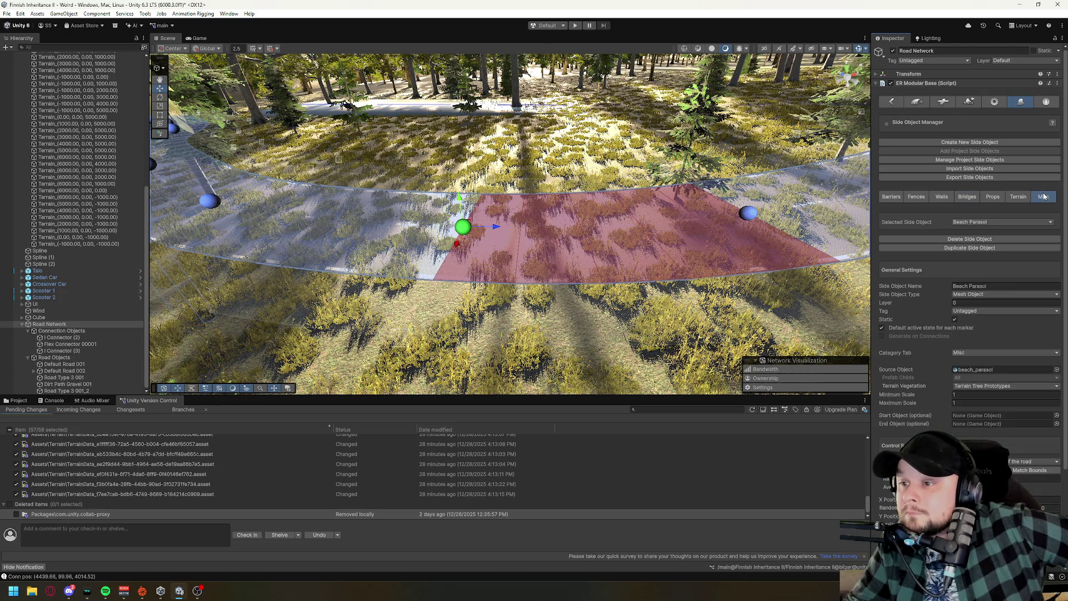
left_click(976, 222)
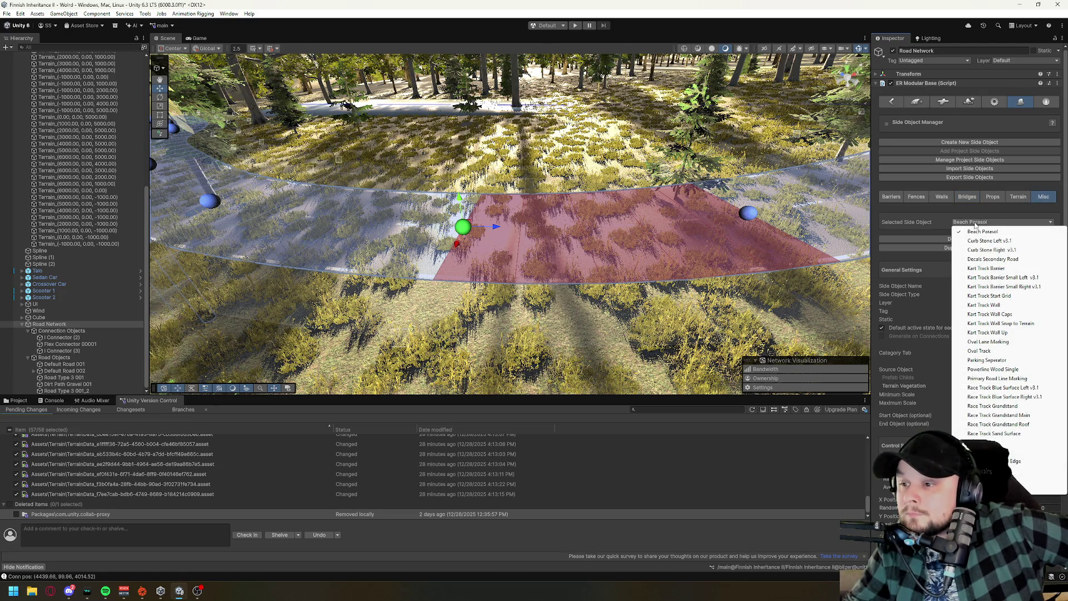
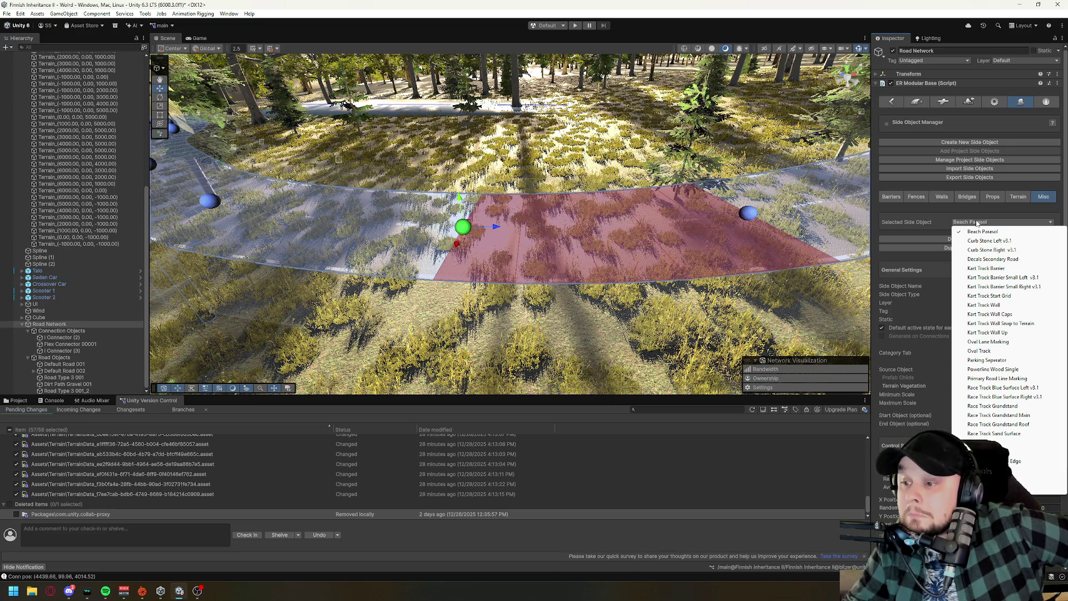
Choose Powerline Wood Single and open the Misc side-object list in Scene View Operations for Road Type 3 001.
left_click(999, 369)
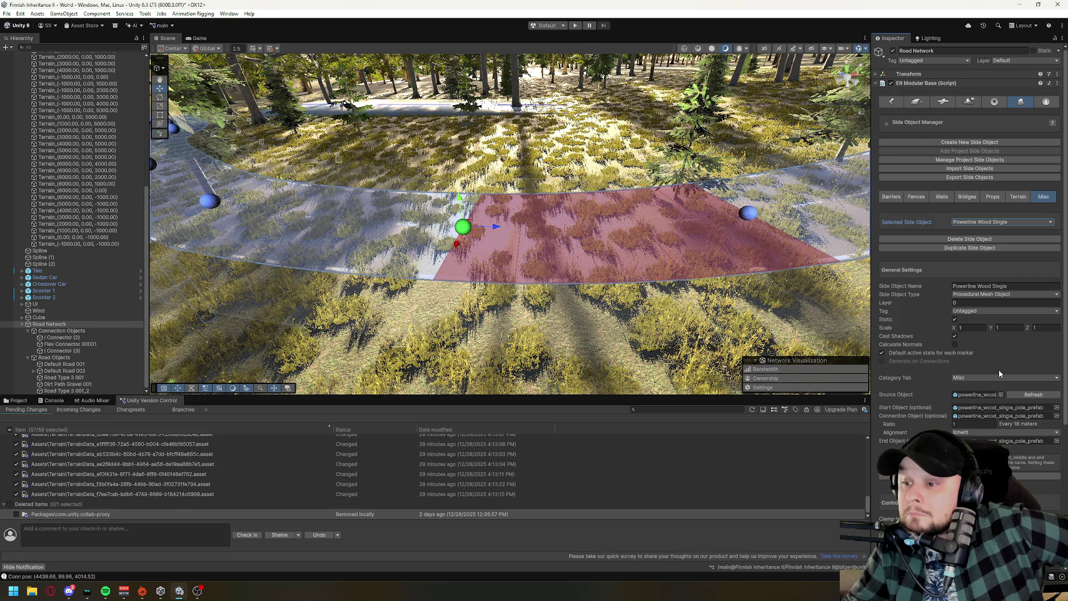
left_click(914, 103)
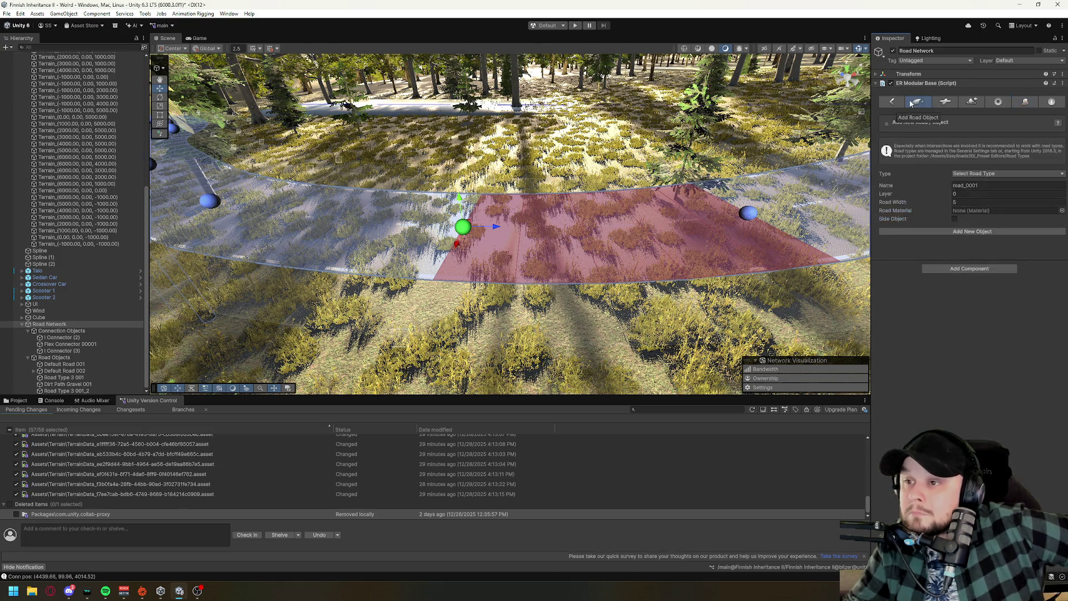
left_click(896, 103)
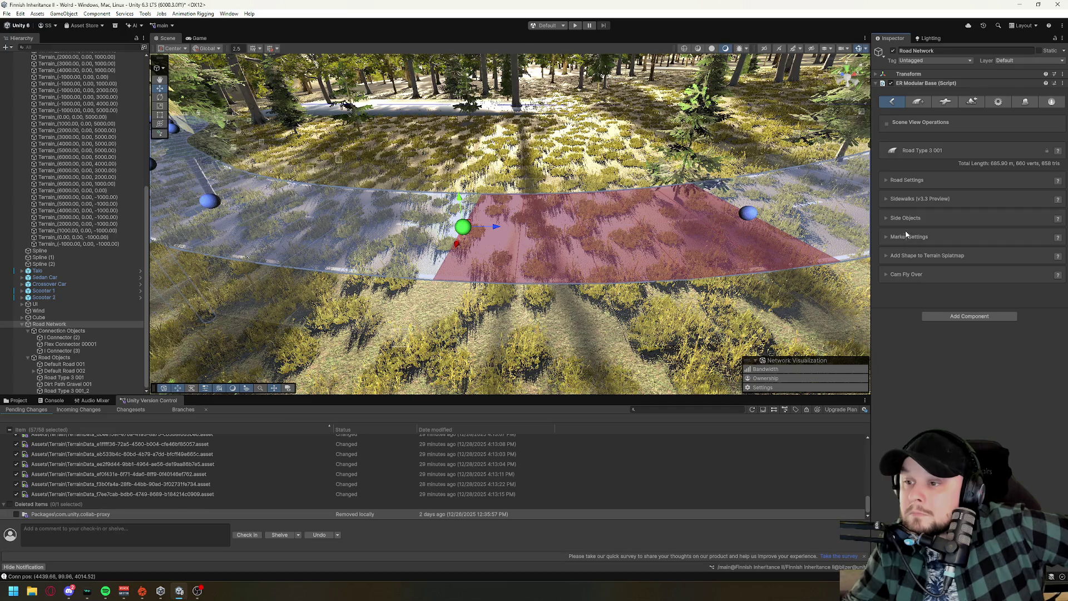
left_click(903, 218)
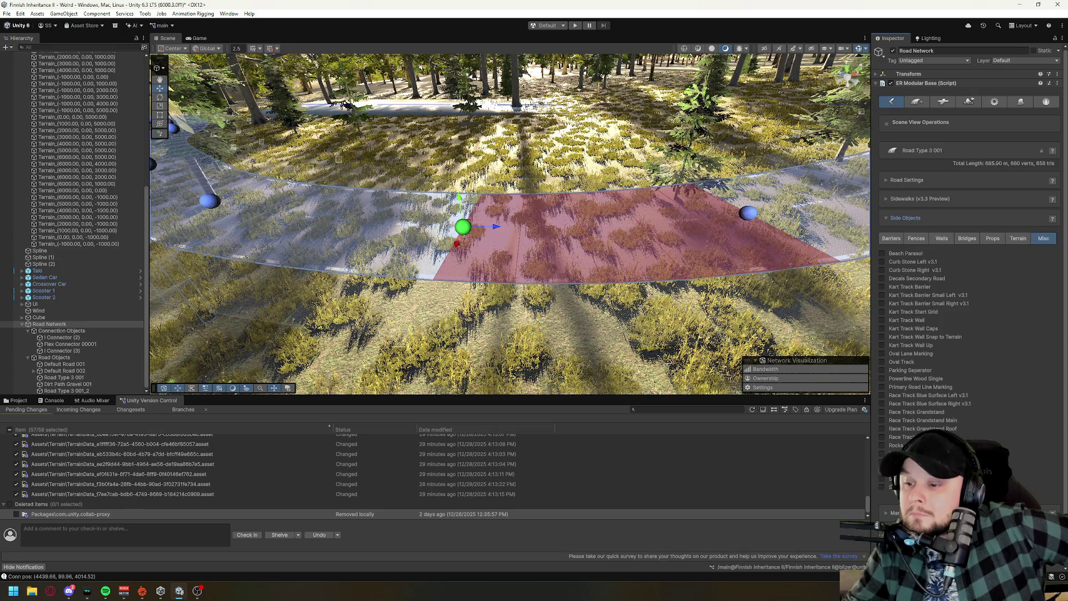
left_click(916, 379)
Give the powerline poles a random X offset of about 2.28 and a small random Y offset, then regenerate them.
mouse_move(524, 321)
left_mouse_down()
mouse_move(397, 280)
mouse_move(384, 261)
left_mouse_up()
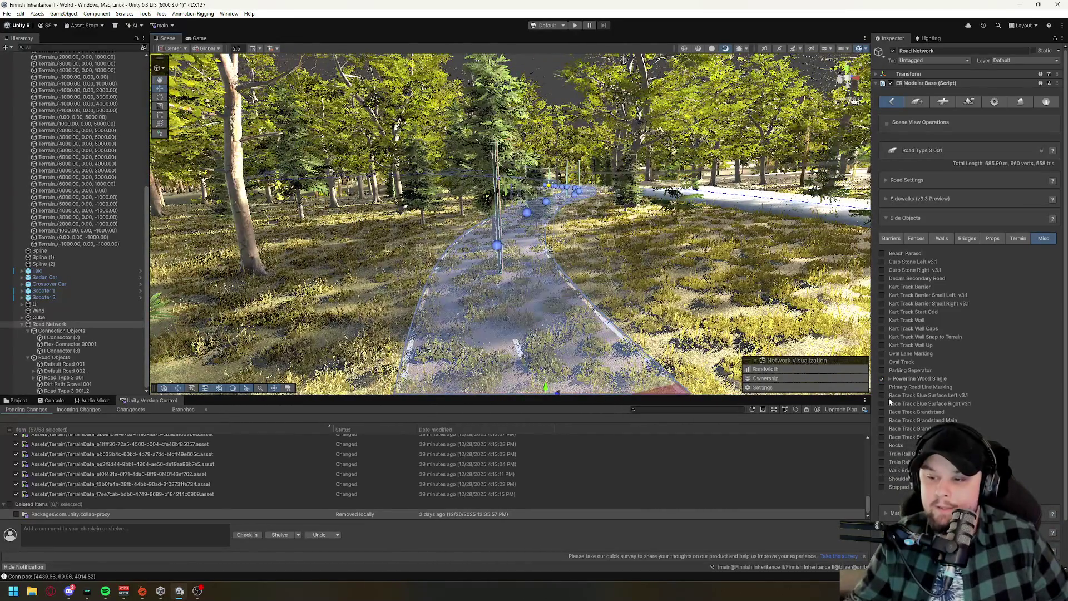
left_click(891, 379)
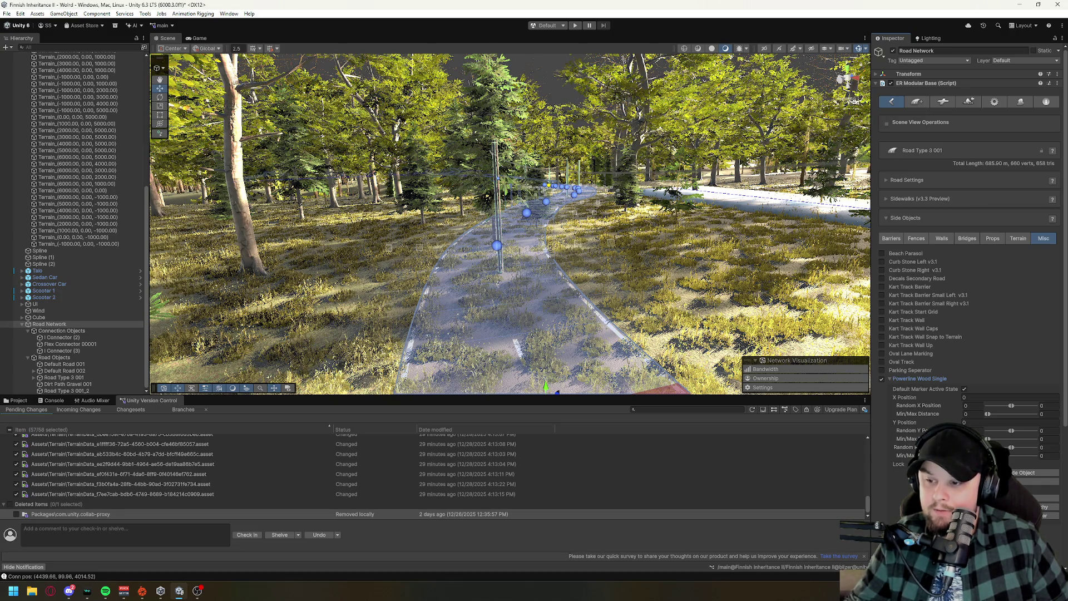
left_click_drag(580, 245, 581, 245)
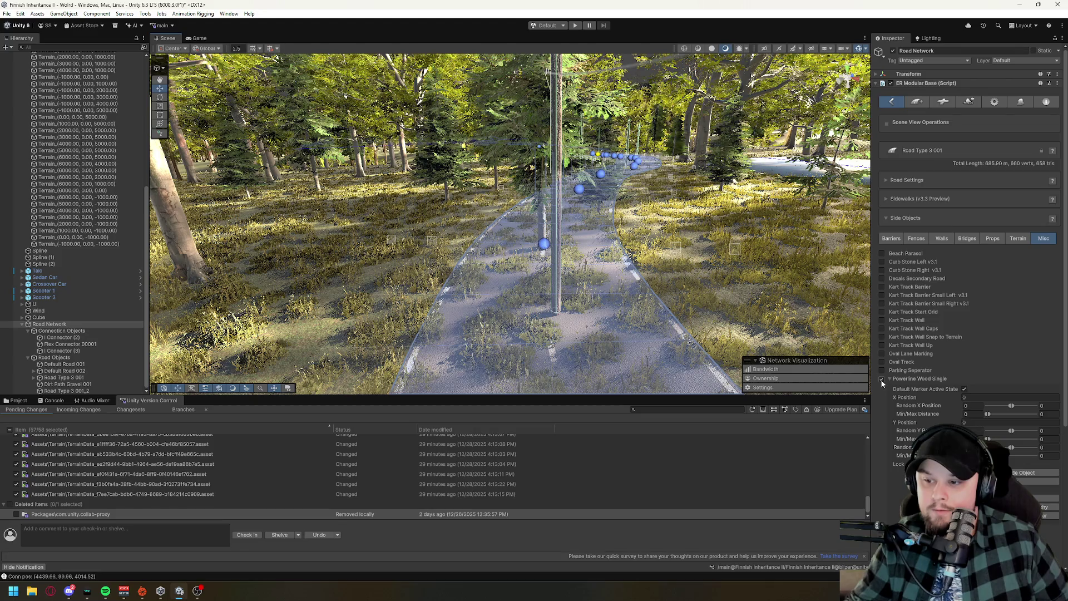
left_click_drag(1016, 410, 1010, 405)
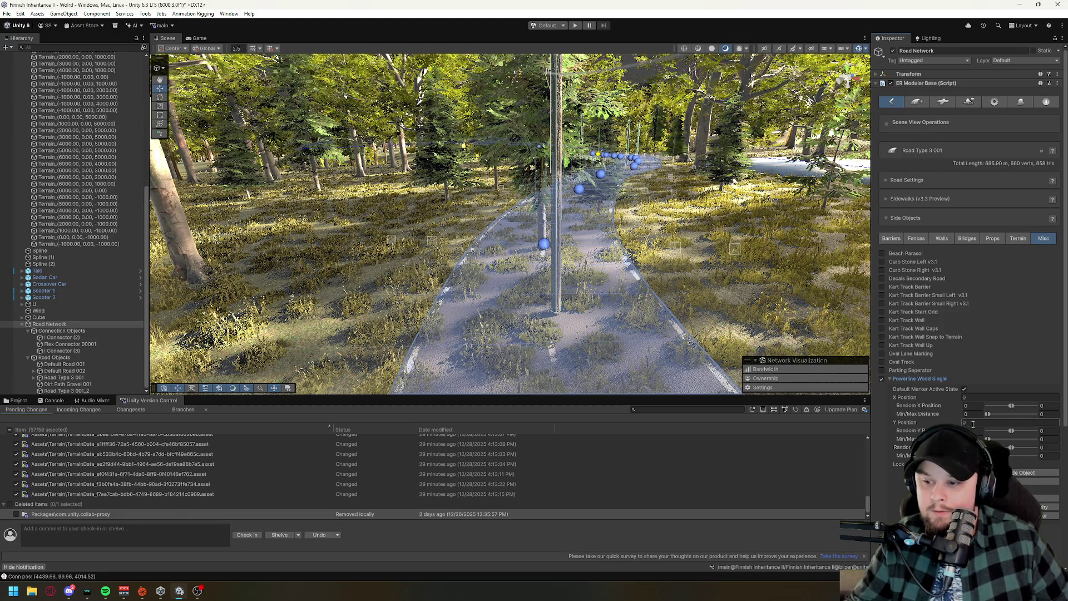
left_click_drag(1012, 430, 1013, 430)
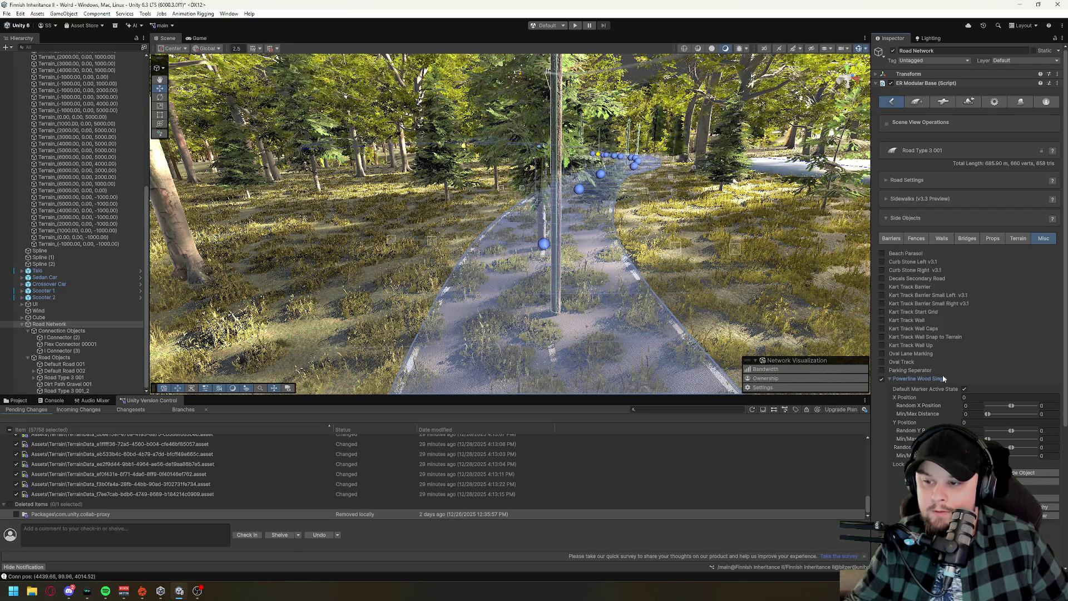
left_click(883, 379)
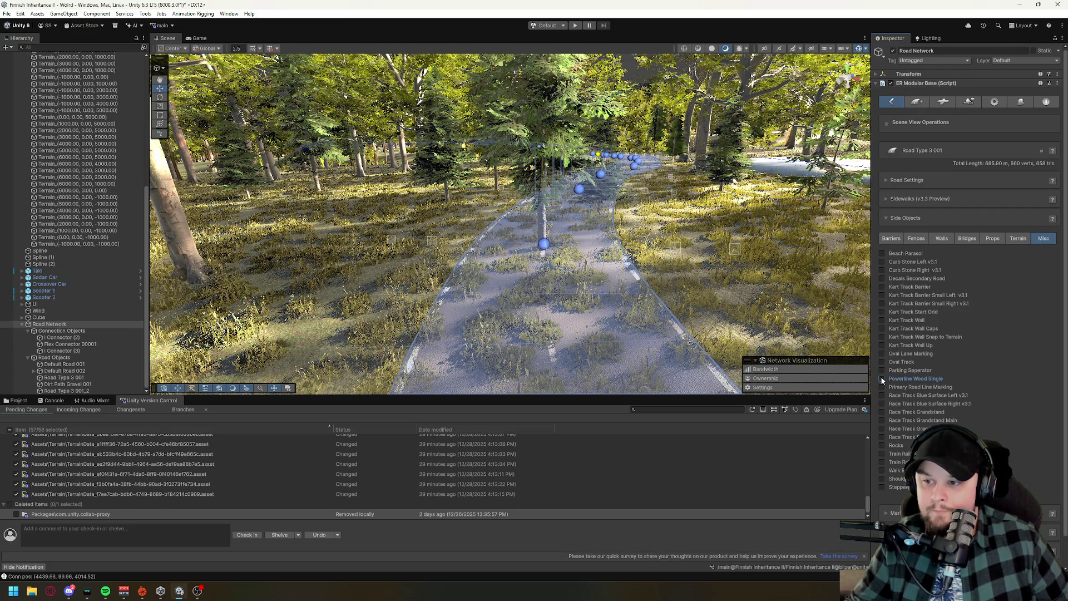
left_click(882, 379)
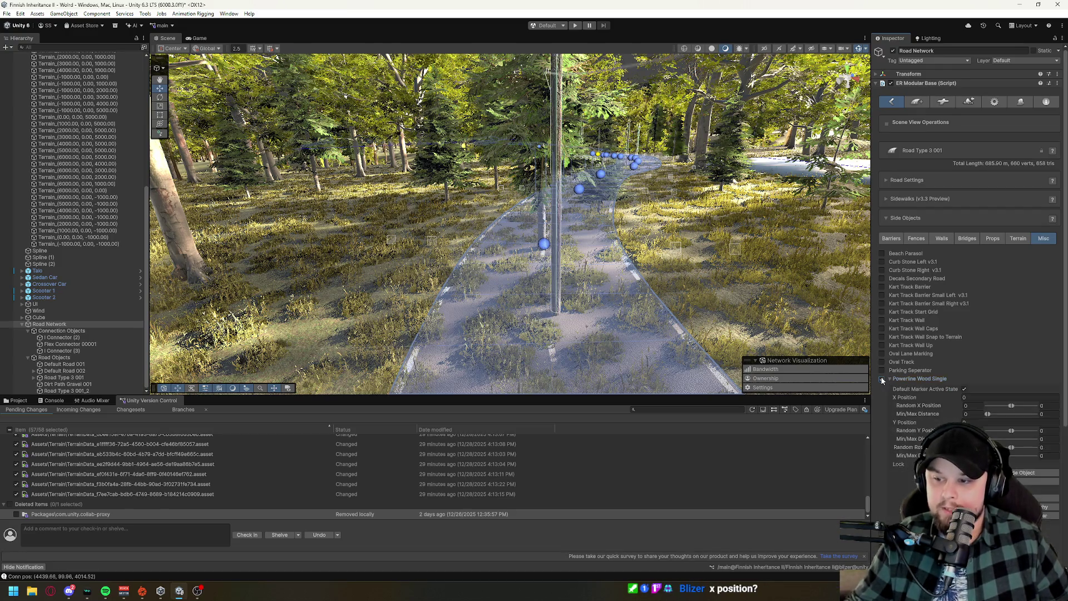
scroll(500, 313, "up", 5)
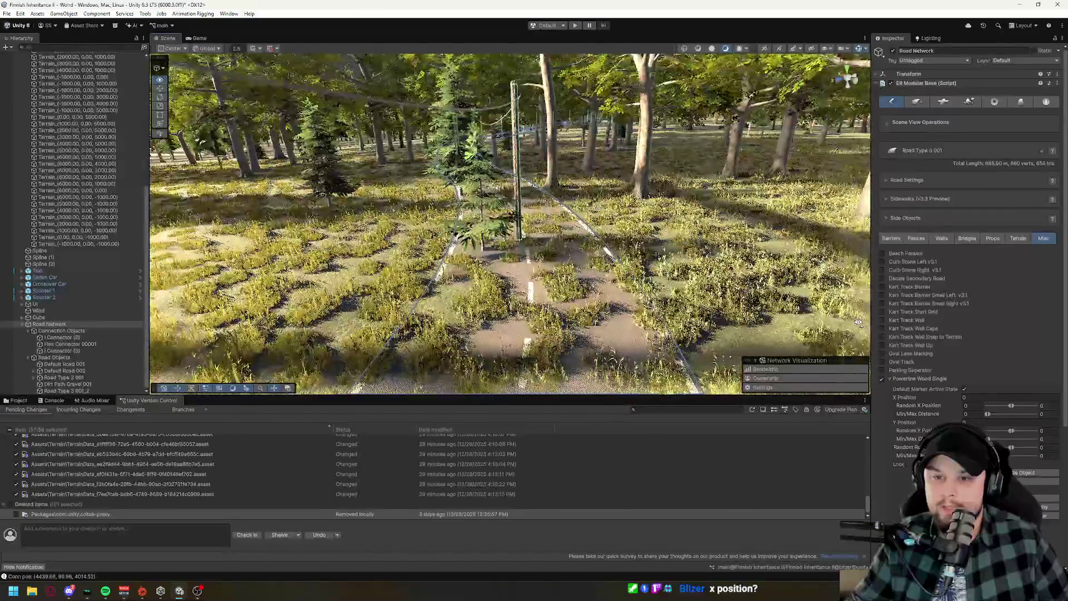
Regenerate the powerline poles and try X Position values 555555 and 11111, clearing them again.
left_click(882, 379)
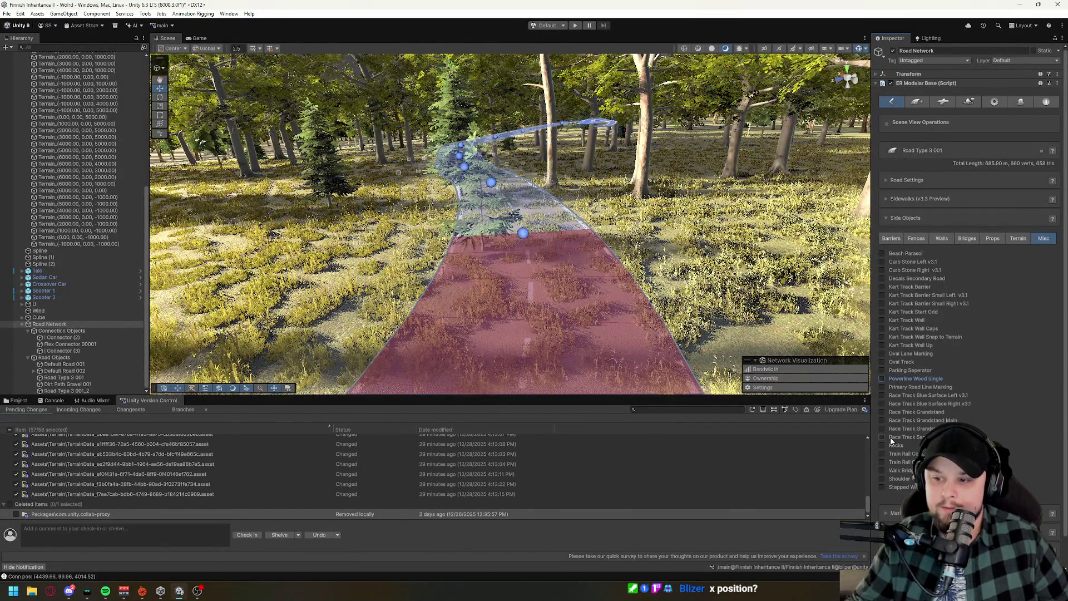
left_click(882, 379)
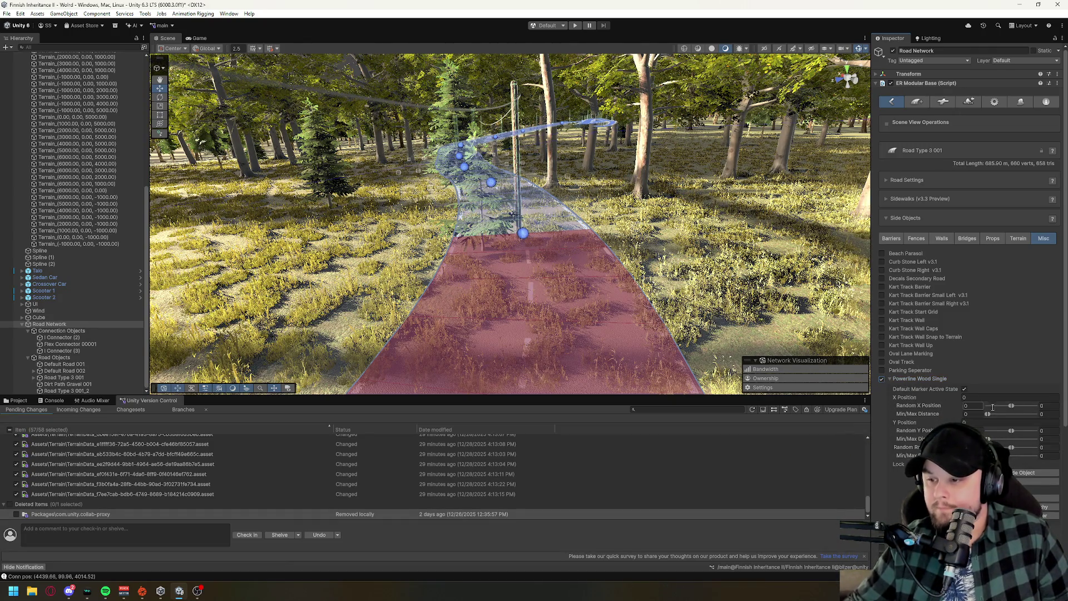
type("55")
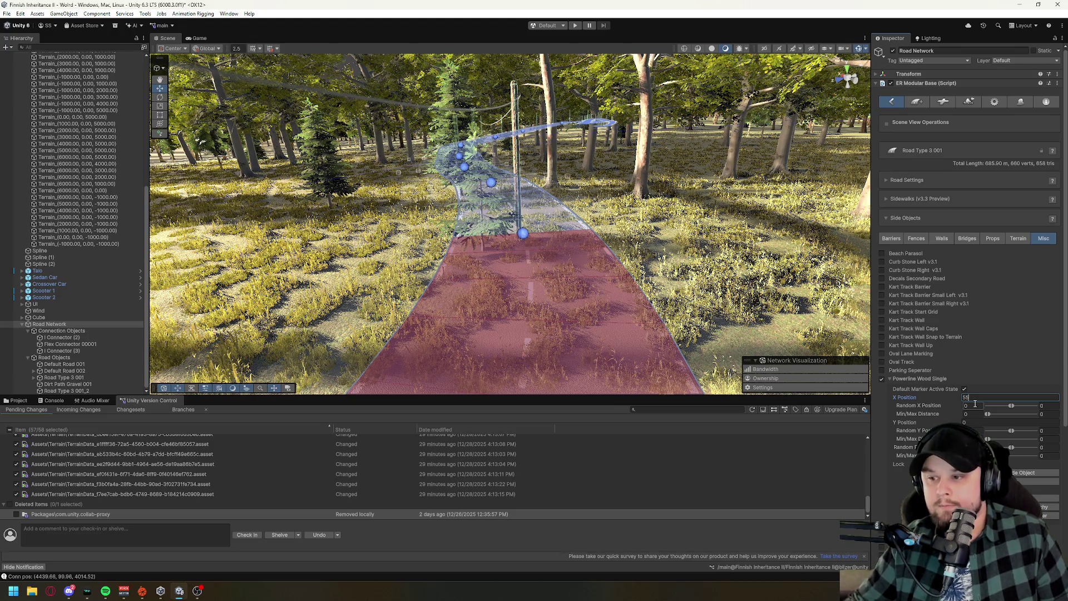
type("5555")
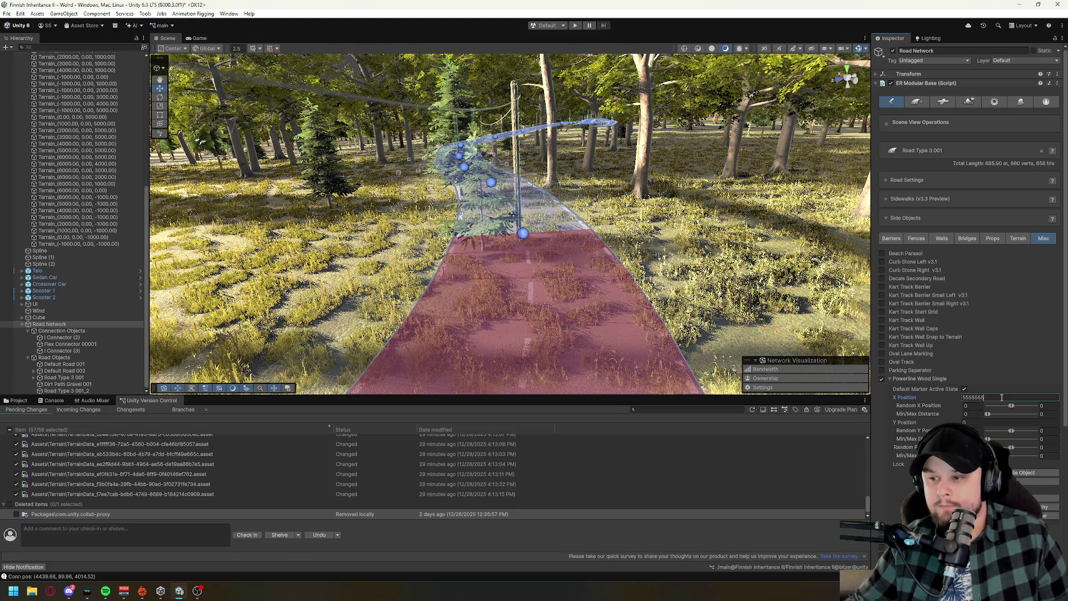
key("ctrl+a")
key("BackSpace")
type("11111")
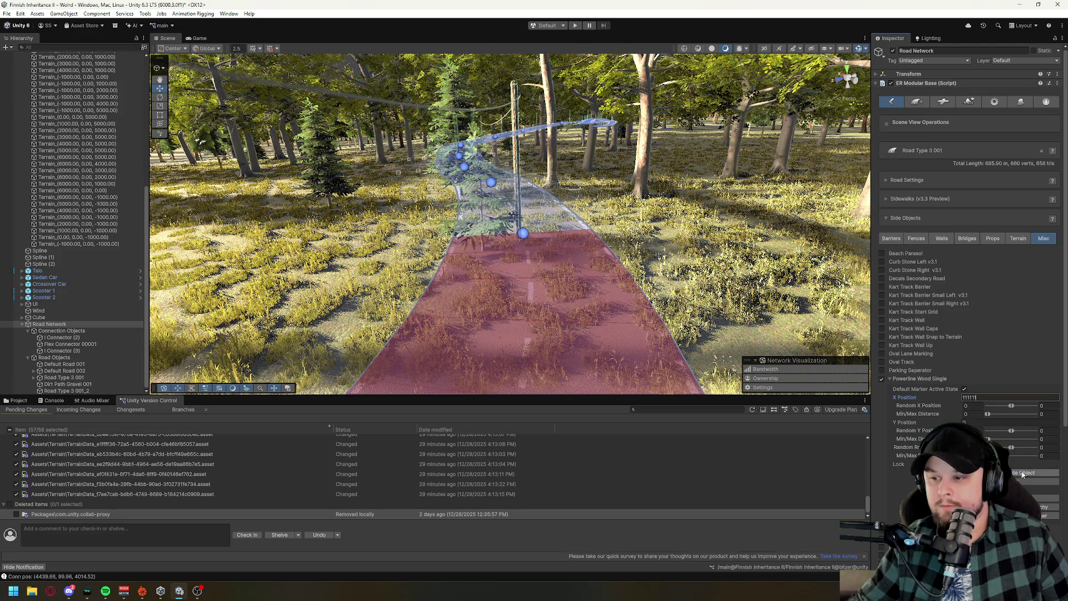
key("ctrl+a")
key("BackSpace")
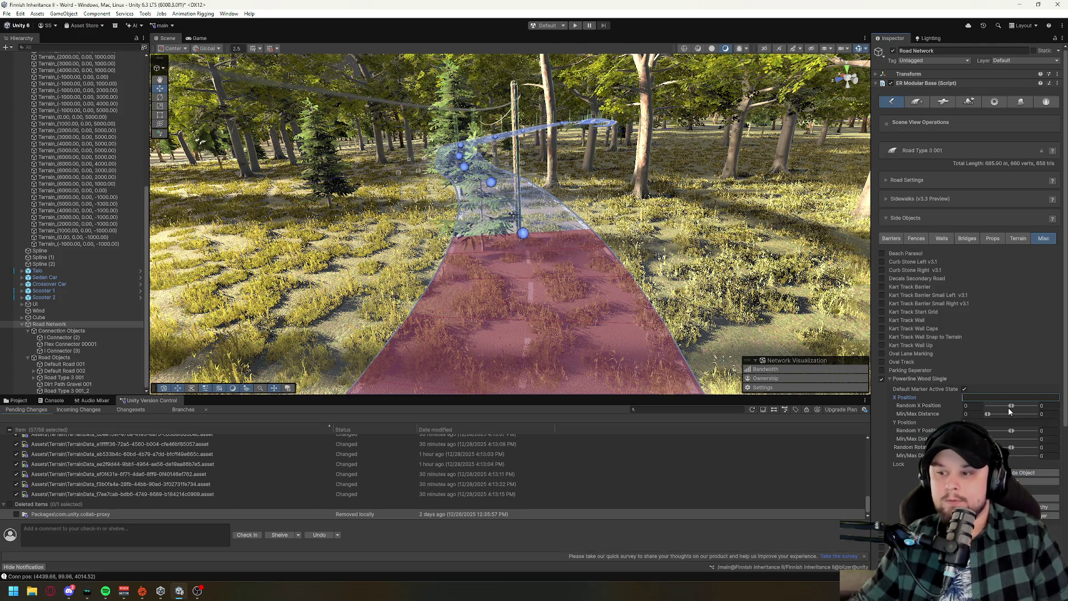
Regenerate the poles, set their Y Position to 1, and switch to the 2D view.
left_click(881, 379)
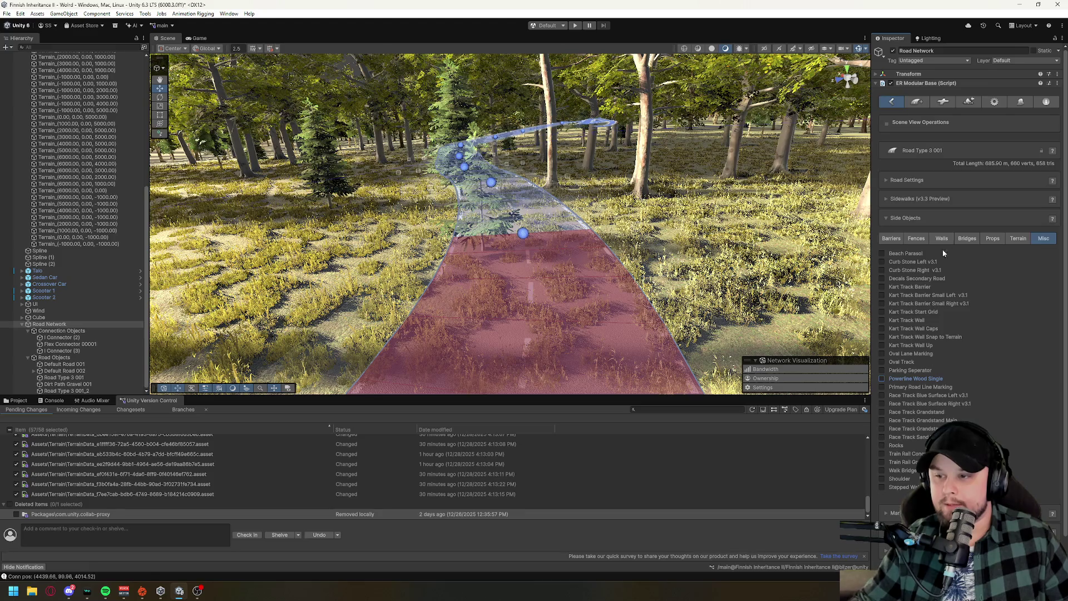
left_click(881, 378)
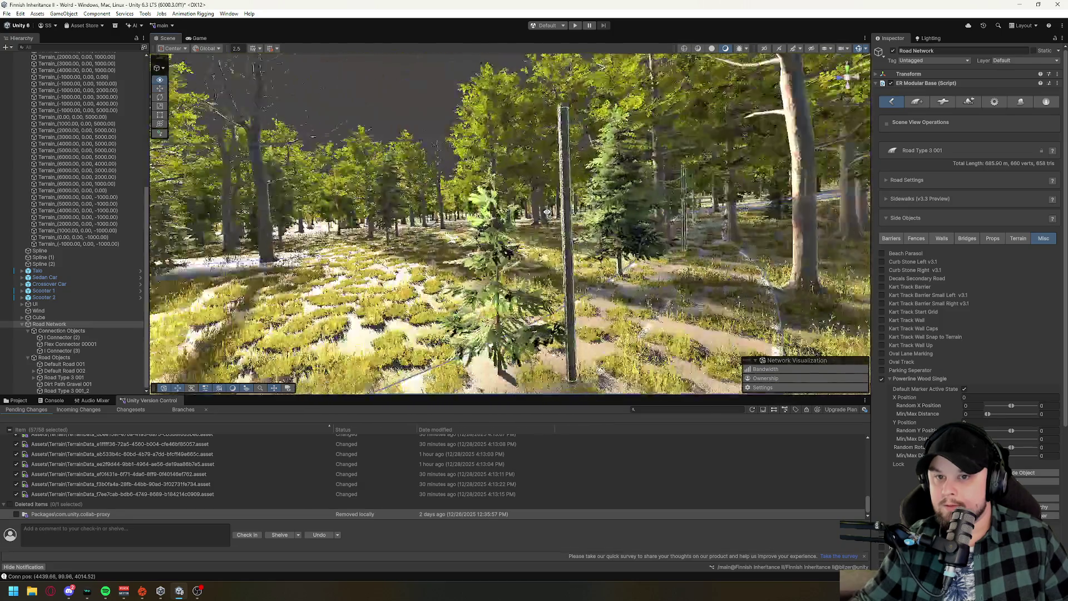
left_click_drag(548, 213, 545, 328)
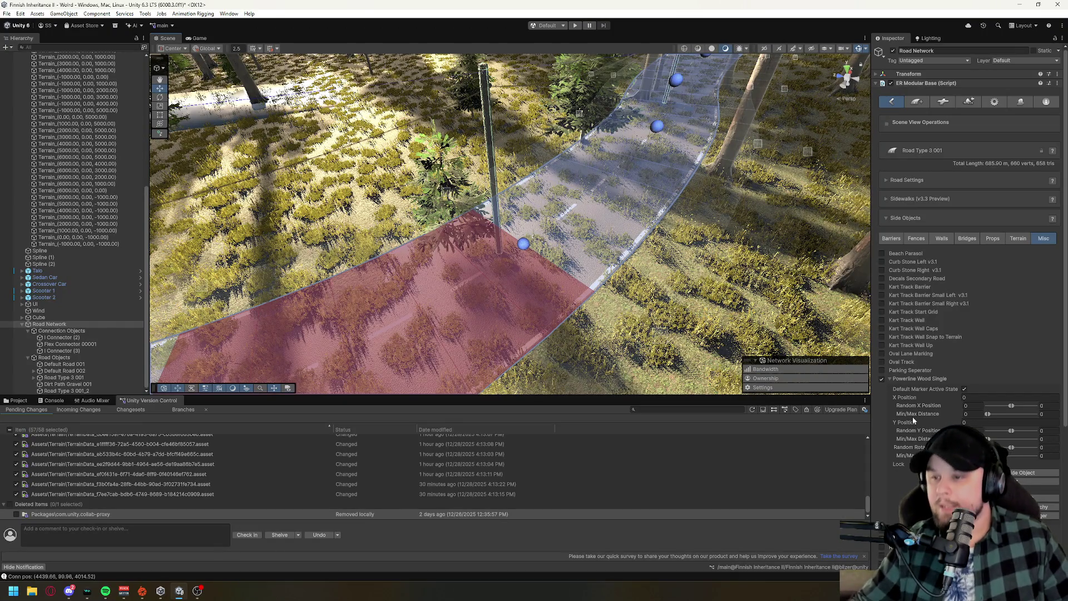
left_click(995, 422)
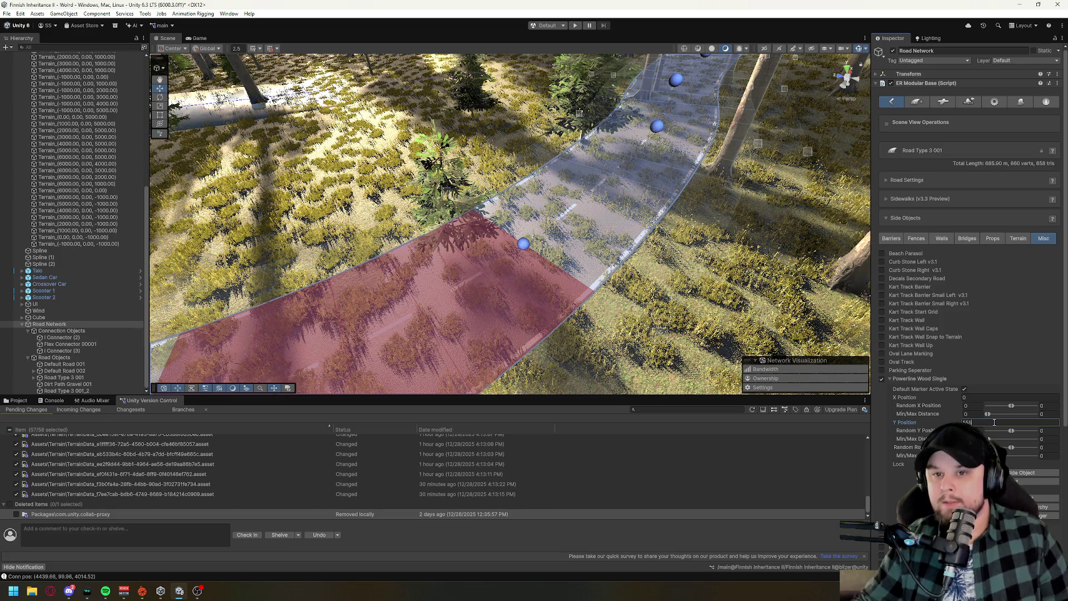
key("BackSpace")
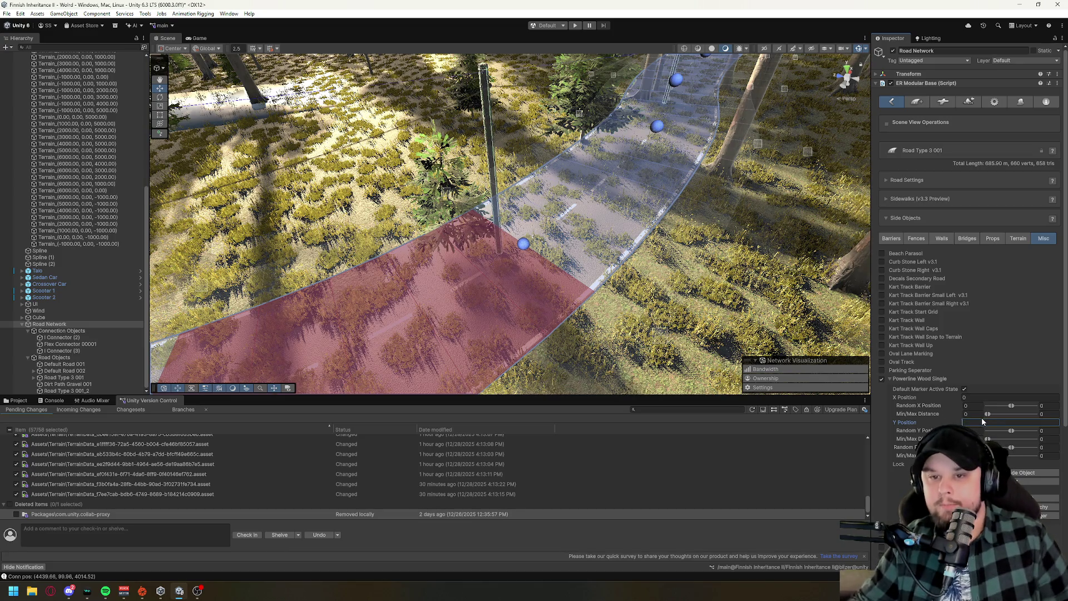
type("1")
key("Return")
key("2")
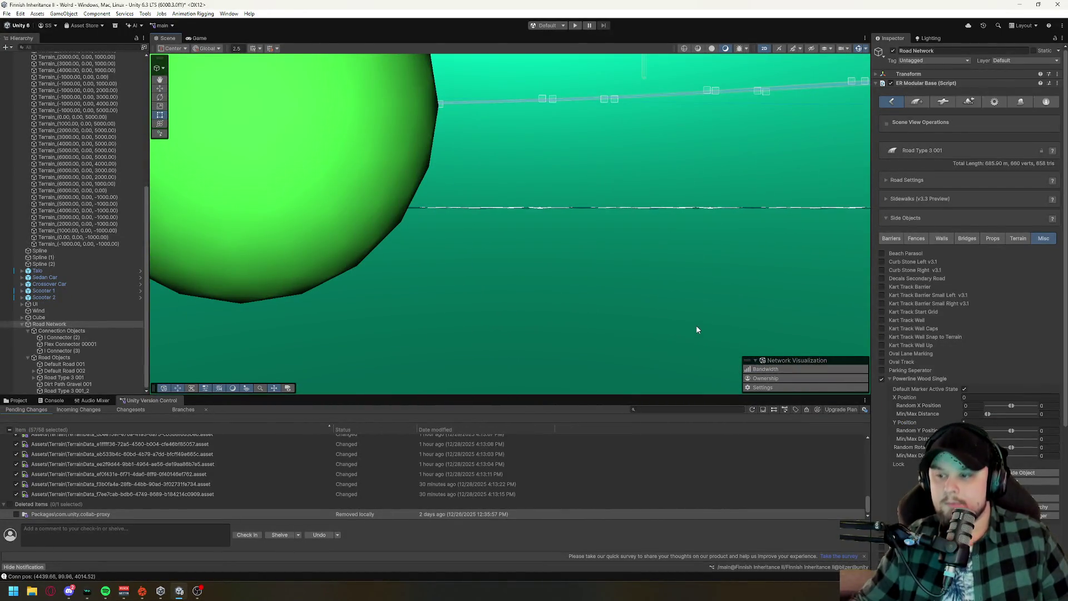
Undo to turn off the wooden powerline side objects on the road.
mouse_move(685, 307)
left_mouse_down()
mouse_move(684, 184)
mouse_move(673, 298)
mouse_move(656, 145)
mouse_move(594, 384)
mouse_move(601, 317)
left_mouse_up()
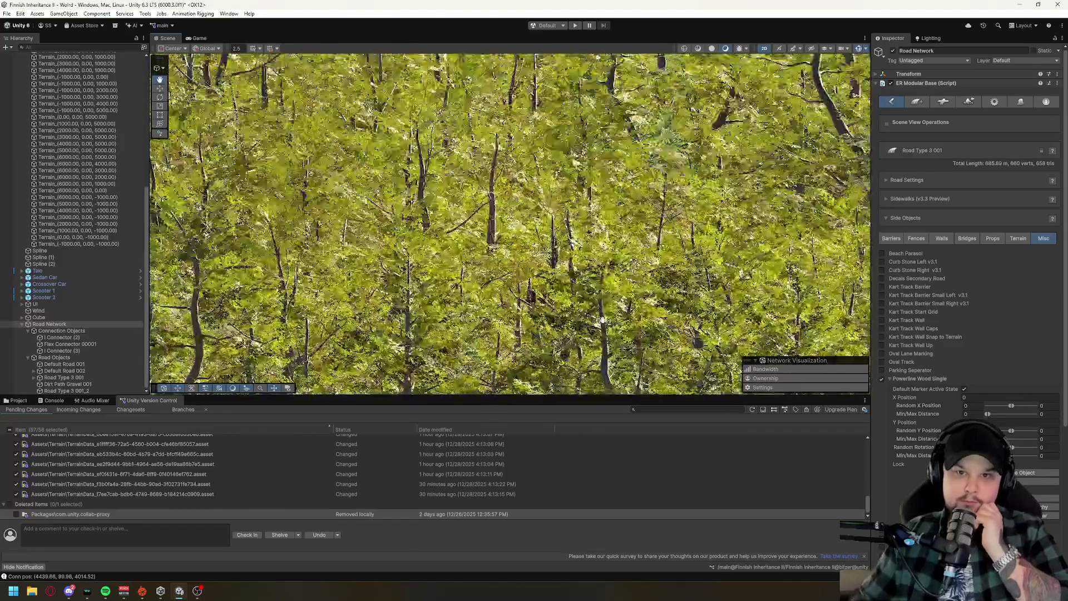
scroll(578, 242, "down", 10)
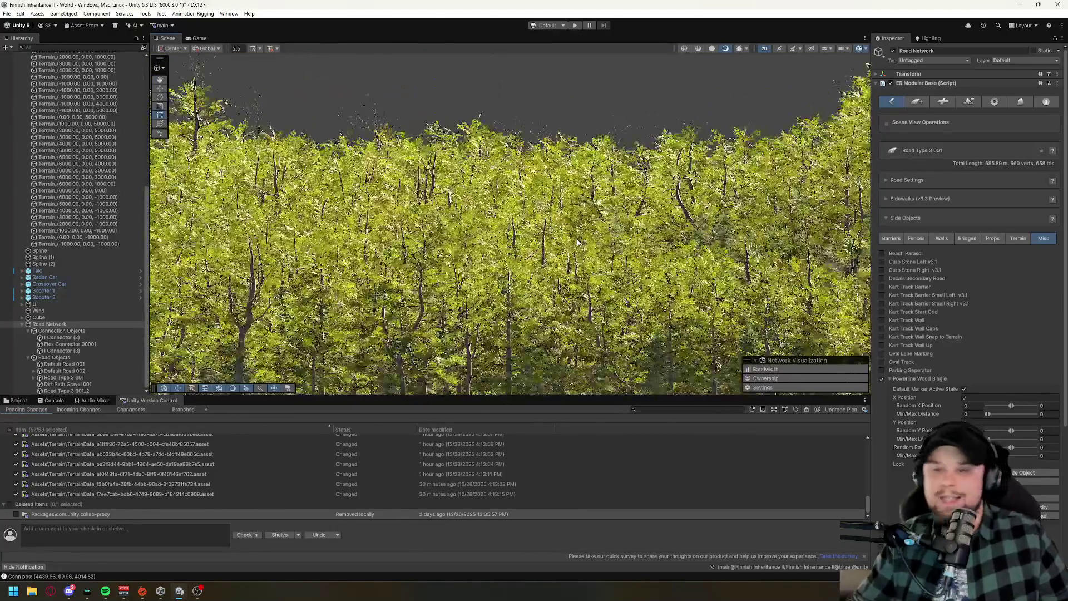
scroll(577, 243, "down", 10)
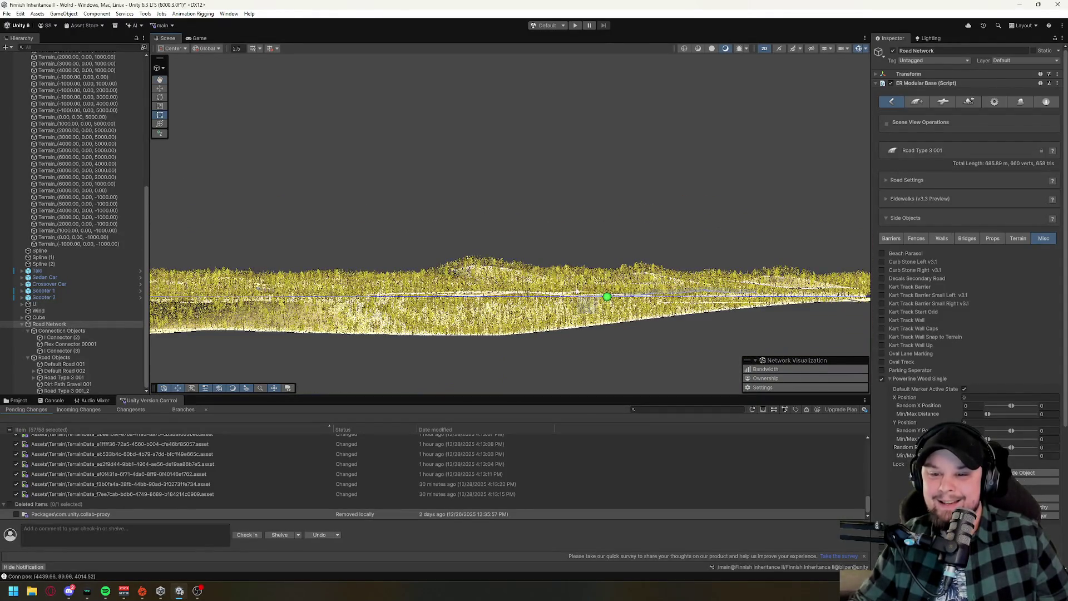
left_click_drag(559, 243, 552, 230)
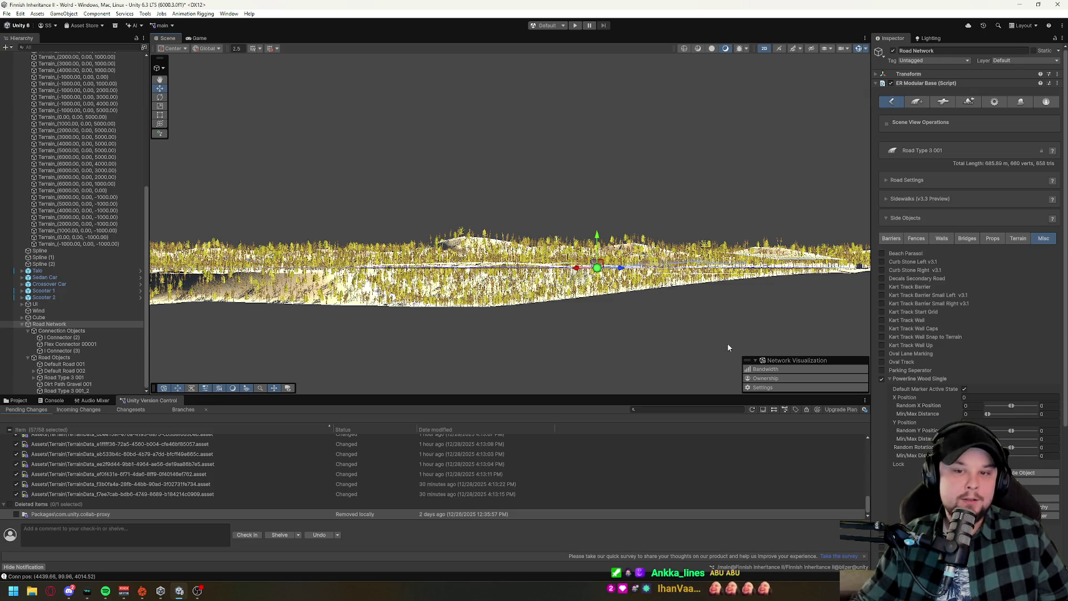
key("ctrl+z")
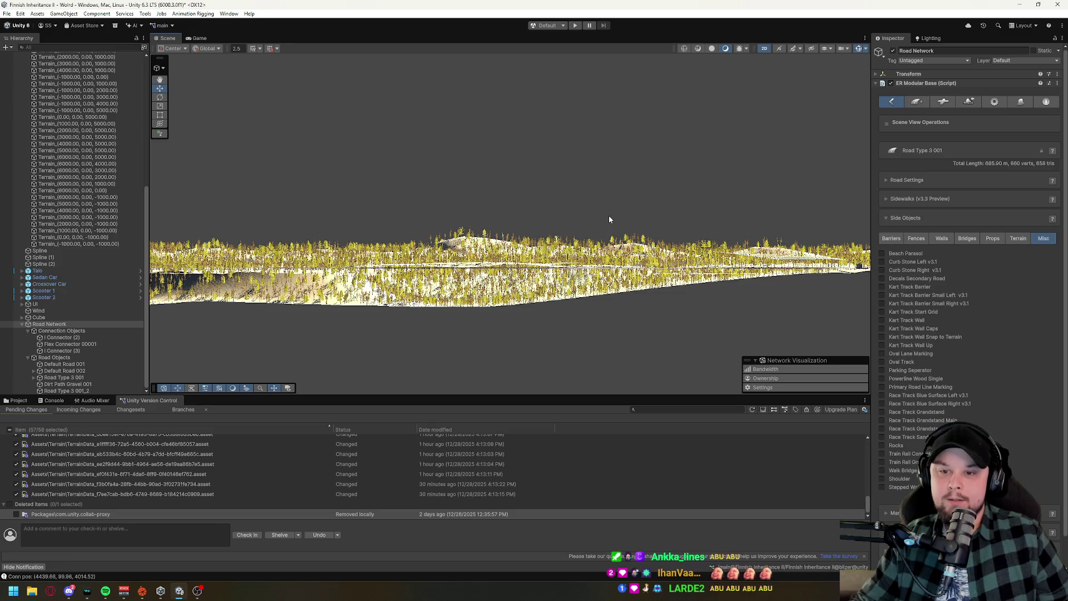
Survey the whole road network, framing it and toggling the 2D view on and off.
mouse_move(610, 216)
left_mouse_down()
mouse_move(603, 289)
mouse_move(567, 105)
mouse_move(691, 226)
left_mouse_up()
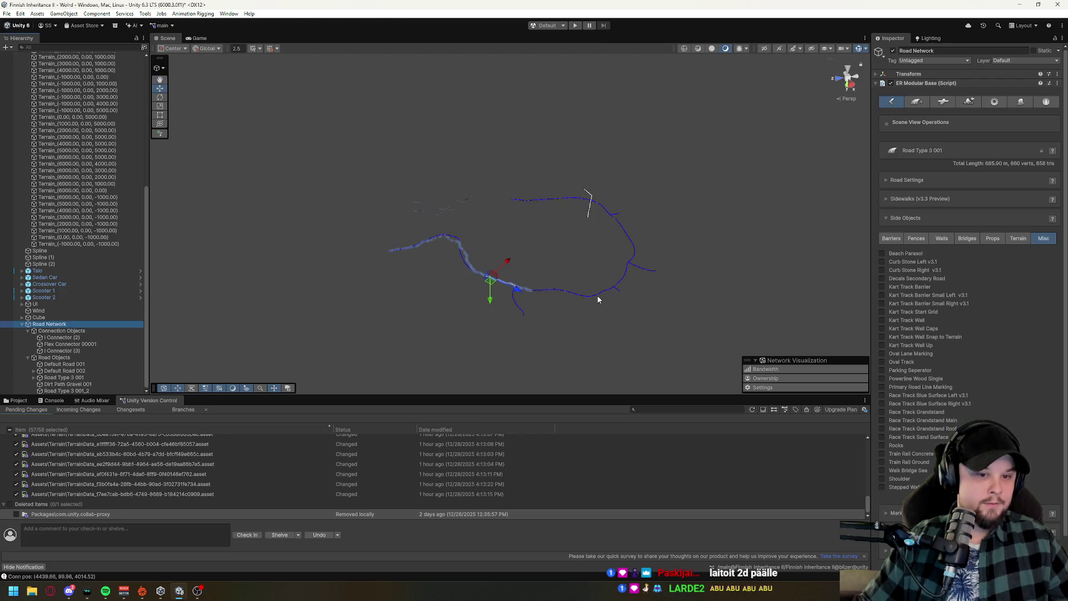
left_click_drag(598, 299, 595, 313)
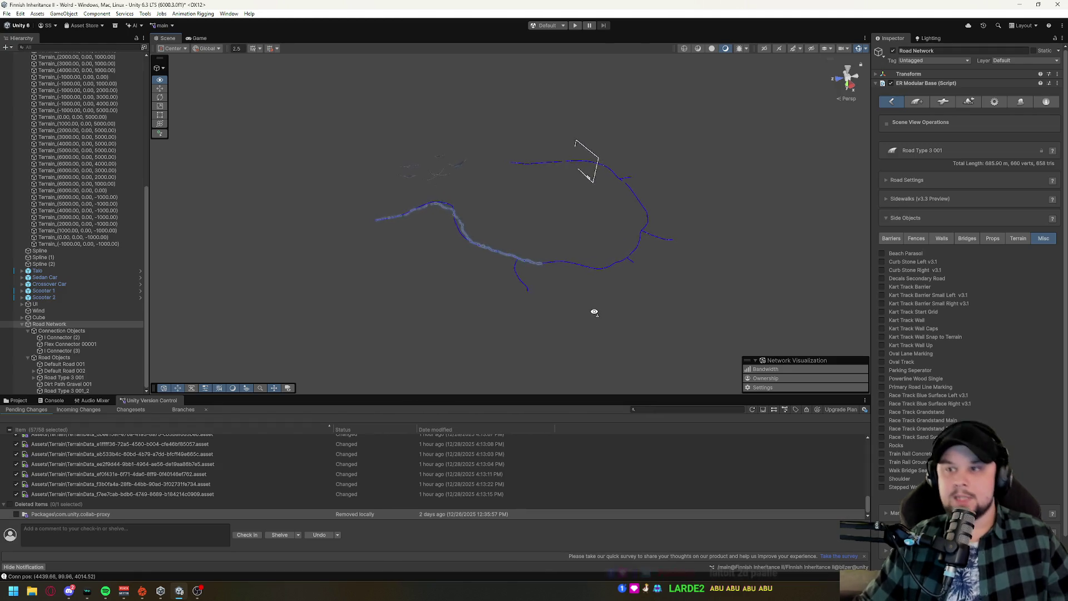
mouse_move(657, 183)
left_mouse_down()
mouse_move(627, 248)
mouse_move(580, 179)
mouse_move(486, 195)
mouse_move(707, 194)
left_mouse_up()
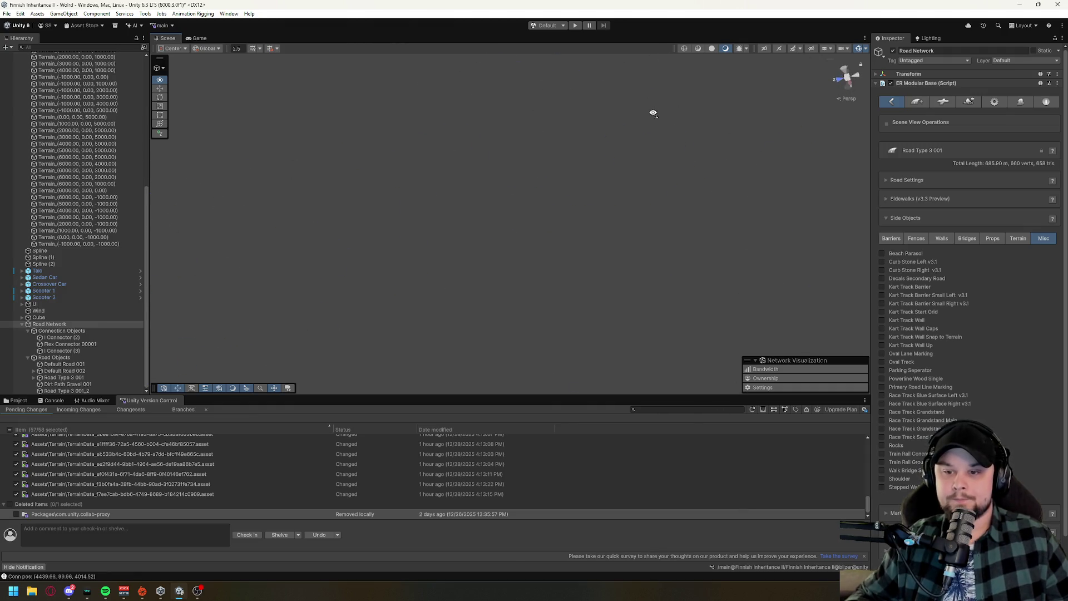
key("f")
mouse_move(452, 272)
left_mouse_down()
mouse_move(470, 253)
mouse_move(489, 279)
mouse_move(368, 265)
mouse_move(620, 267)
mouse_move(457, 245)
mouse_move(501, 235)
left_mouse_up()
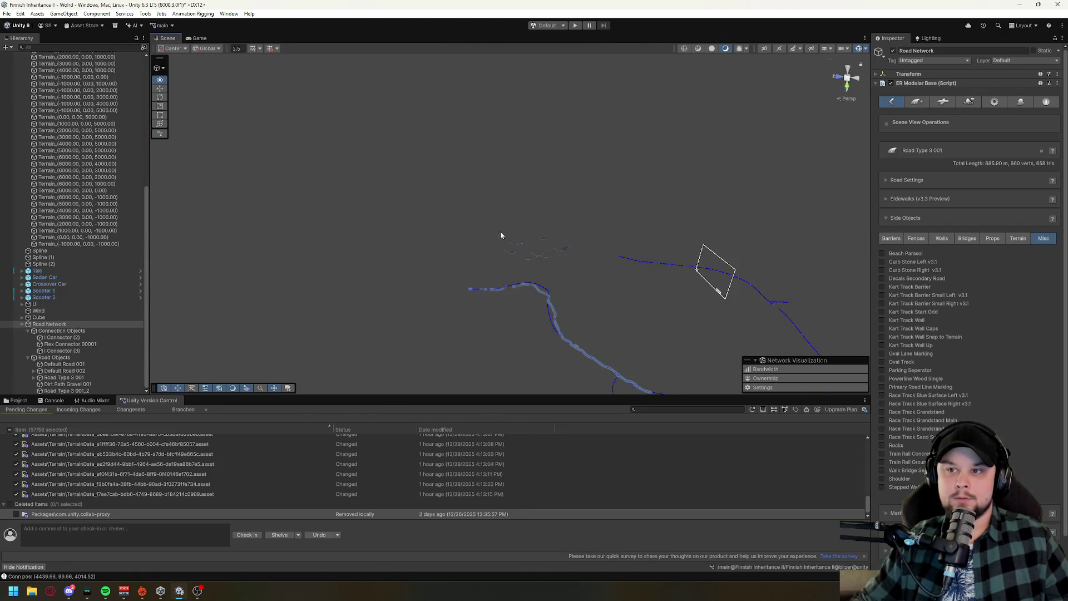
left_click(765, 49)
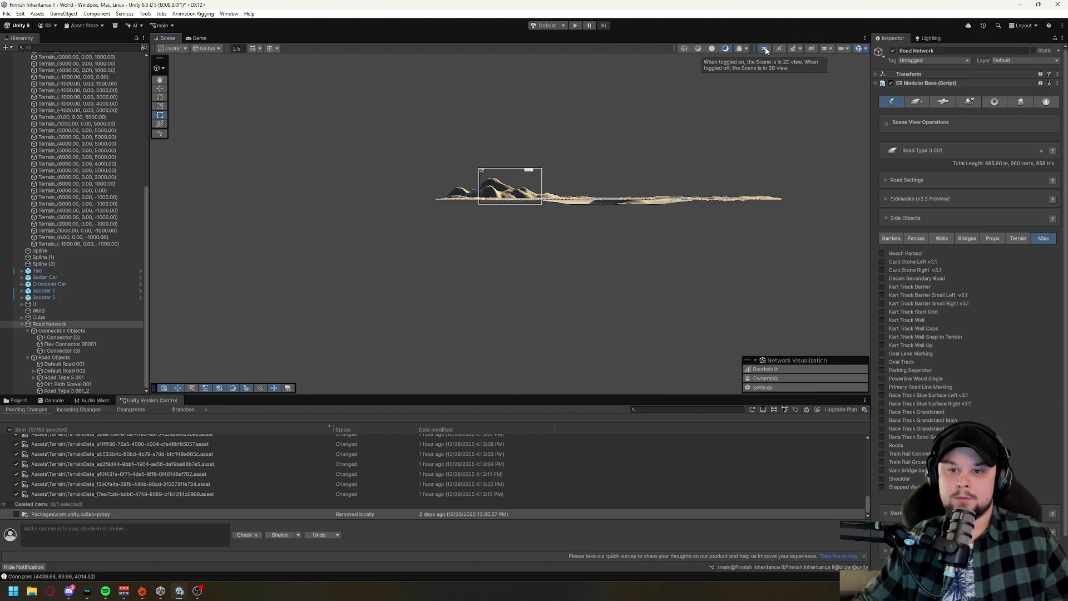
left_click(766, 50)
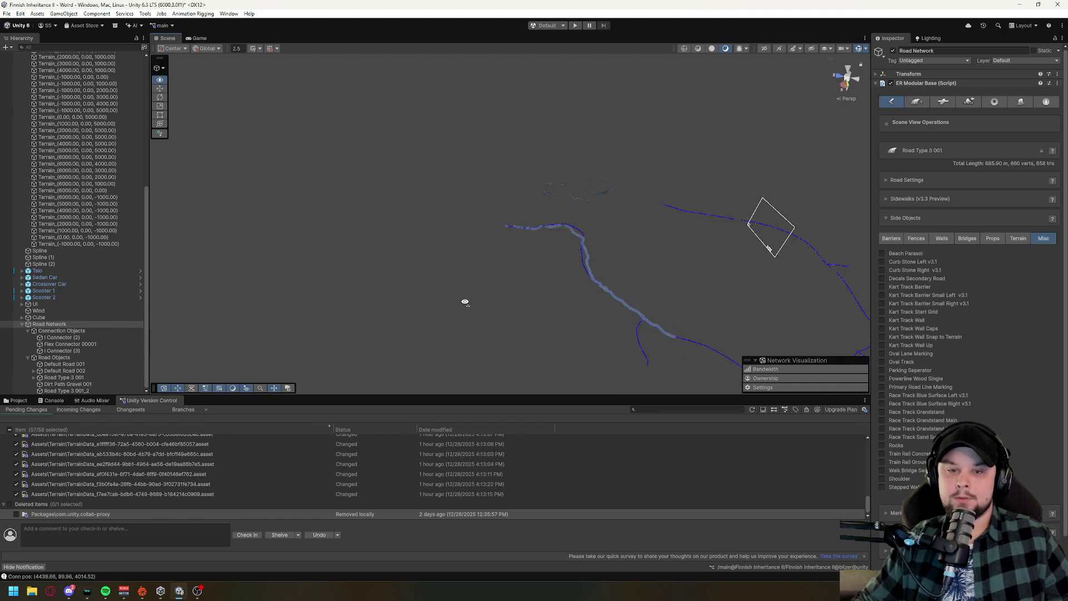
Frame the Cube and fly over for a top-down view of the forest and river.
double_click(38, 318)
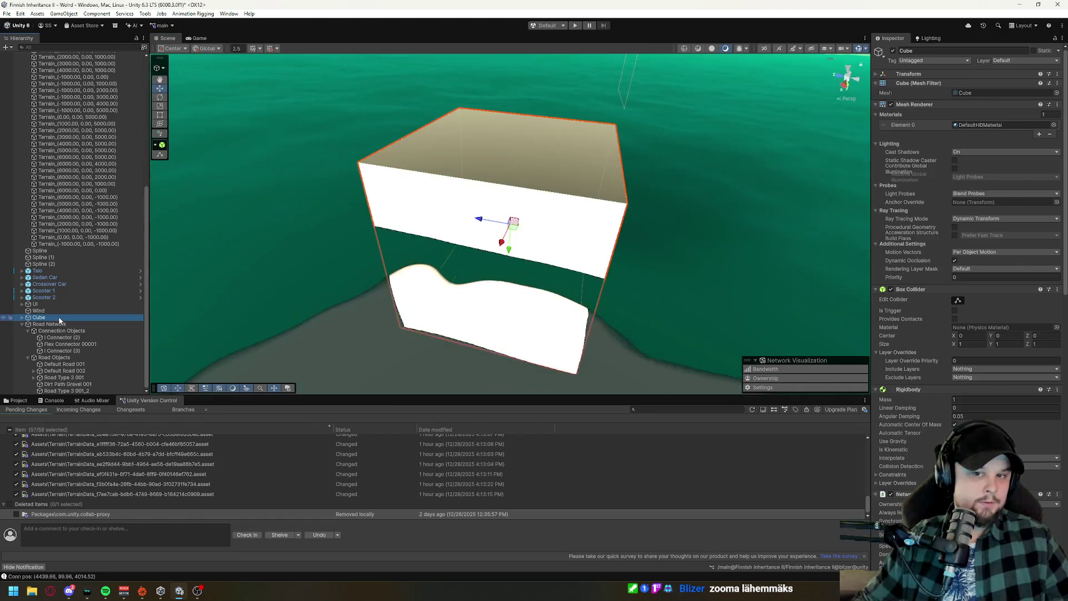
mouse_move(573, 182)
left_mouse_down()
mouse_move(650, 218)
mouse_move(712, 121)
mouse_move(708, 106)
mouse_move(693, 534)
left_mouse_up()
scroll(650, 218, "up", 5)
mouse_move(501, 233)
left_mouse_down()
mouse_move(368, 386)
mouse_move(463, 200)
mouse_move(463, 261)
mouse_move(593, 204)
mouse_move(545, 304)
mouse_move(567, 310)
mouse_move(501, 298)
left_mouse_up()
left_click(72, 357)
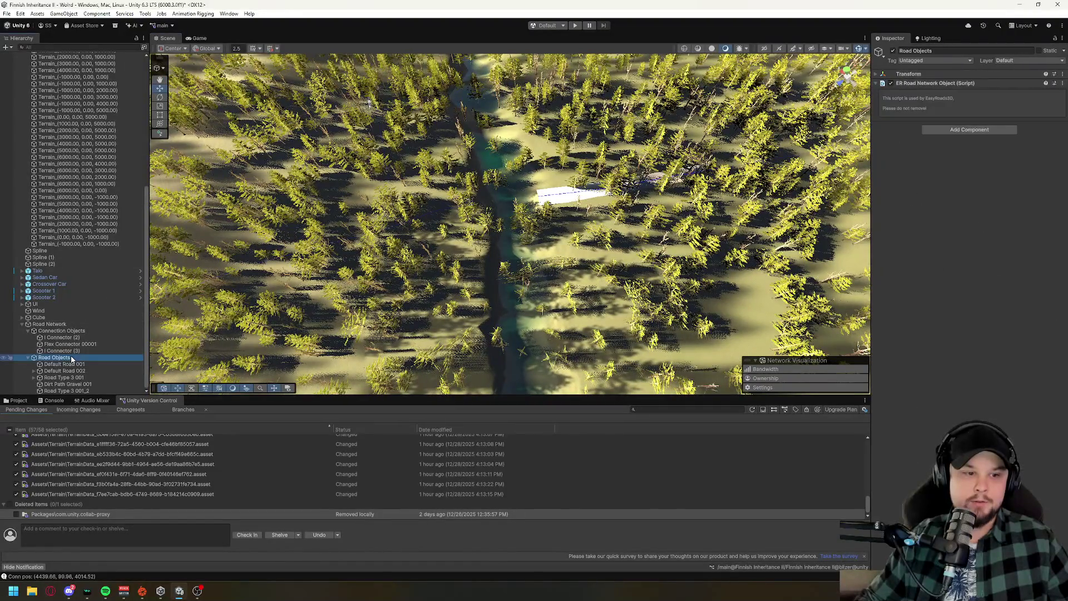
Select the Road Network object and orbit over the lake terrain.
left_click(61, 331)
key("Up")
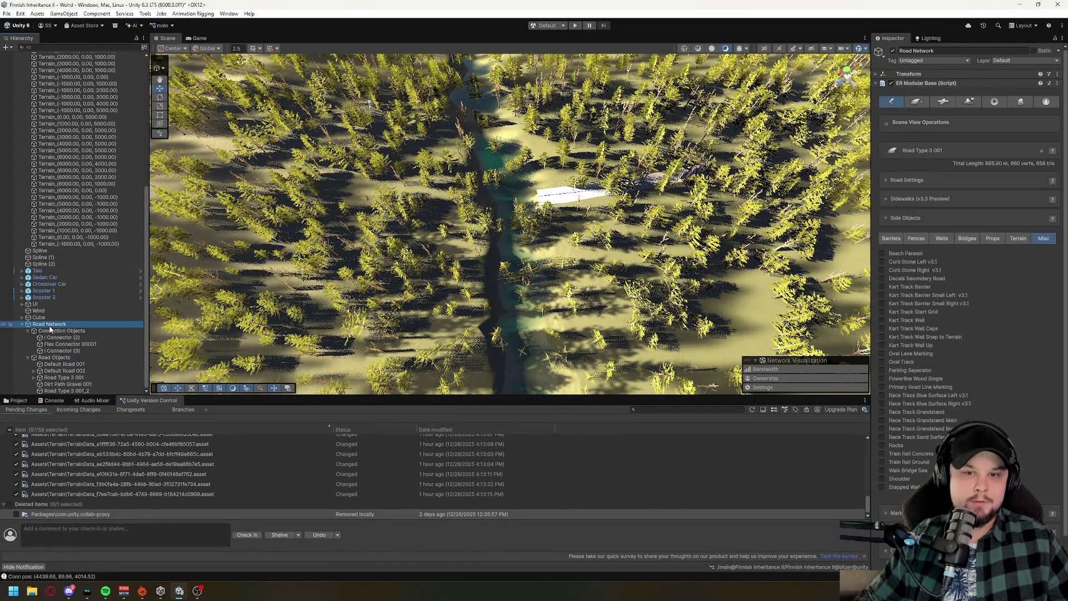
scroll(267, 233, "down", 10)
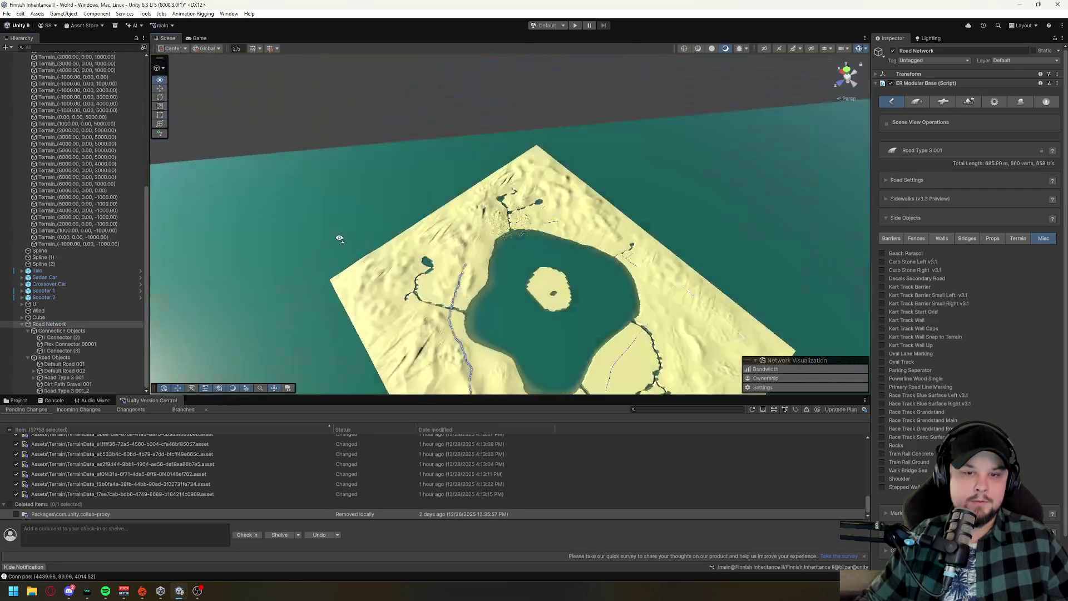
mouse_move(390, 312)
left_mouse_down()
mouse_move(480, 330)
mouse_move(489, 282)
mouse_move(633, 265)
left_mouse_up()
key("w")
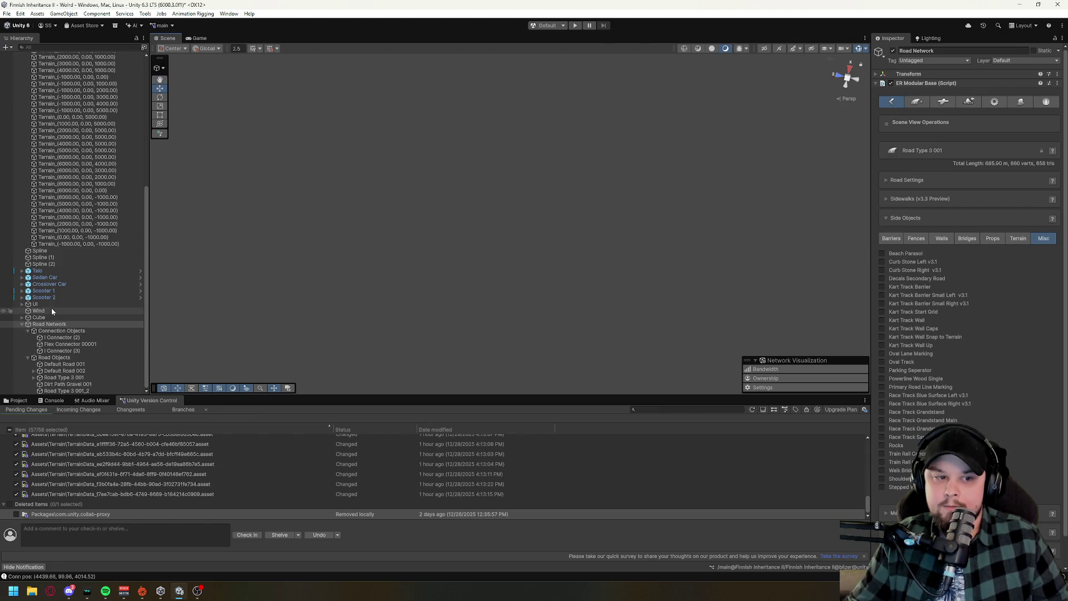
Refocus on the white cube and swing the view over the forest toward the river bridge.
double_click(39, 318)
mouse_move(595, 289)
left_mouse_down()
mouse_move(579, 310)
mouse_move(555, 184)
mouse_move(667, 112)
mouse_move(787, 66)
mouse_move(640, 167)
mouse_move(528, 278)
mouse_move(467, 367)
mouse_move(239, 109)
mouse_move(521, 133)
mouse_move(558, 181)
mouse_move(541, 80)
mouse_move(509, 72)
mouse_move(507, 59)
mouse_move(554, 67)
mouse_move(548, 105)
mouse_move(675, 220)
mouse_move(486, 222)
mouse_move(501, 174)
mouse_move(525, 148)
left_mouse_up()
scroll(675, 221, "down", 10)
left_click_drag(523, 207, 439, 131)
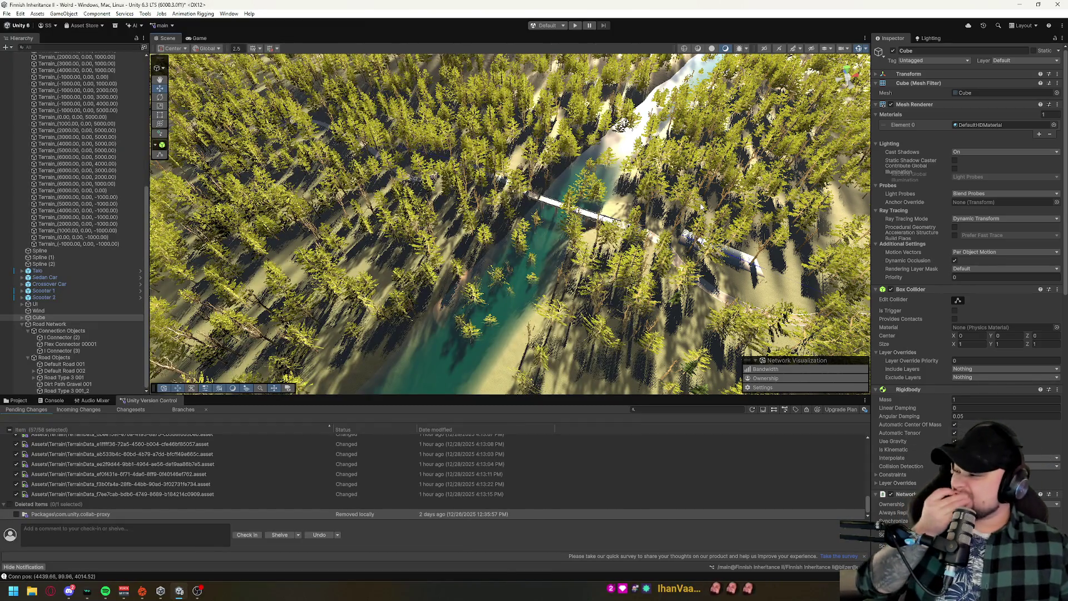
mouse_move(702, 206)
left_mouse_down()
mouse_move(622, 248)
mouse_move(556, 267)
left_mouse_up()
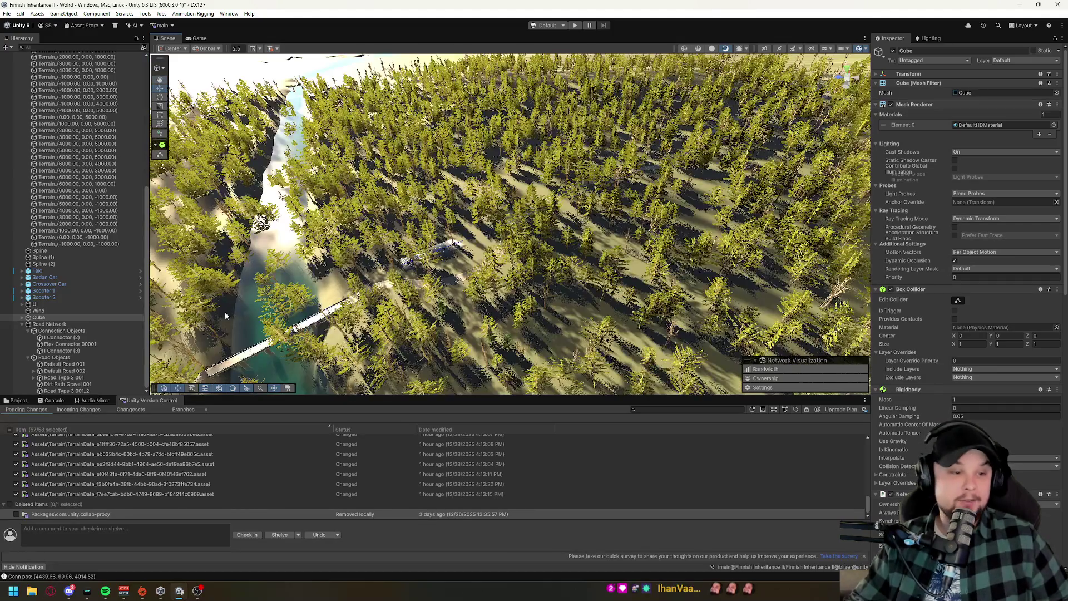
Reselect Road Network and switch Powerline Wood Single back on for Road Type 3 001.
left_click(54, 358)
left_click(52, 333)
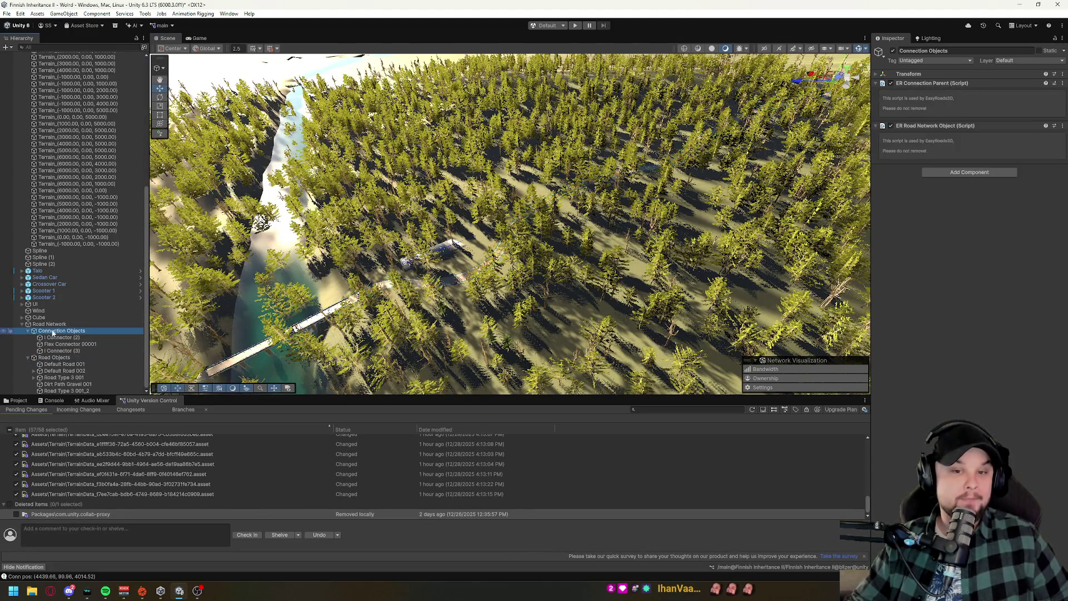
scroll(558, 255, "up", 5)
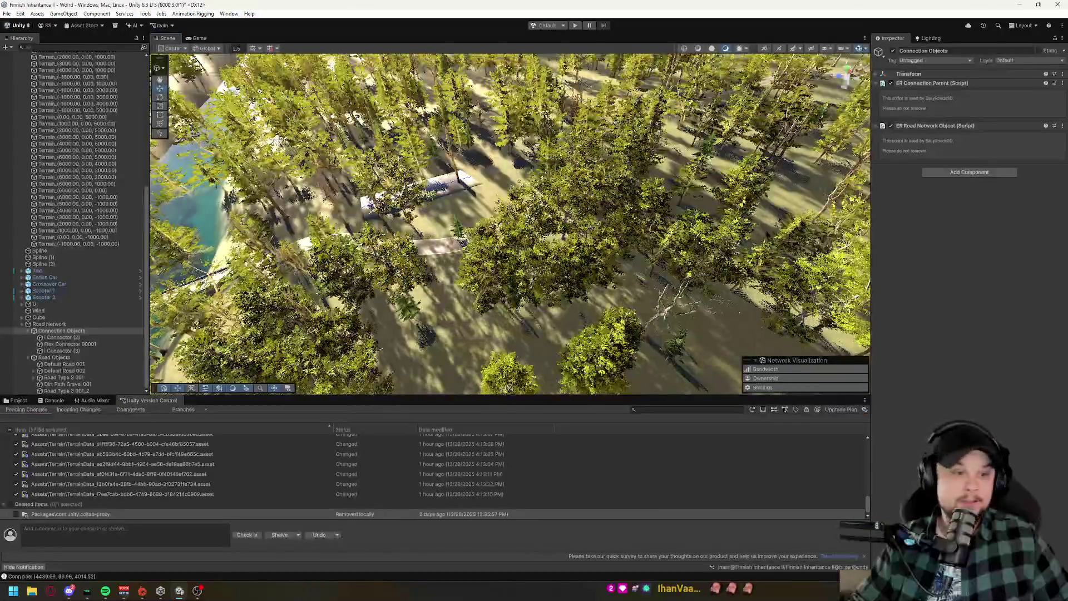
left_click(50, 325)
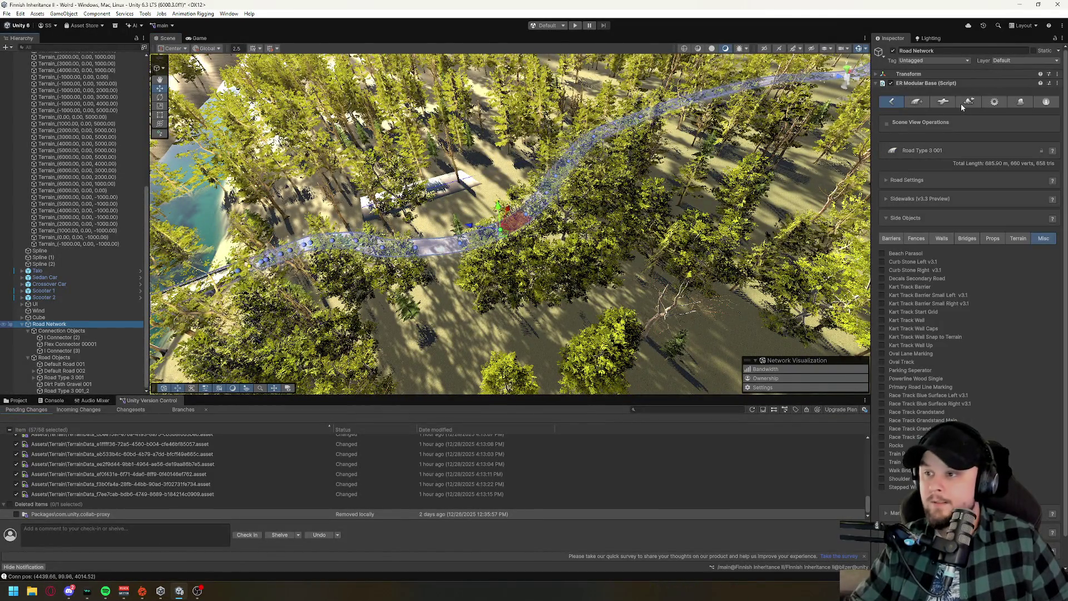
scroll(532, 240, "up", 10)
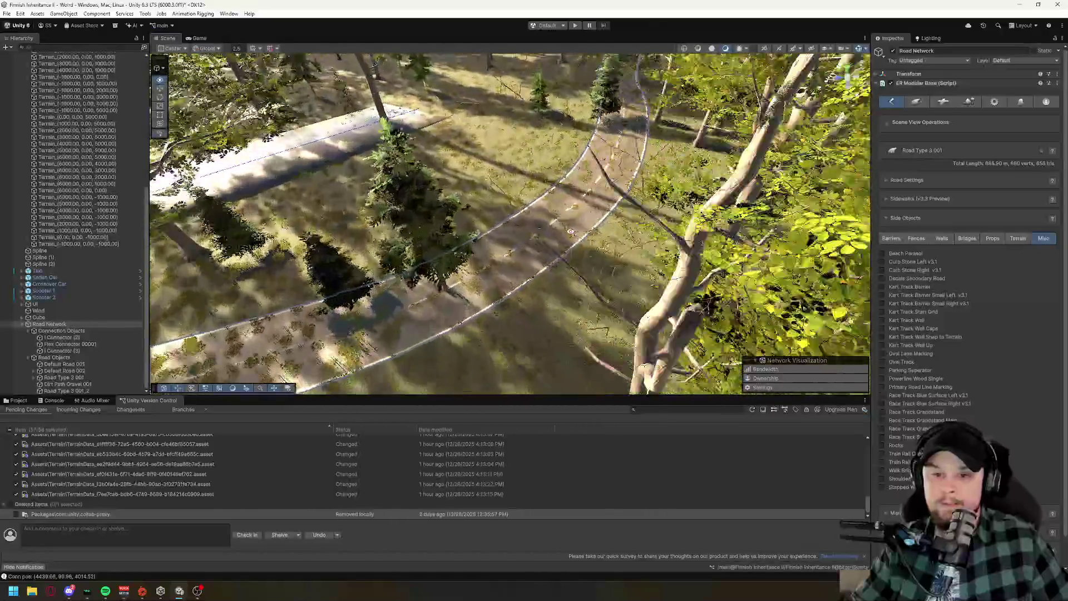
scroll(532, 240, "up", 3)
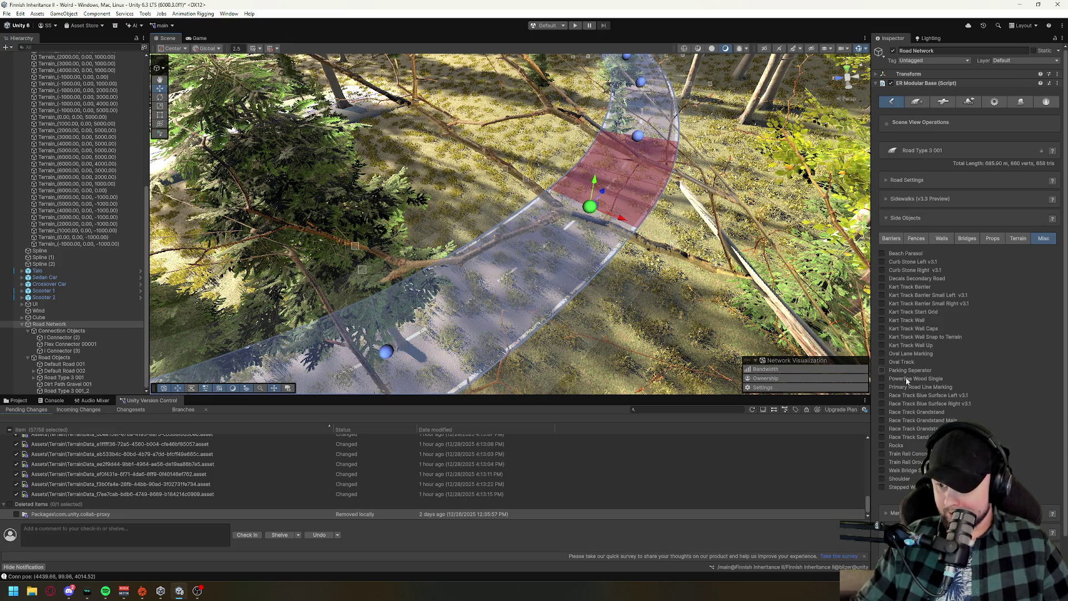
left_click(882, 379)
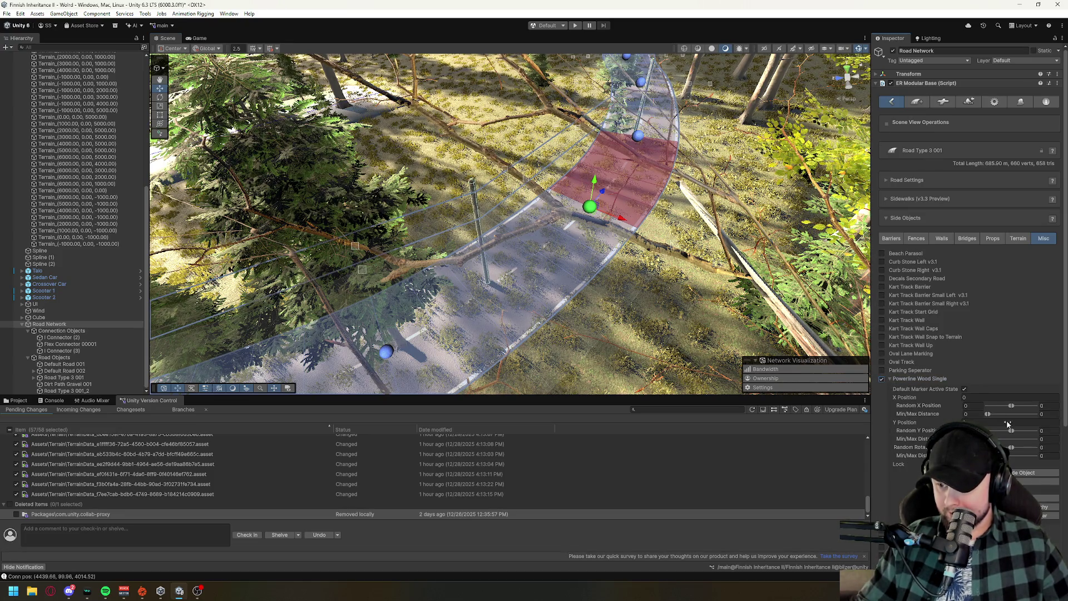
Raise the Powerline Wood Single poles and set their X Position to 23 along the forest road.
left_click_drag(964, 422, 979, 422)
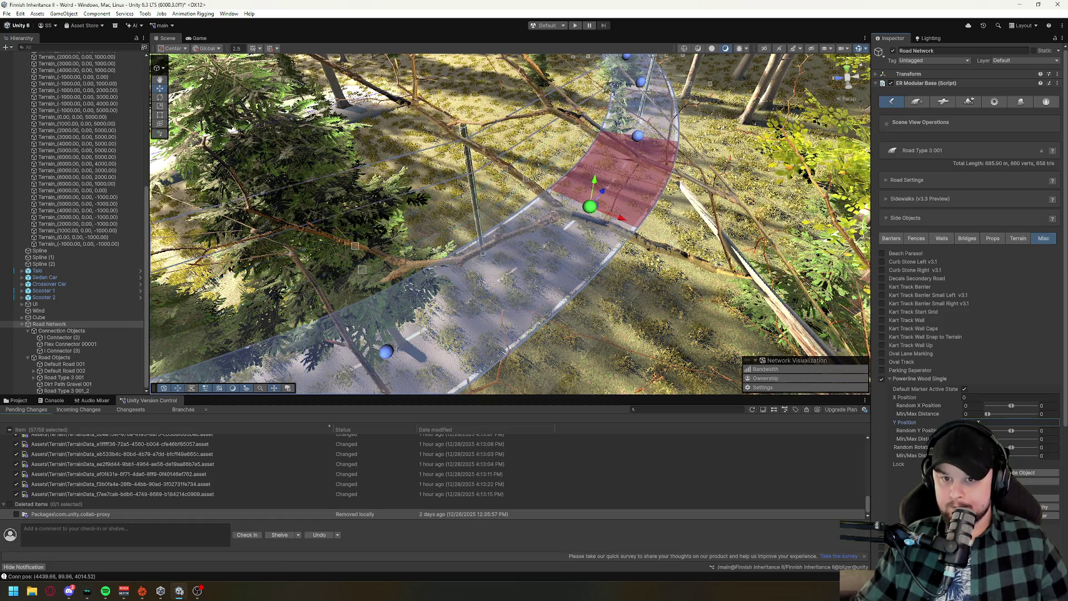
scroll(610, 315, "up", 5)
mouse_move(611, 315)
left_mouse_down()
mouse_move(611, 234)
mouse_move(622, 222)
mouse_move(815, 288)
left_mouse_up()
left_click_drag(655, 256, 935, 390)
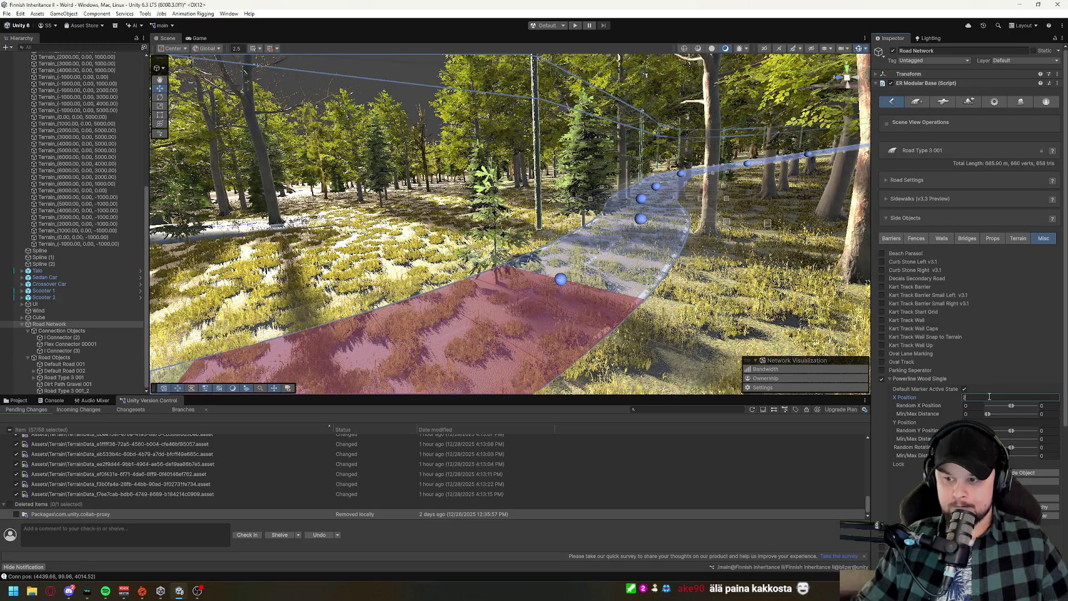
key("BackSpace")
key("BackSpace")
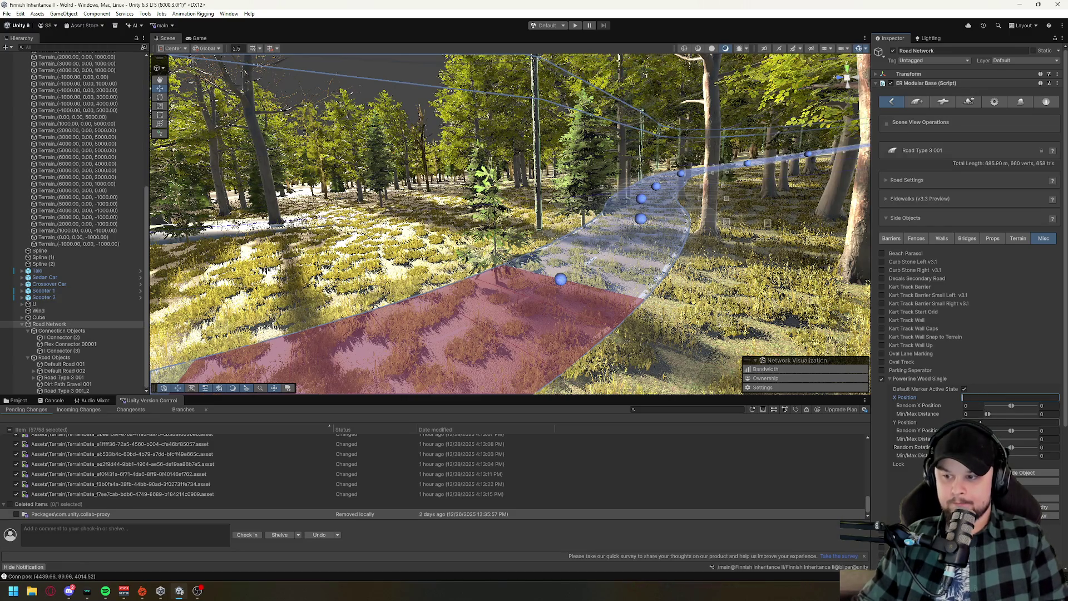
mouse_move(500, 222)
left_mouse_down()
mouse_move(456, 217)
mouse_move(468, 222)
left_mouse_up()
mouse_move(458, 57)
left_mouse_down()
mouse_move(258, 62)
mouse_move(726, 233)
left_mouse_up()
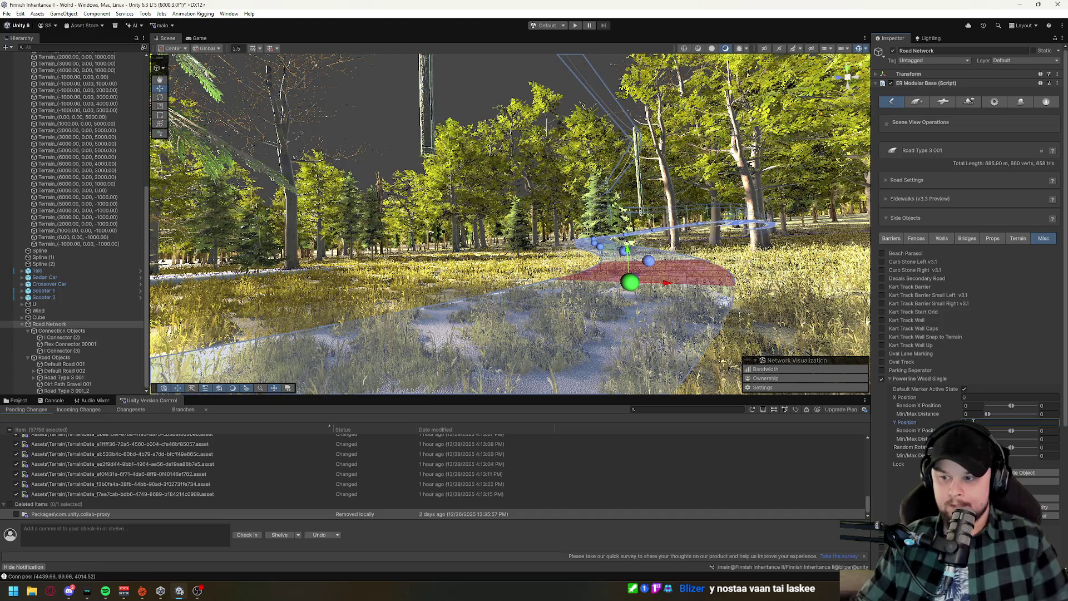
left_click(970, 398)
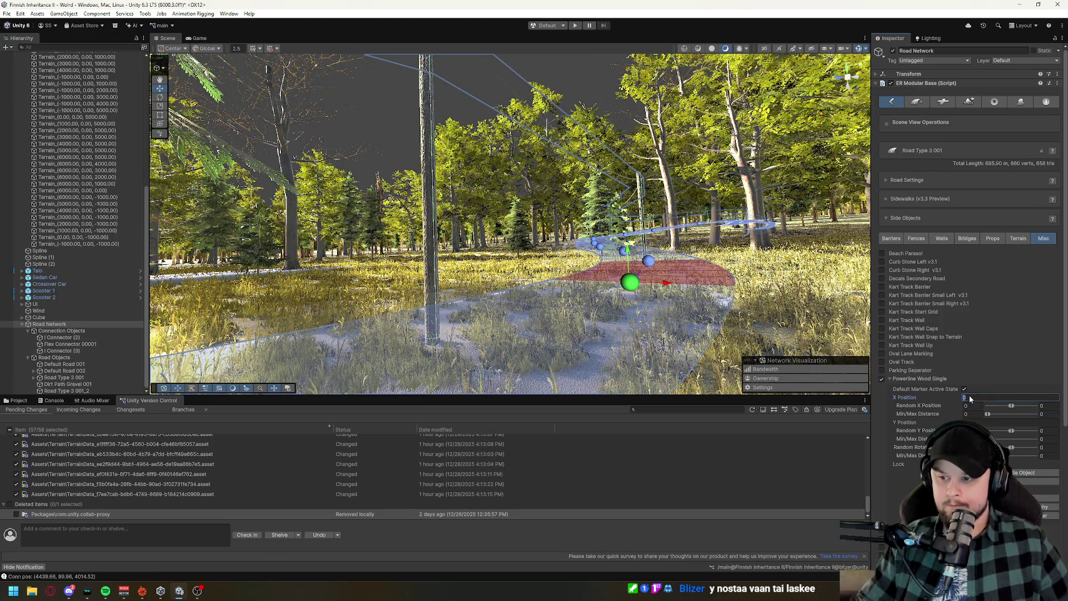
type("25")
key("Return")
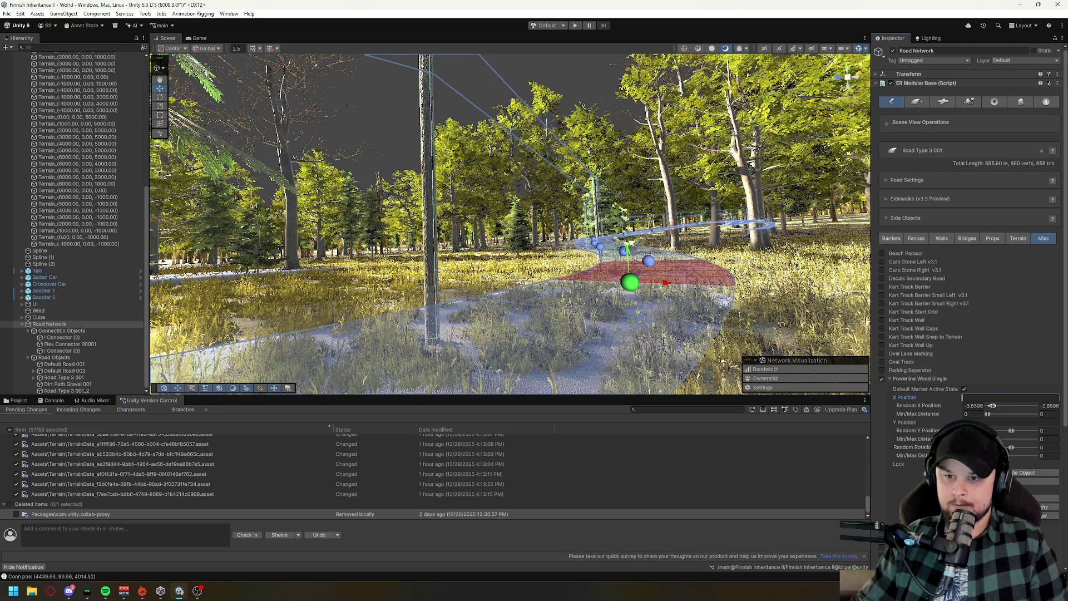
key("w")
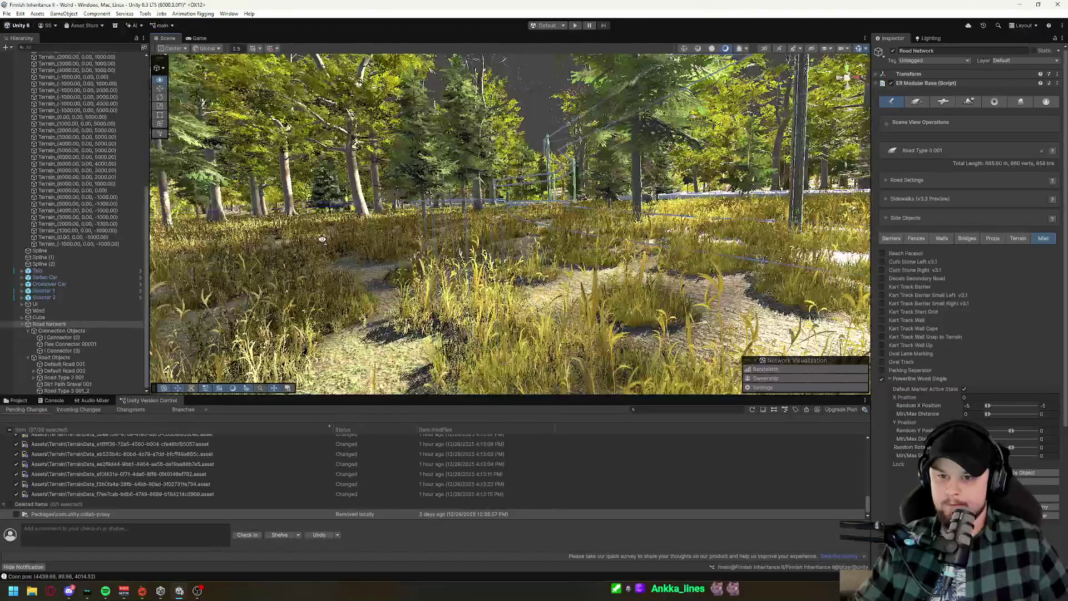
key("w")
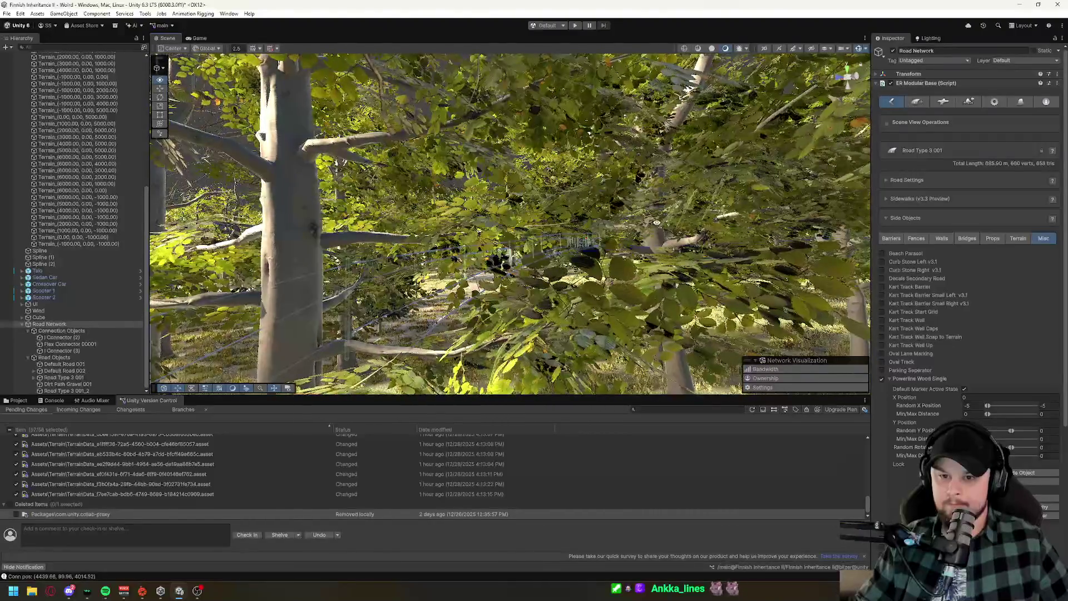
key("w")
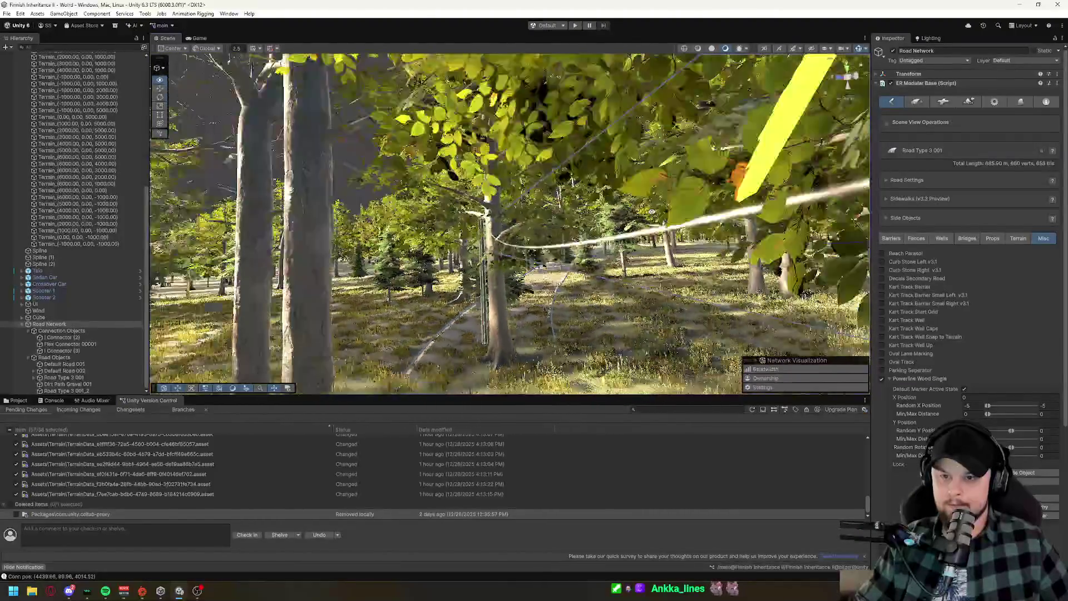
key("w")
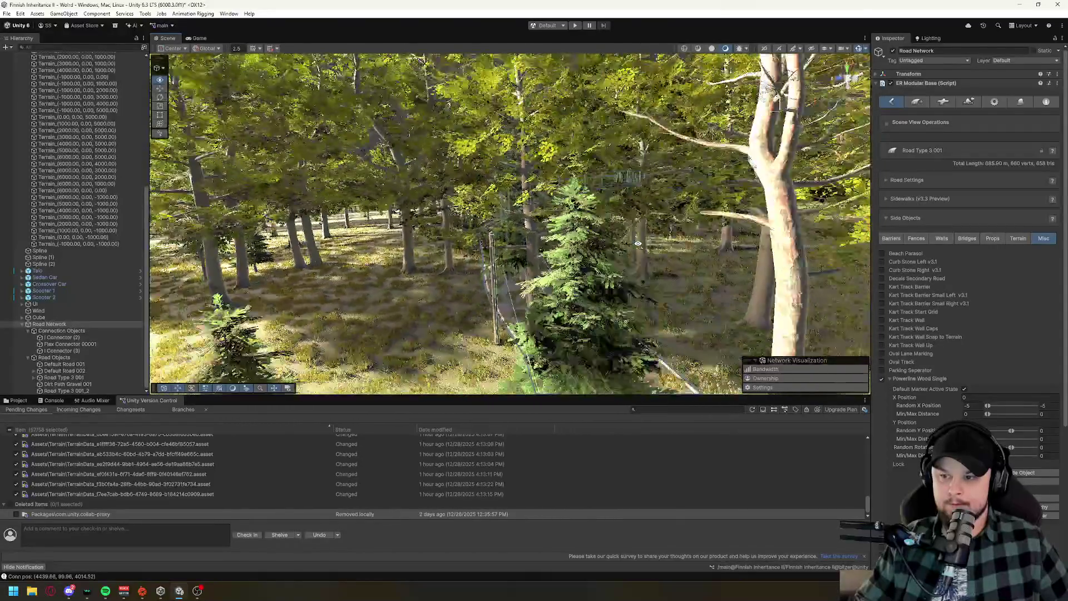
key("w")
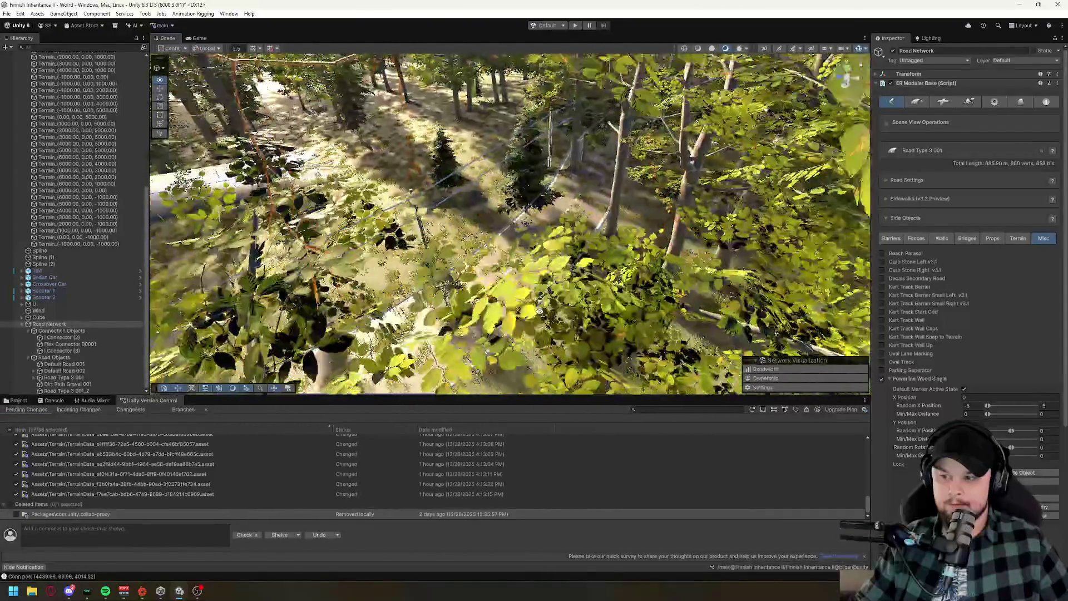
key("w")
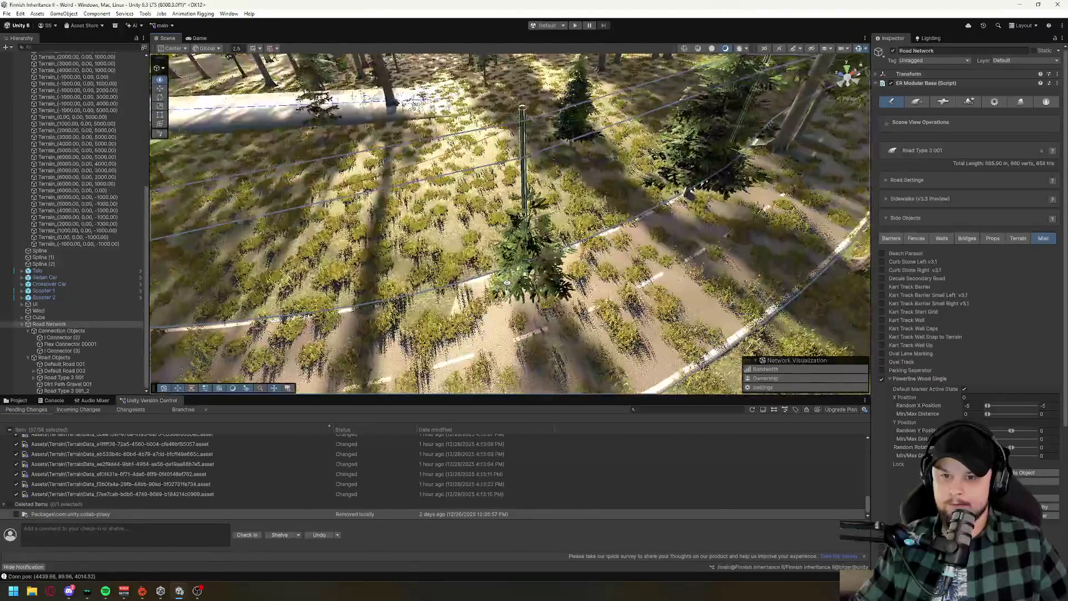
key("w")
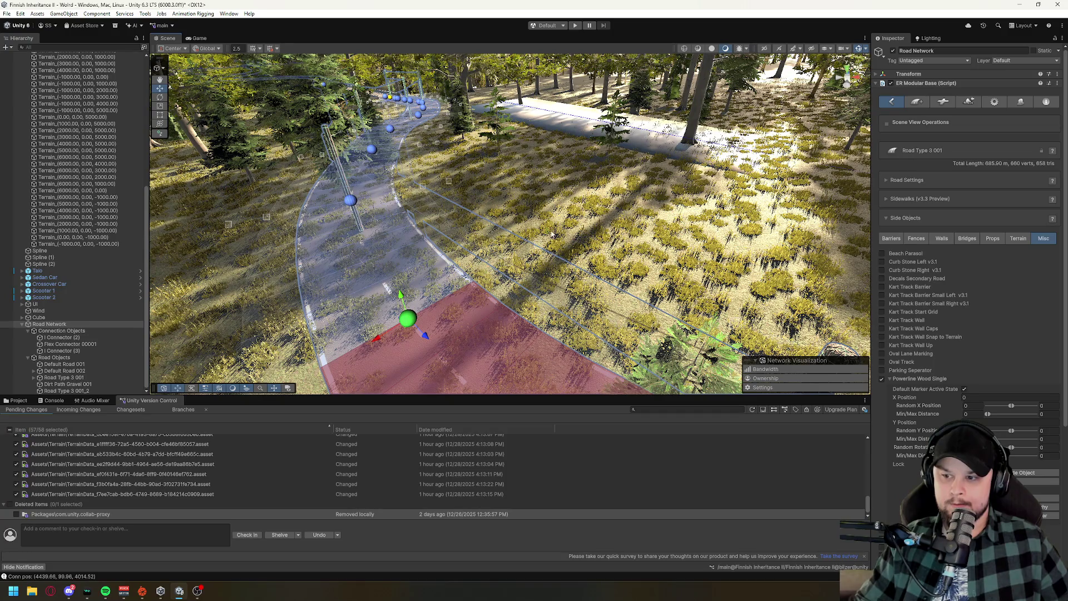
key("w")
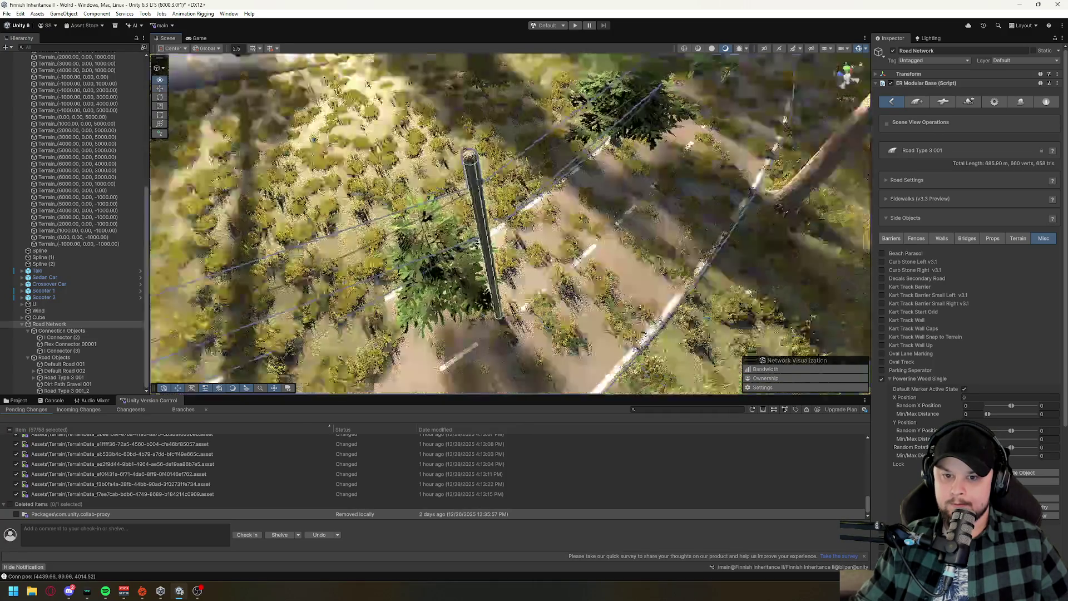
key("s")
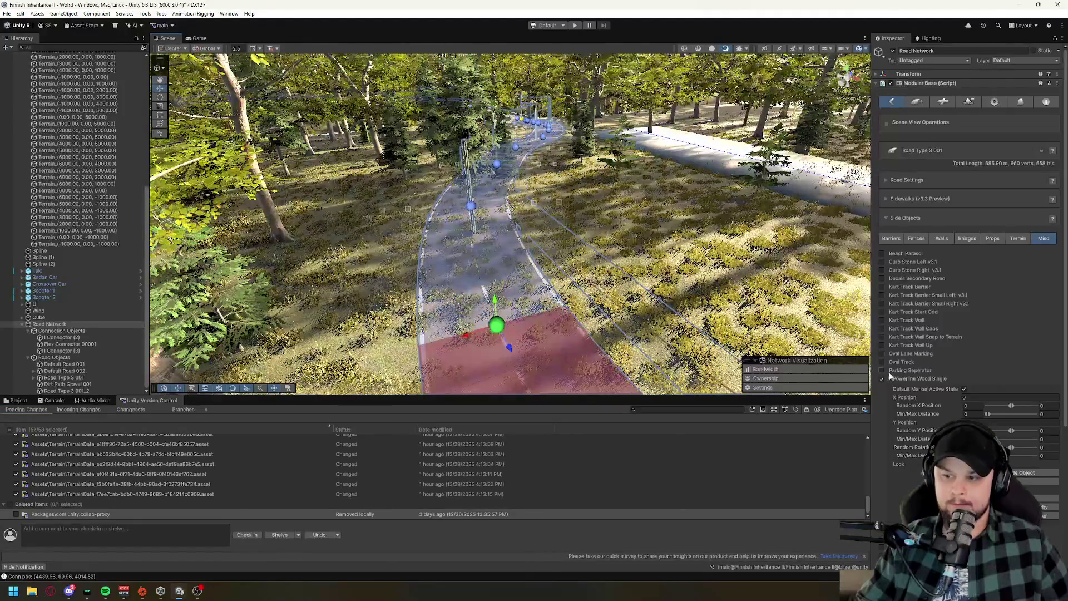
Try an X Position of 2, adjust Min/Max Distance, then switch off Powerline Wood Single.
left_click(997, 427)
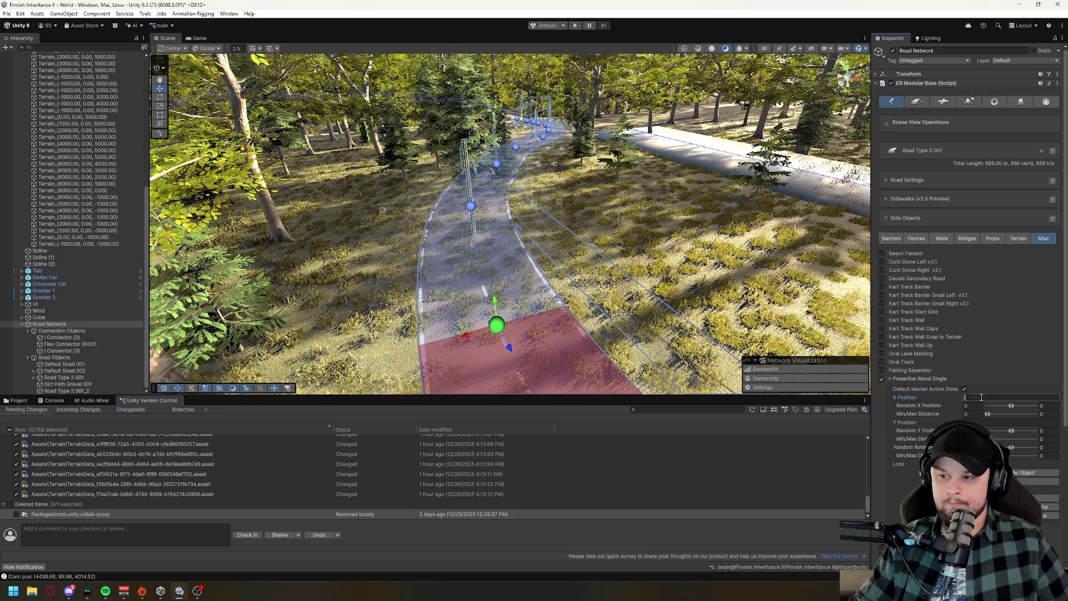
left_click(981, 398)
type("2")
key("BackSpace")
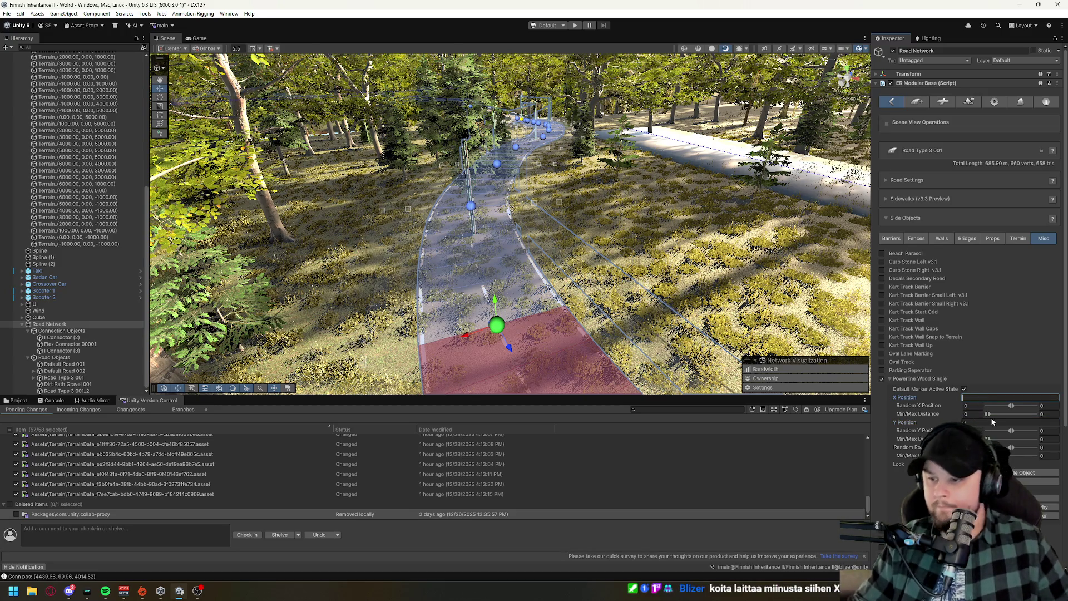
mouse_move(989, 414)
left_mouse_down()
mouse_move(996, 406)
mouse_move(979, 406)
left_mouse_up()
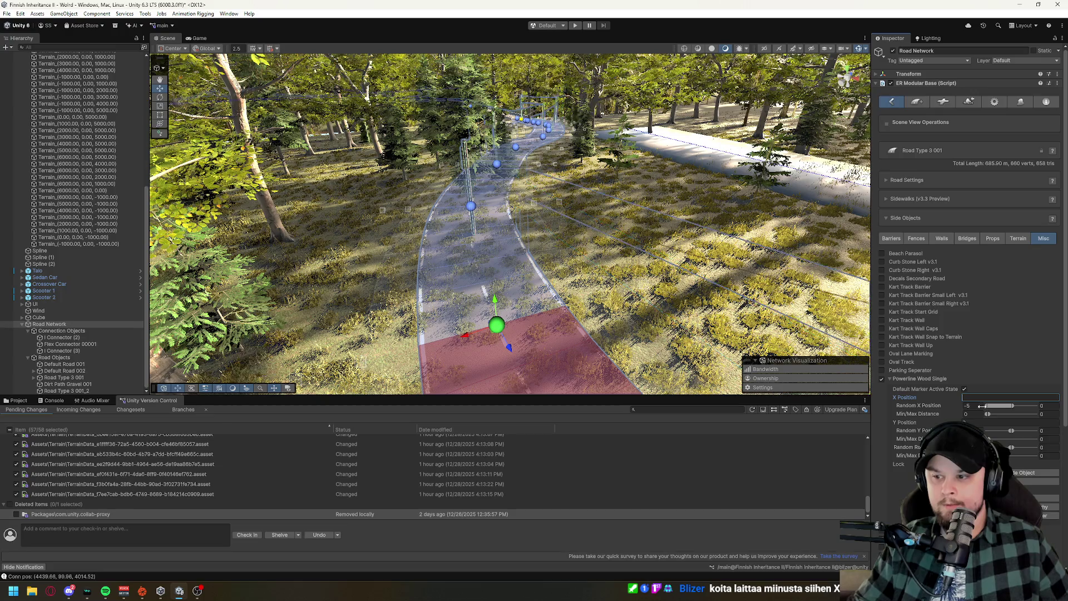
mouse_move(493, 261)
left_mouse_down()
mouse_move(462, 263)
mouse_move(412, 217)
mouse_move(290, 170)
mouse_move(299, 165)
mouse_move(301, 223)
left_mouse_up()
left_click(725, 269)
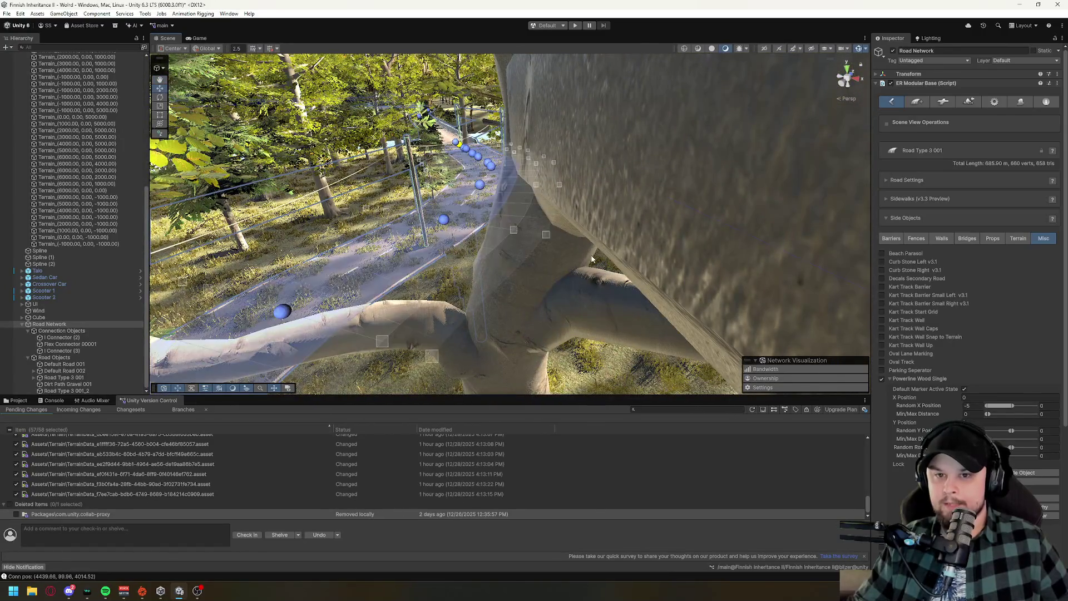
left_click(883, 379)
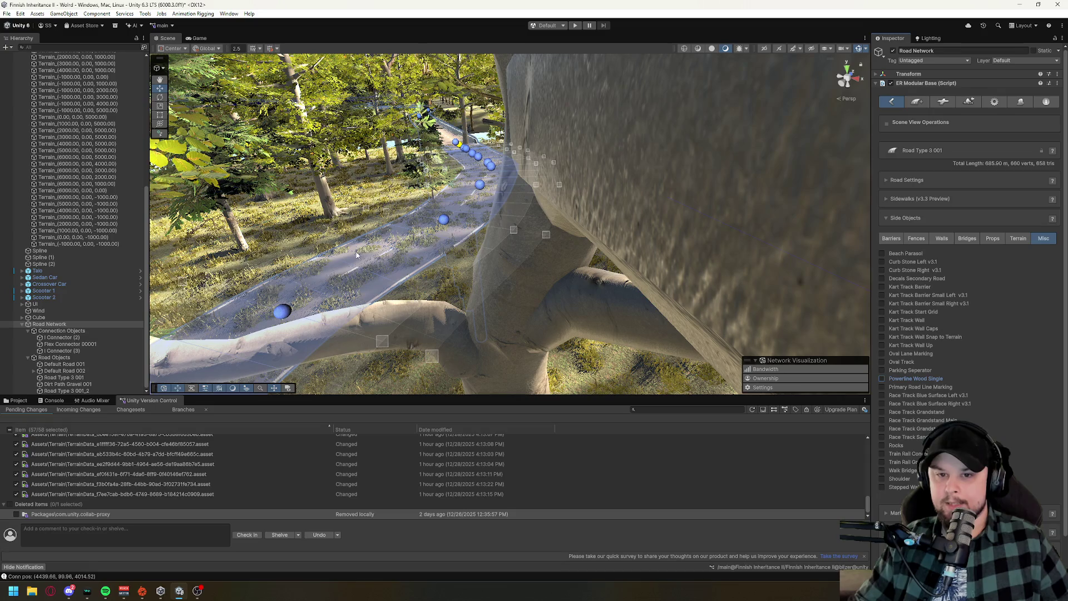
mouse_move(462, 248)
left_mouse_down()
mouse_move(710, 238)
mouse_move(467, 246)
mouse_move(449, 336)
mouse_move(184, 350)
mouse_move(510, 257)
left_mouse_up()
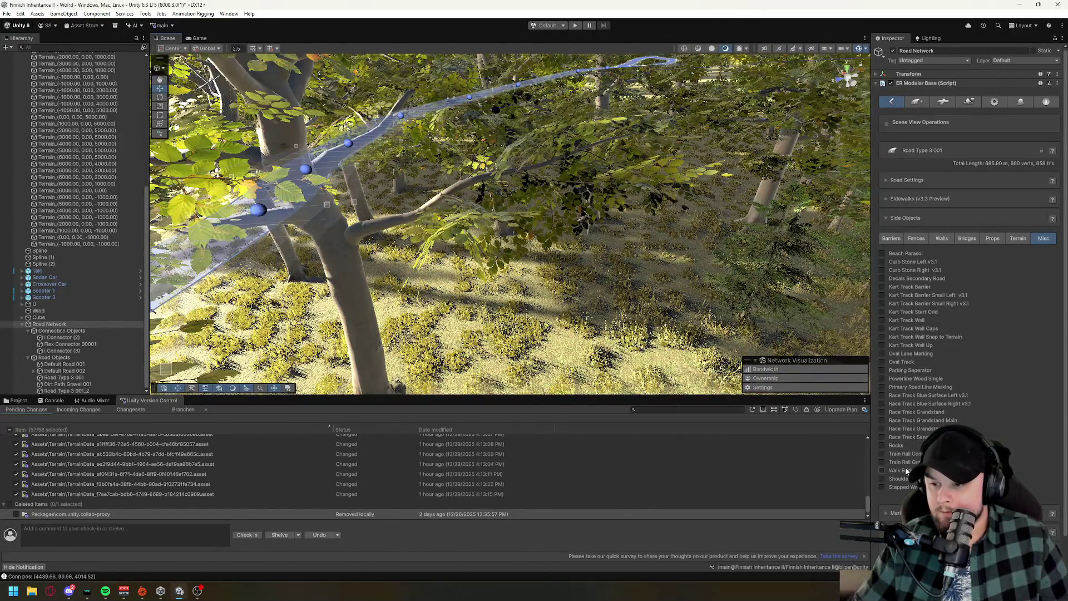
left_click_drag(646, 285, 644, 264)
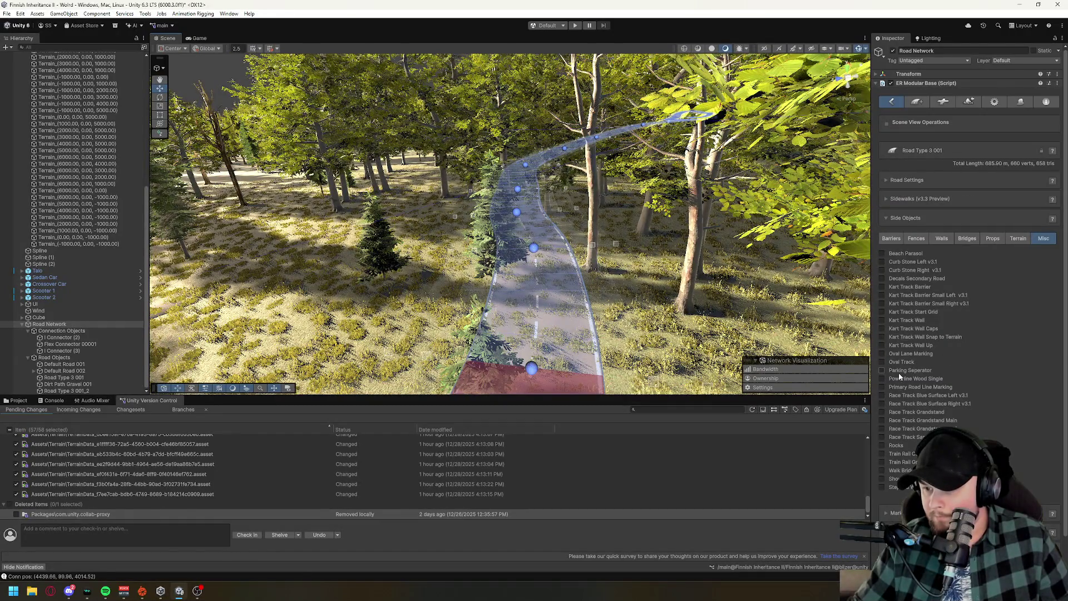
left_click(883, 379)
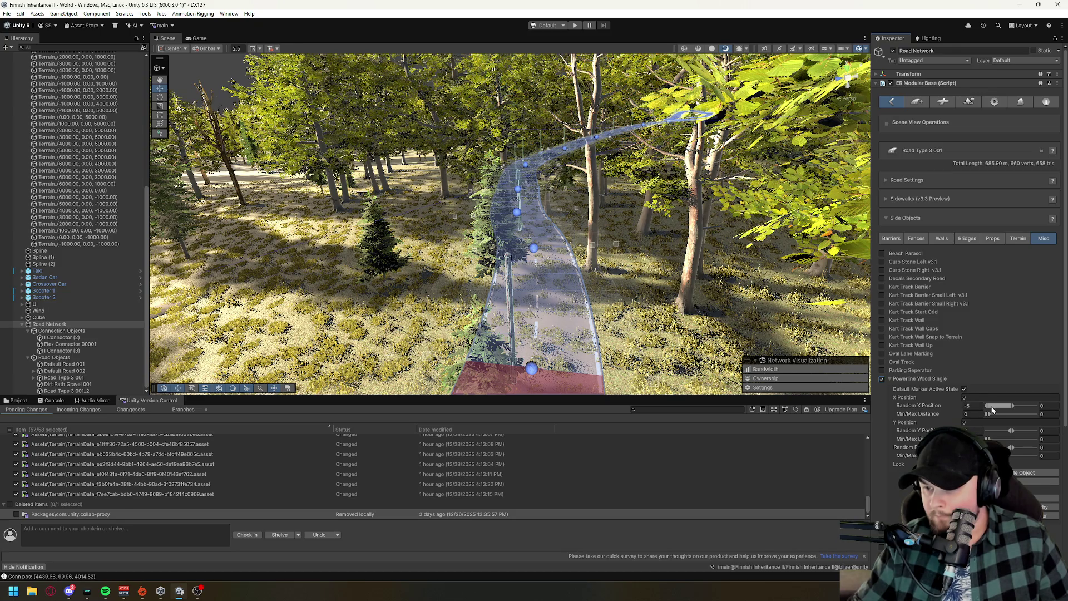
Set the powerline's Random X Position to 0 and enter -23 in X Position.
left_click_drag(987, 406, 1024, 406)
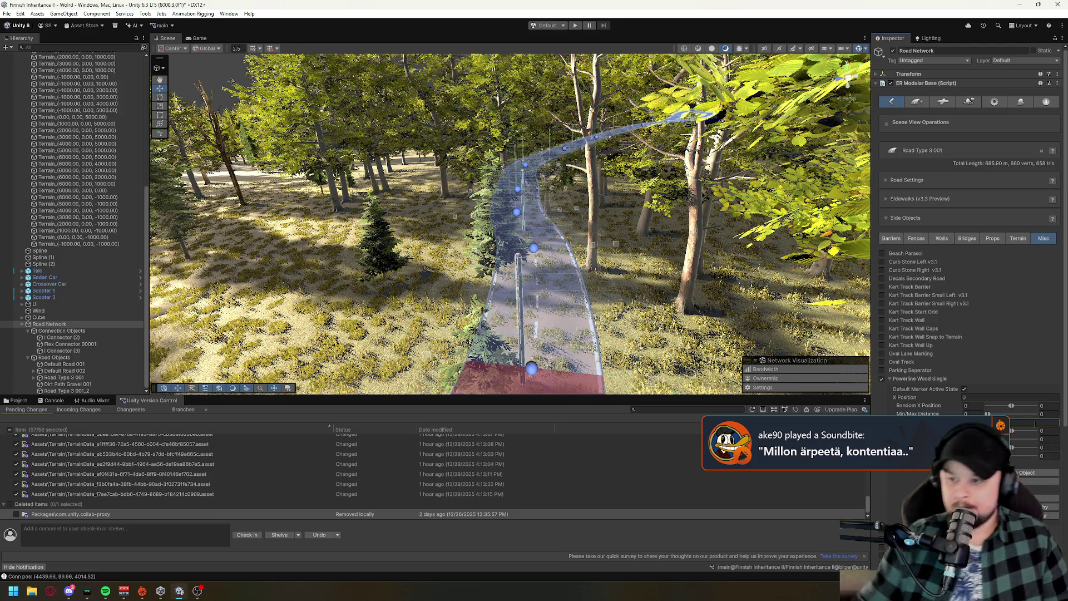
left_click(996, 397)
type("-")
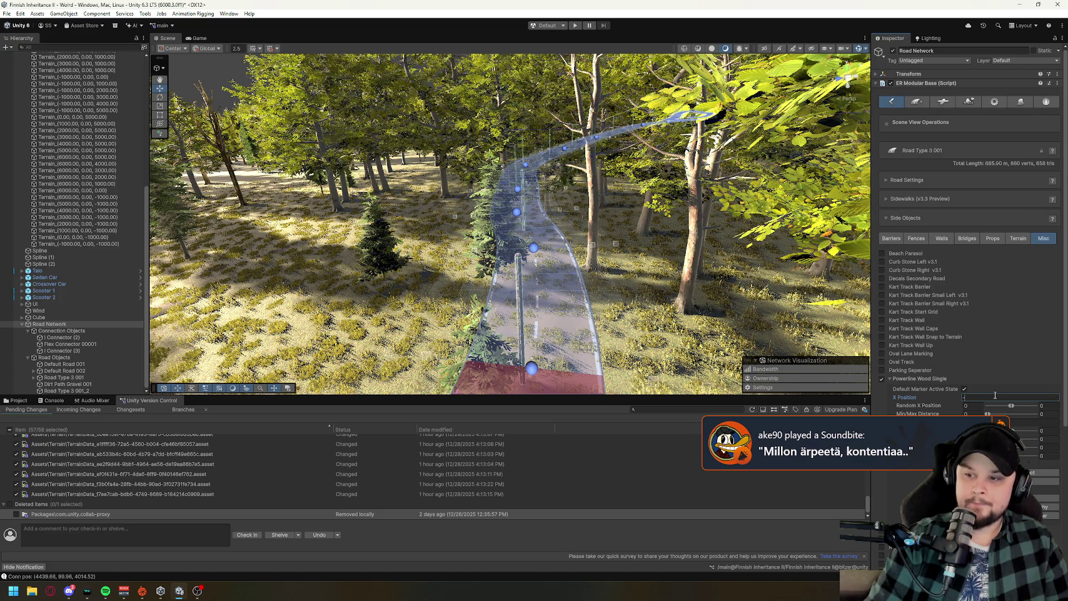
type("23232")
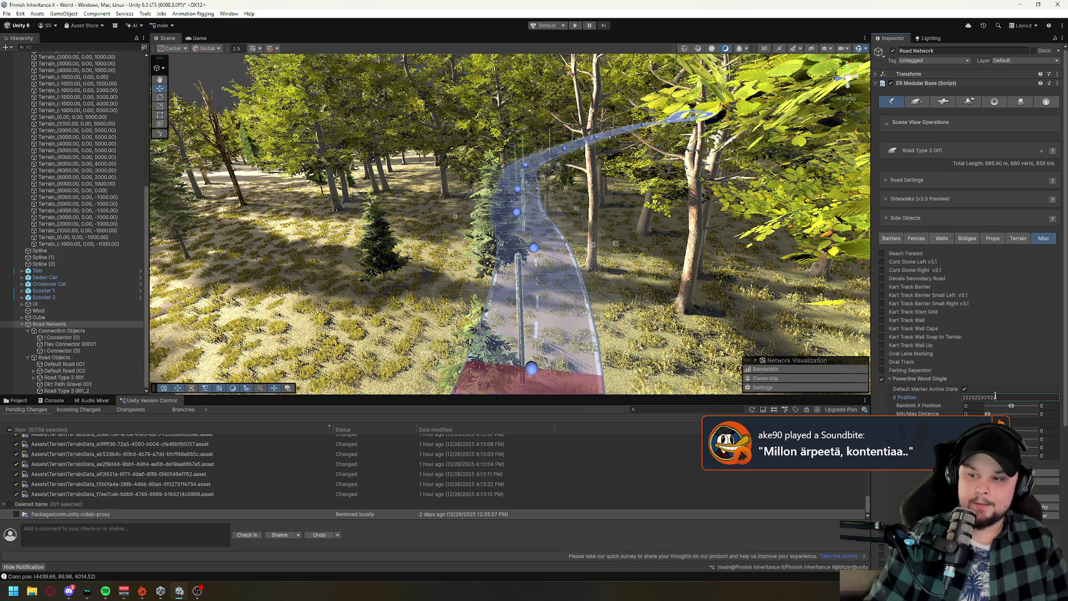
key("BackSpace")
key("BackSpace")
key("BackSpace")
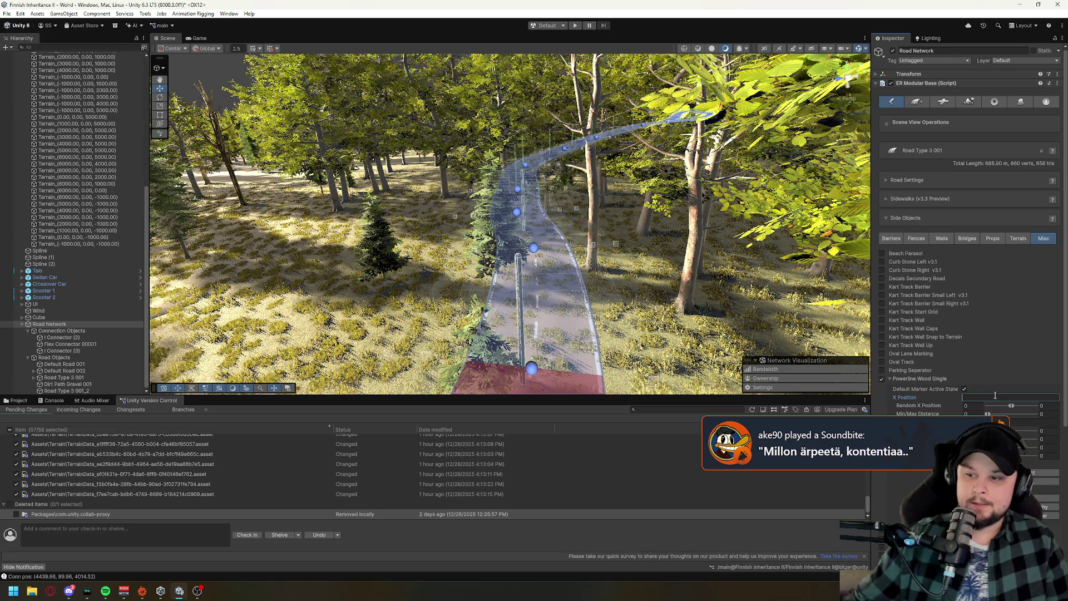
Toggle Default Marker Active State and switch Powerline Wood Single off again.
left_click(965, 390)
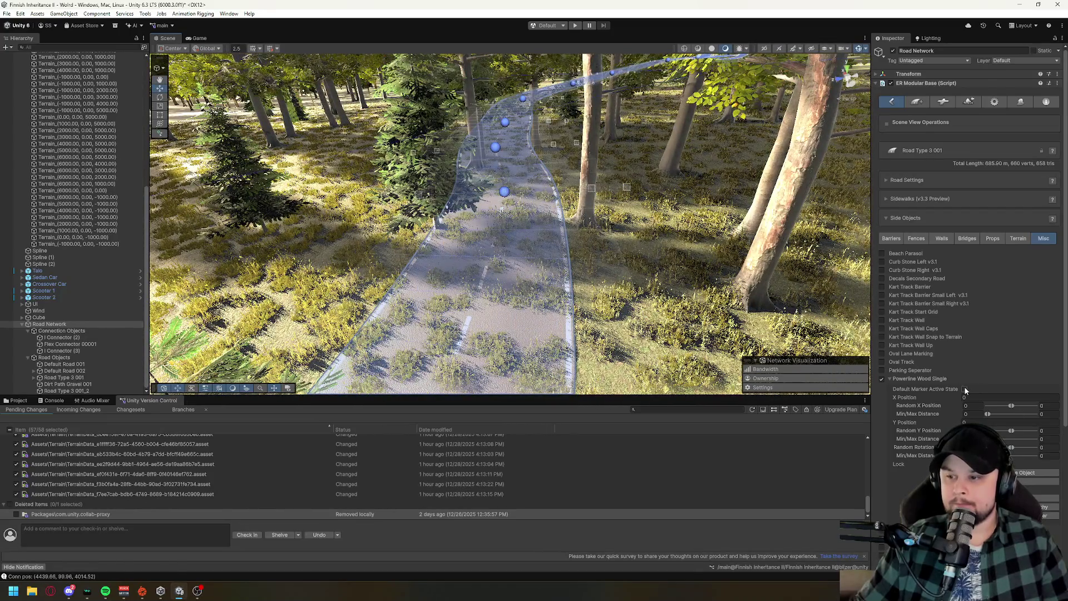
left_click(965, 390)
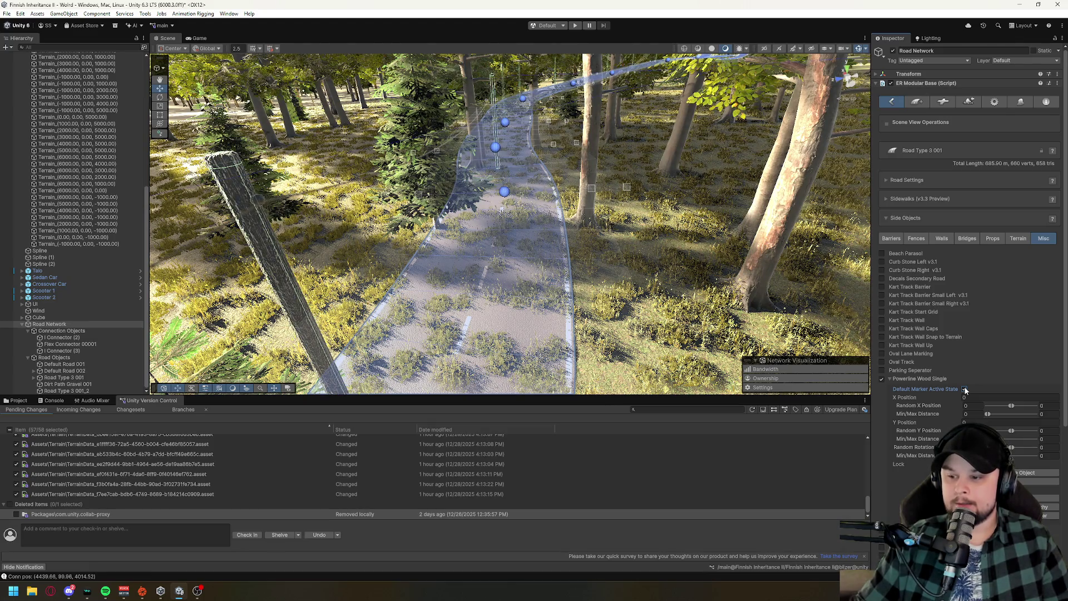
left_click(965, 390)
left_click(882, 380)
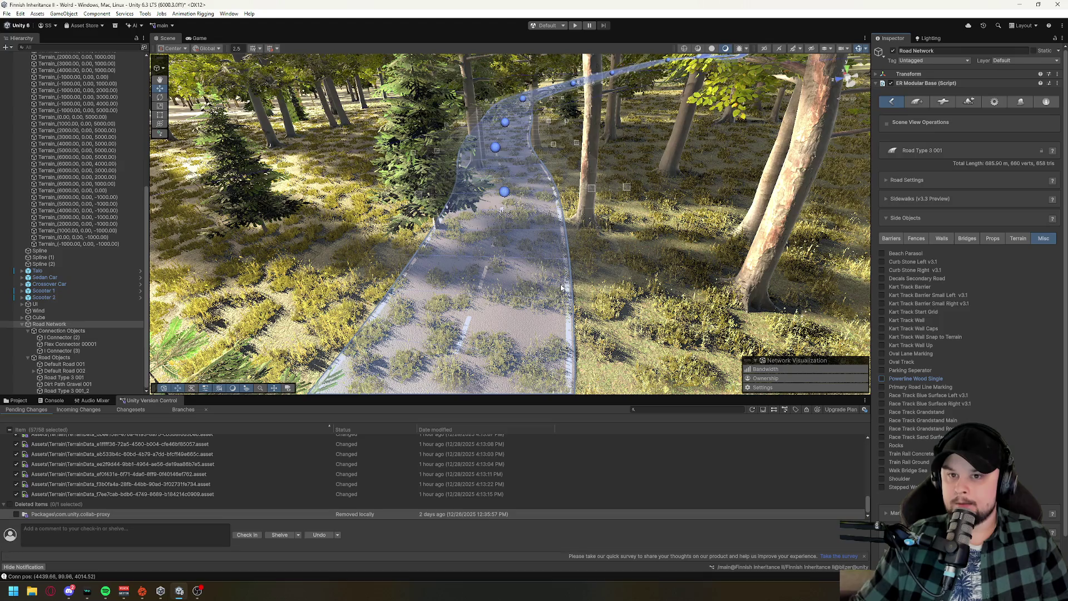
left_click_drag(592, 321, 633, 163)
Select the 32.67 m Dirt Path Gravel 001 road and zoom out over the forest.
key("f")
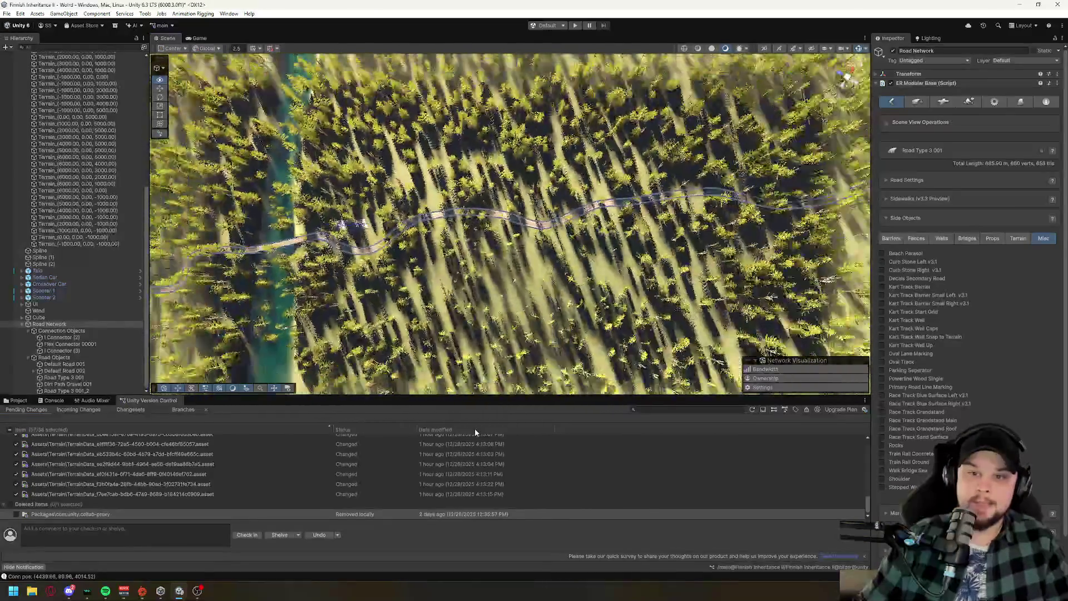
scroll(315, 389, "up", 10)
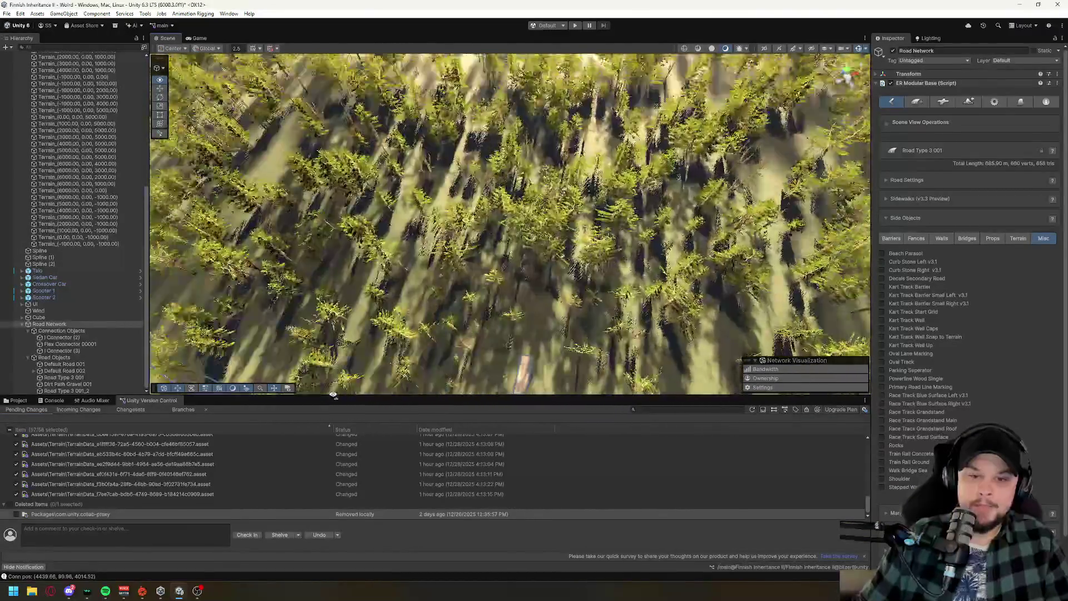
key("f")
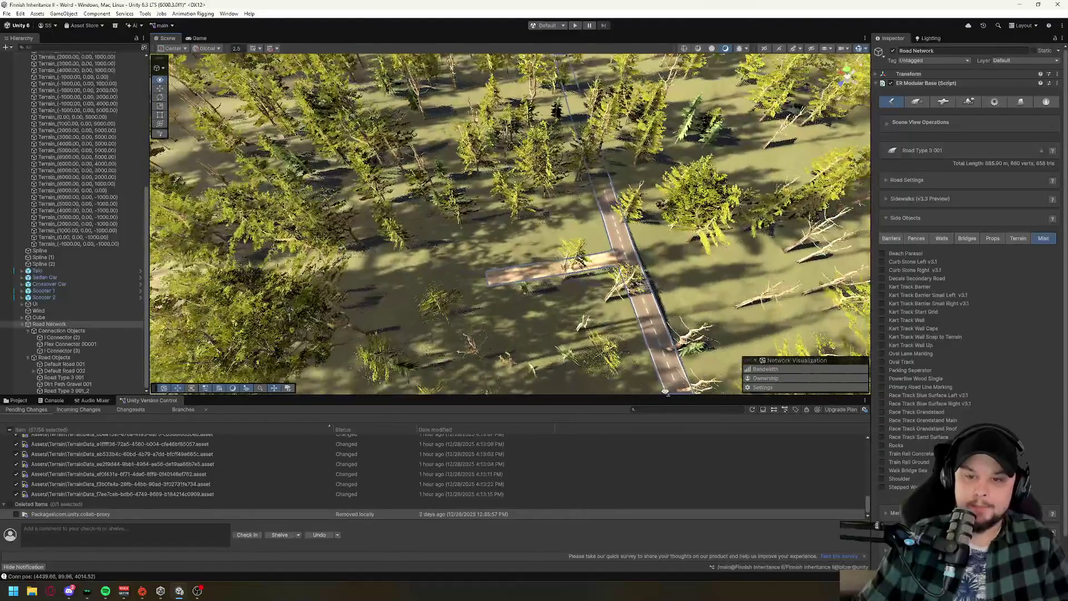
left_click(486, 250)
scroll(485, 249, "up", 2)
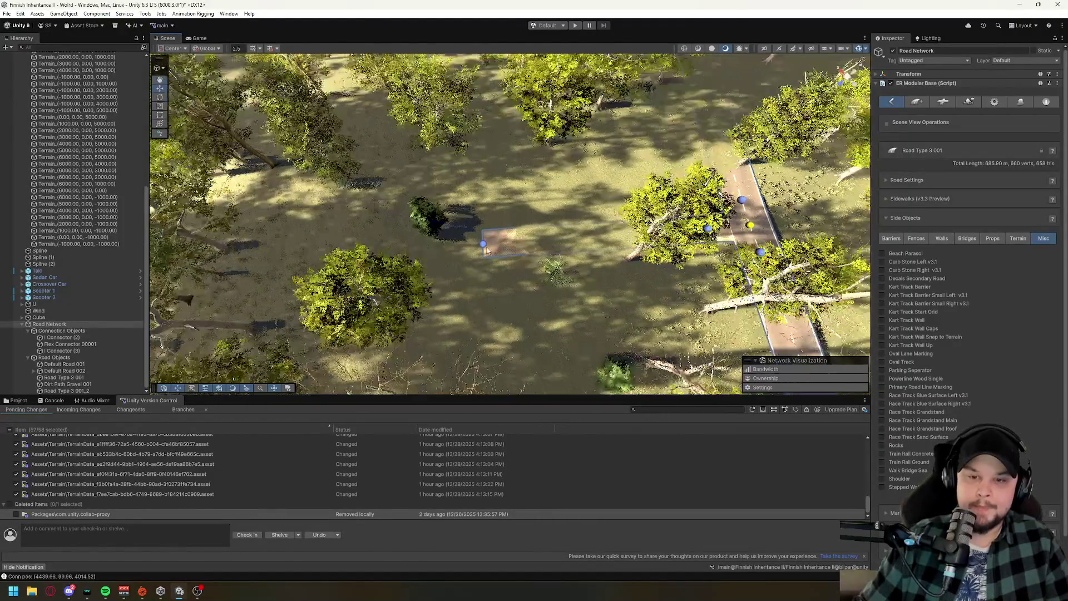
scroll(577, 318, "down", 6)
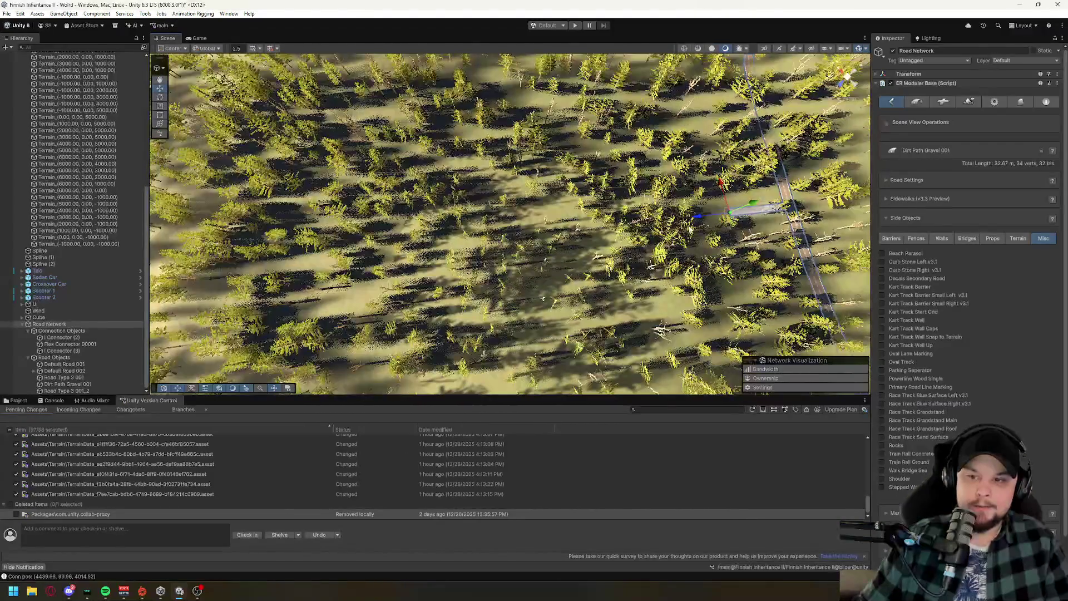
Add five more points to Dirt Path Gravel 001, extending it across the forest toward the lake.
left_click(550, 224, "shift")
left_click(510, 179, "shift")
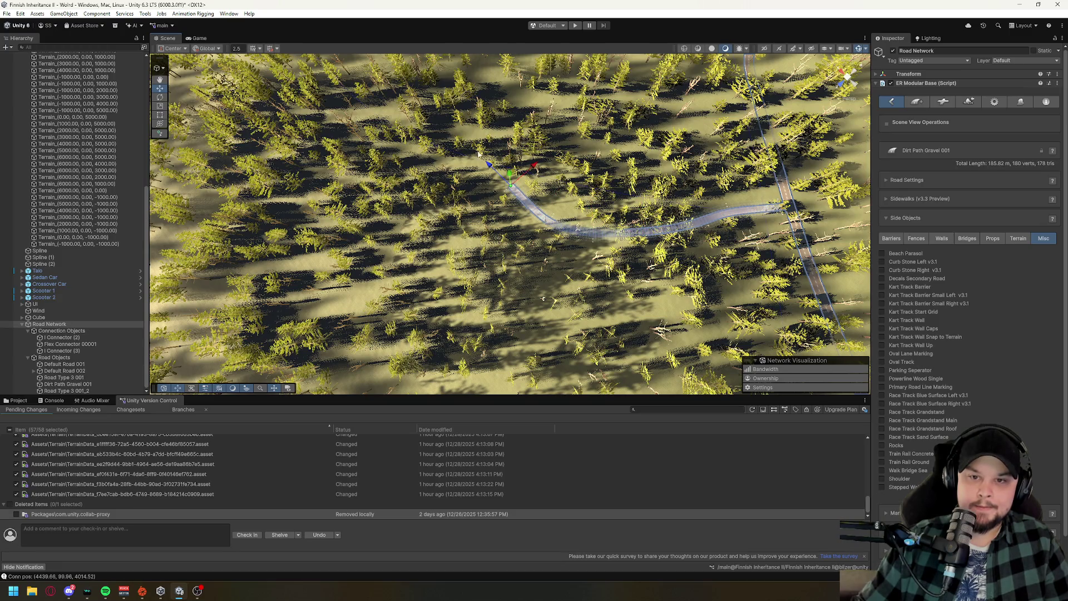
left_click(407, 202, "shift")
left_click(323, 202, "shift")
left_click(195, 157, "shift")
mouse_move(195, 157)
left_mouse_down()
mouse_move(305, 118)
mouse_move(160, 201)
left_mouse_up()
scroll(418, 258, "down", 6)
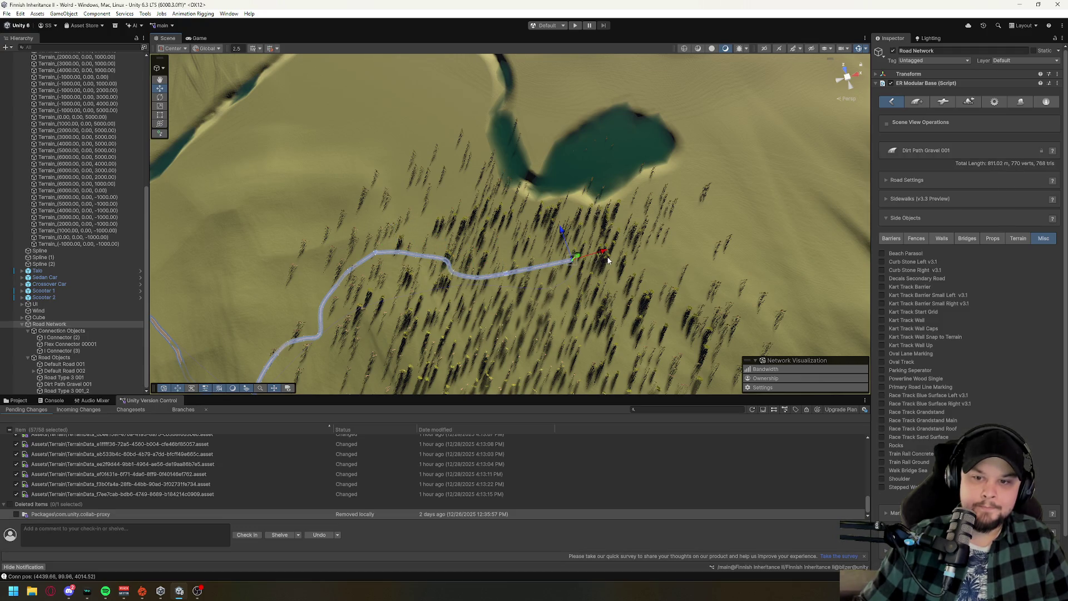
mouse_move(505, 277)
left_mouse_down()
mouse_move(553, 305)
mouse_move(625, 257)
mouse_move(787, 282)
mouse_move(498, 160)
mouse_move(267, 139)
mouse_move(240, 197)
mouse_move(500, 267)
left_mouse_up()
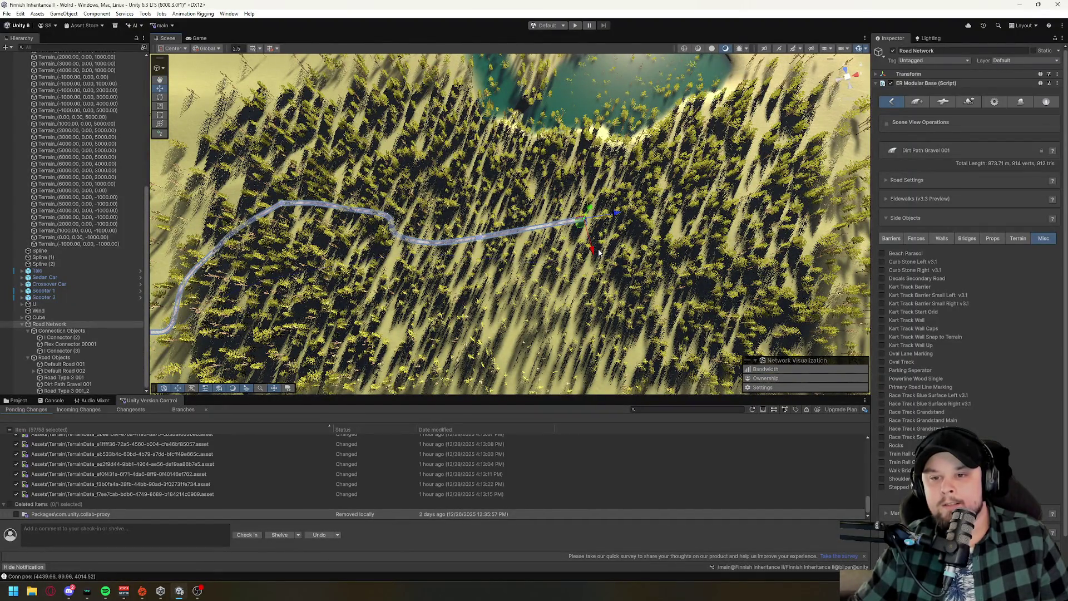
Undo the bad last section of the dirt path, then add two new end points in its place.
key("ctrl+z")
key("ctrl+z")
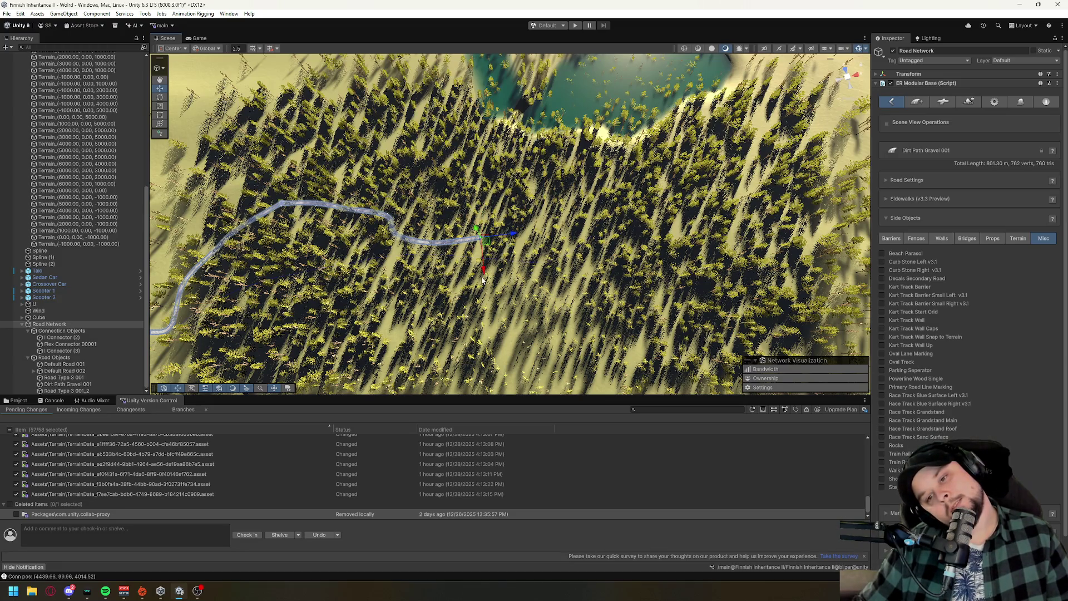
mouse_move(482, 280)
left_mouse_down()
mouse_move(433, 217)
mouse_move(579, 278)
left_mouse_up()
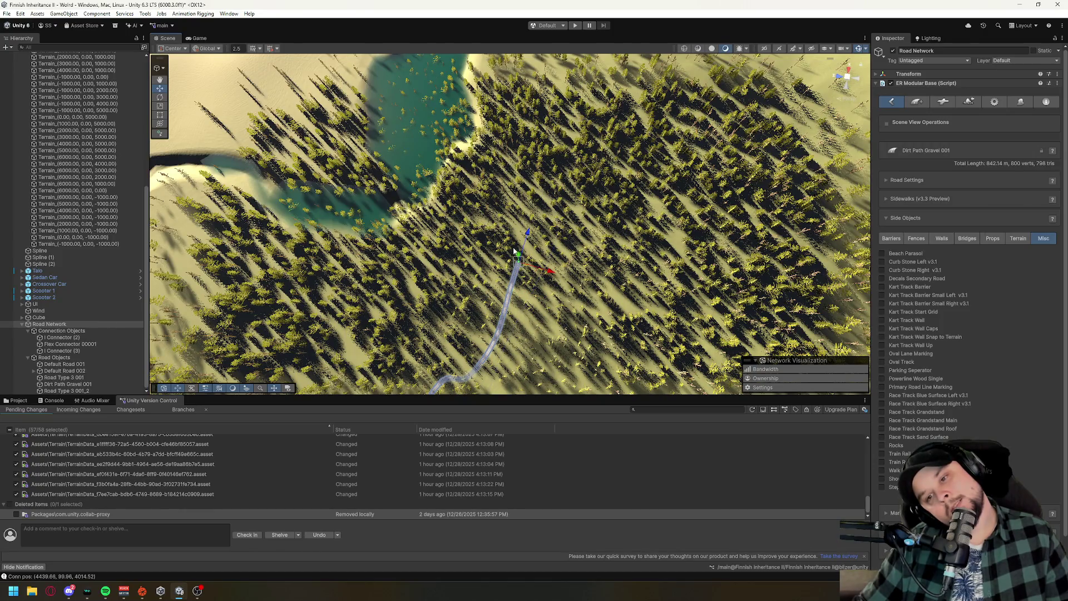
mouse_move(493, 260)
left_mouse_down()
mouse_move(538, 303)
mouse_move(416, 135)
mouse_move(627, 281)
mouse_move(773, 237)
mouse_move(733, 214)
left_mouse_up()
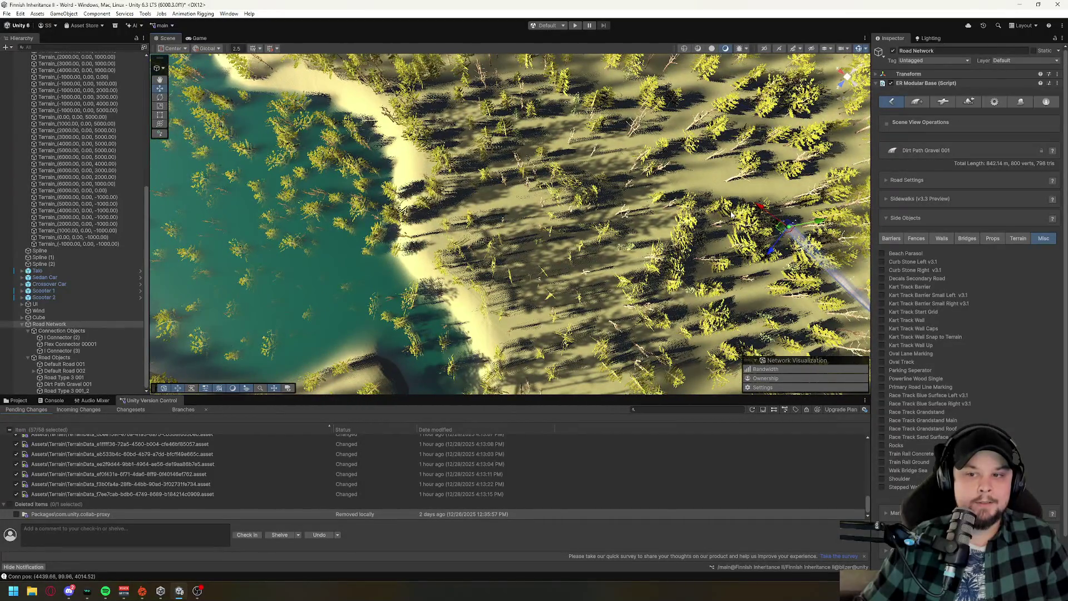
left_click(701, 213, "shift")
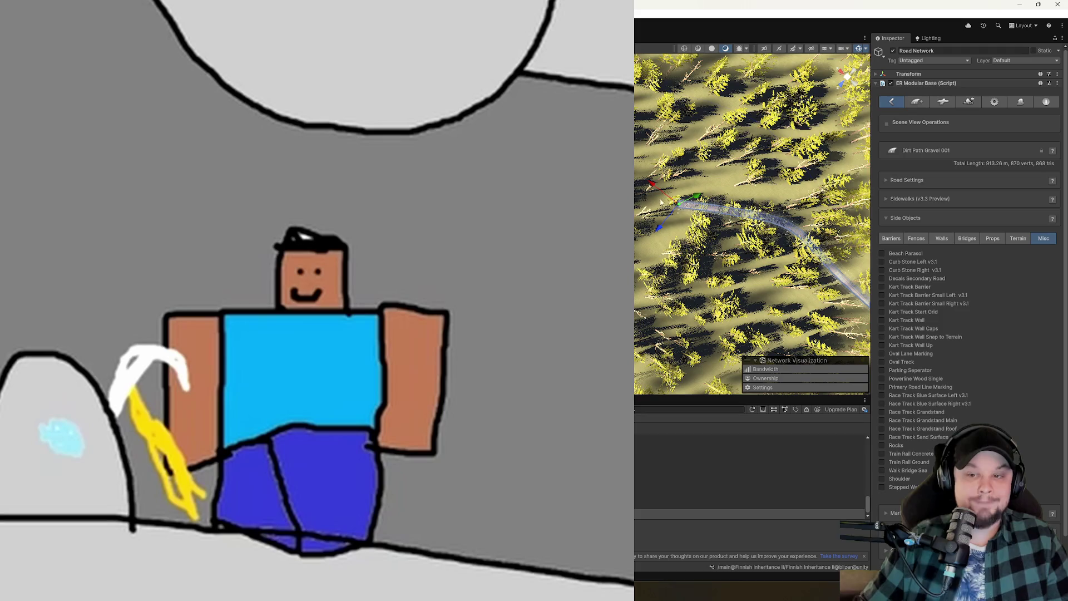
mouse_move(661, 203)
left_mouse_down()
mouse_move(654, 230)
mouse_move(589, 248)
mouse_move(506, 248)
mouse_move(592, 281)
left_mouse_up()
left_click(693, 218, "shift")
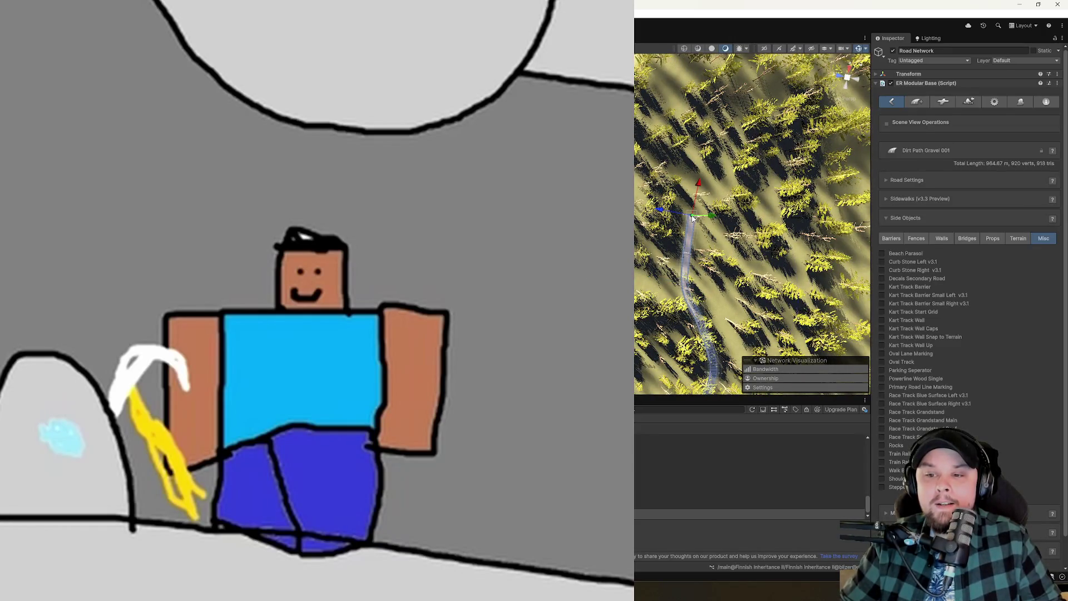
Select the 442.99 m Road Type 3 001_2 road and frame the view on it.
mouse_move(688, 187)
left_mouse_down()
mouse_move(604, 221)
mouse_move(662, 245)
left_mouse_up()
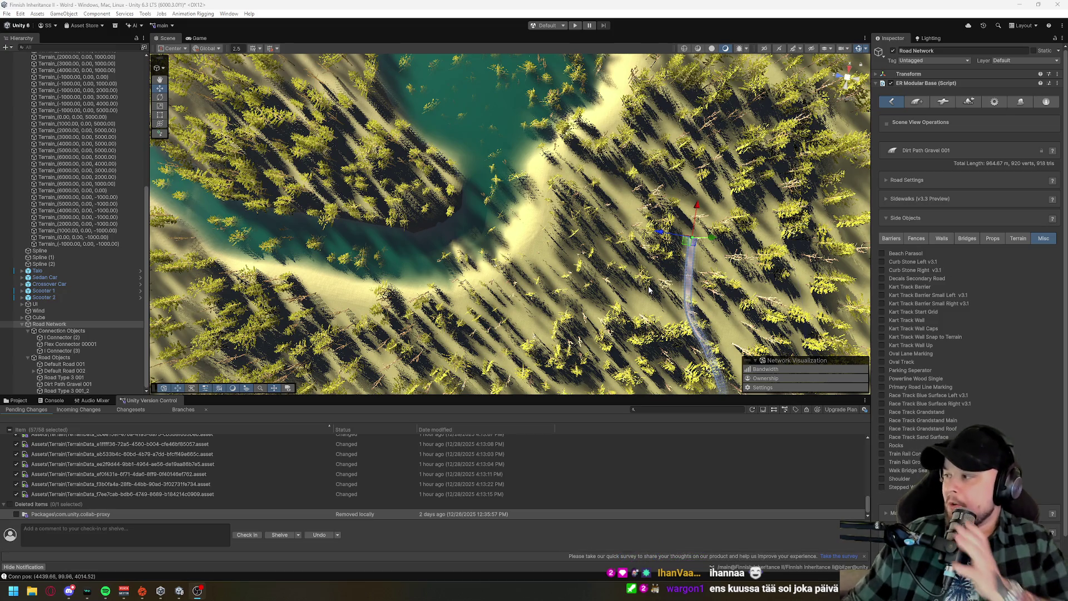
mouse_move(510, 222)
left_mouse_down()
mouse_move(577, 194)
mouse_move(663, 106)
mouse_move(659, 84)
mouse_move(603, 86)
mouse_move(565, 179)
mouse_move(467, 249)
left_mouse_up()
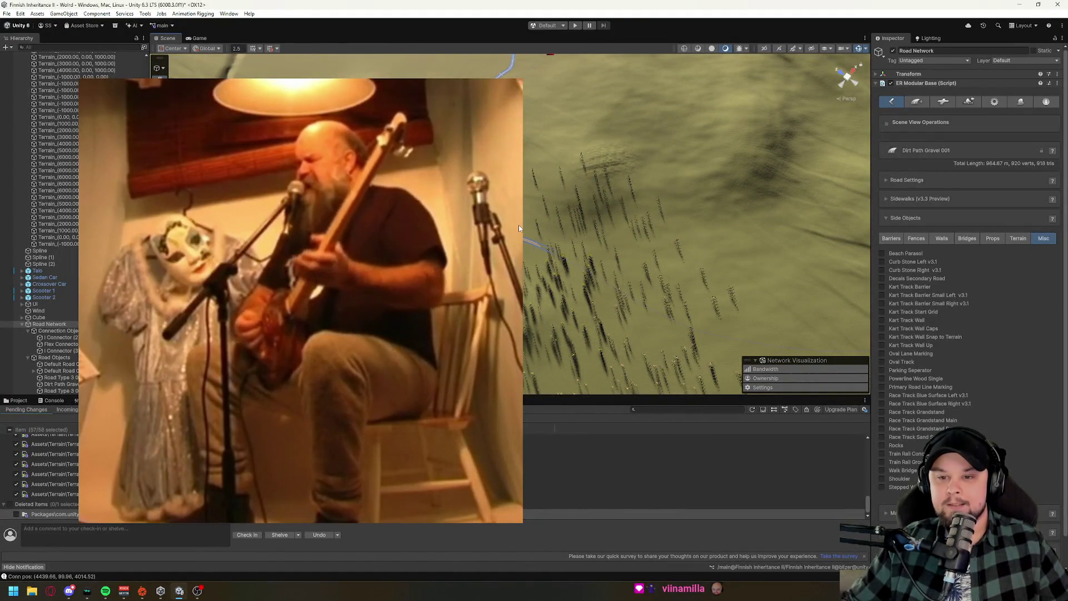
left_click_drag(519, 225, 496, 161)
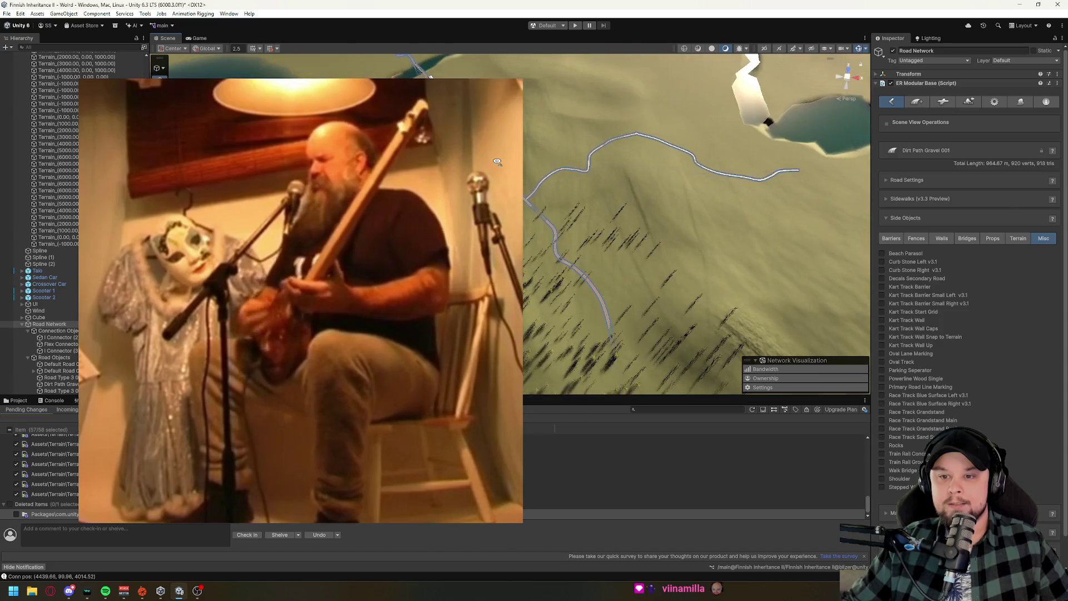
left_click(605, 309)
mouse_move(720, 300)
left_mouse_down()
mouse_move(622, 243)
mouse_move(613, 219)
mouse_move(679, 205)
mouse_move(562, 219)
left_mouse_up()
key("f")
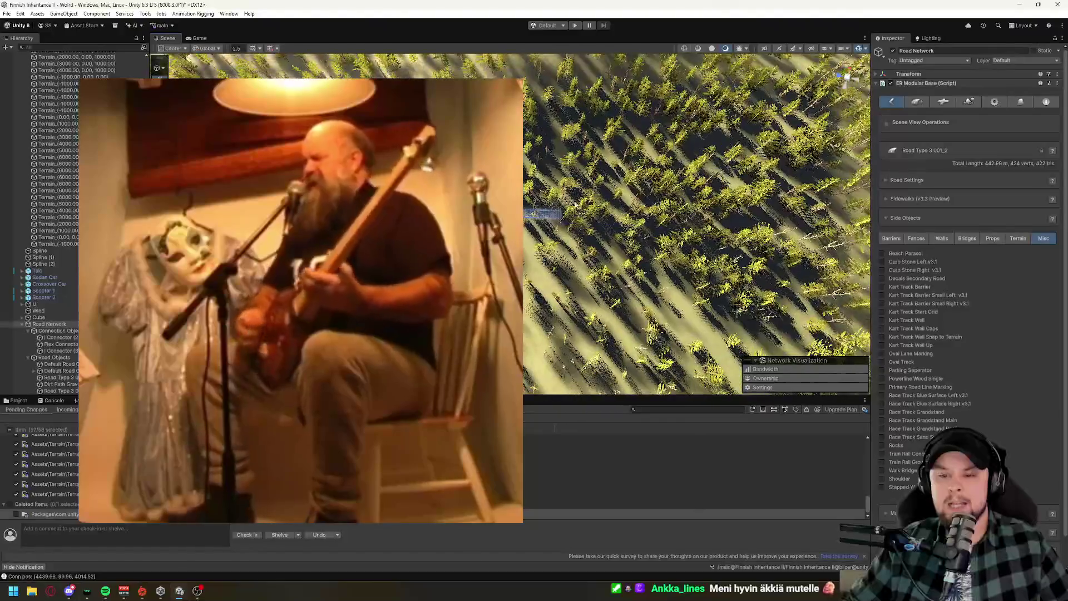
Add a trial end point to Road Type 3 001_2, then undo back to Dirt Path Gravel 001 at 964.67 m.
scroll(563, 222, "up", 6)
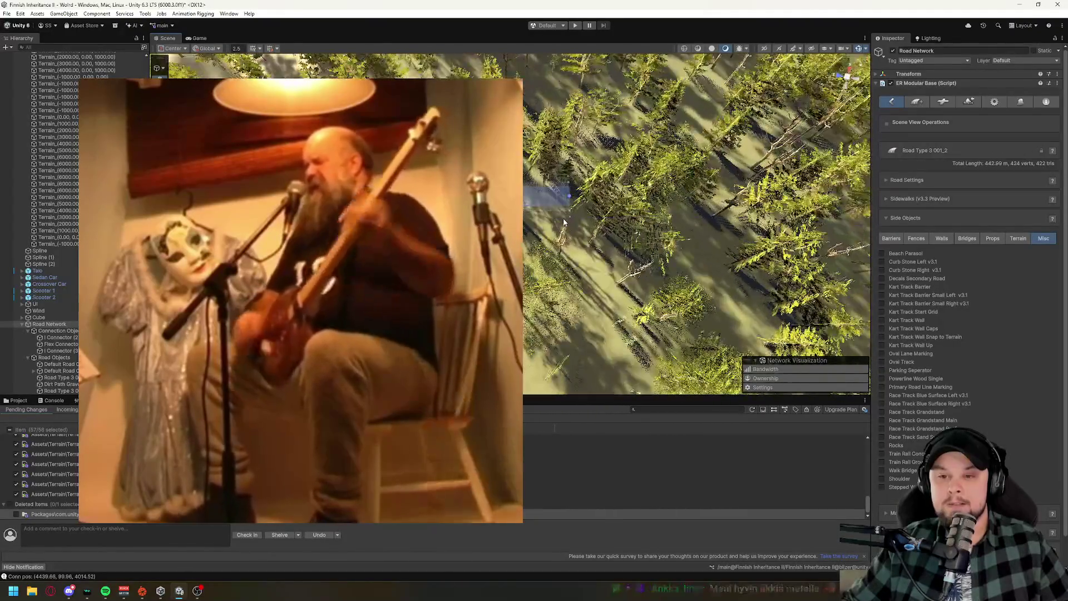
left_click_drag(572, 199, 618, 268)
scroll(618, 268, "down", 8)
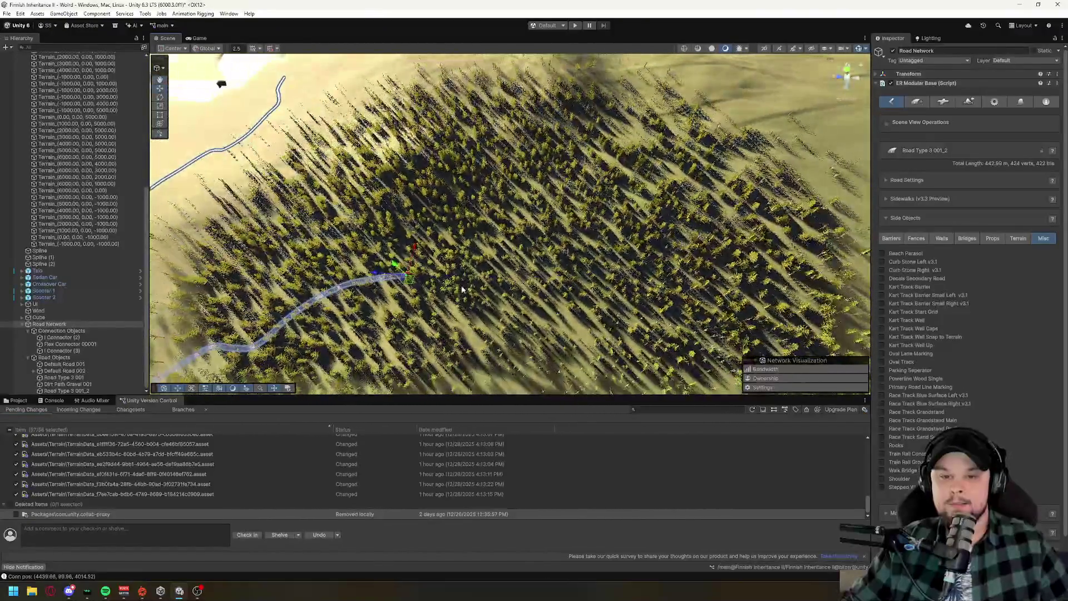
left_click(456, 301, "shift")
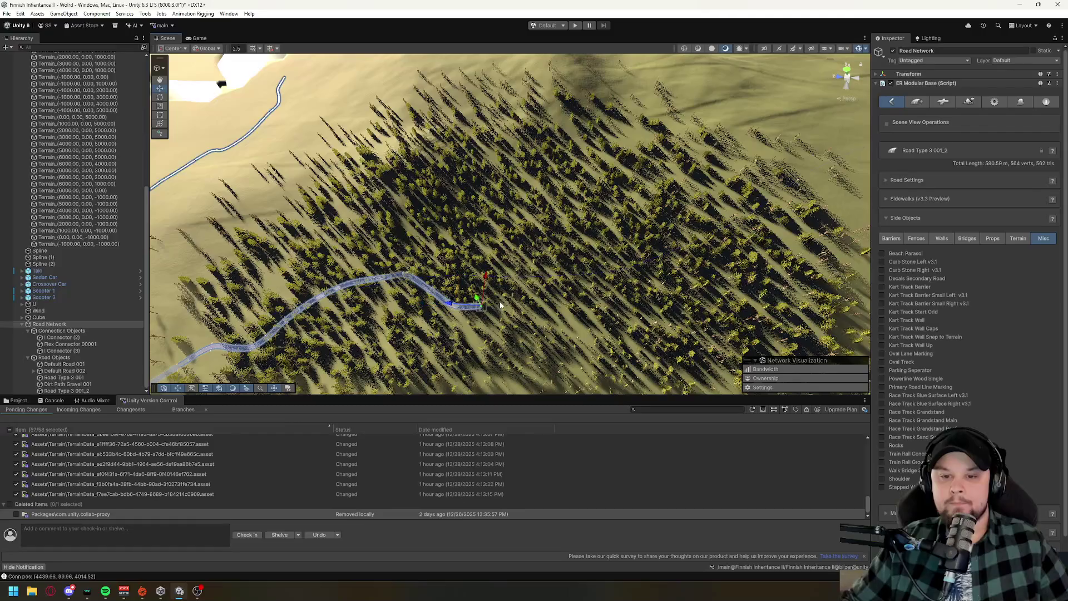
mouse_move(579, 314)
left_mouse_down()
mouse_move(689, 234)
mouse_move(754, 222)
mouse_move(532, 320)
left_mouse_up()
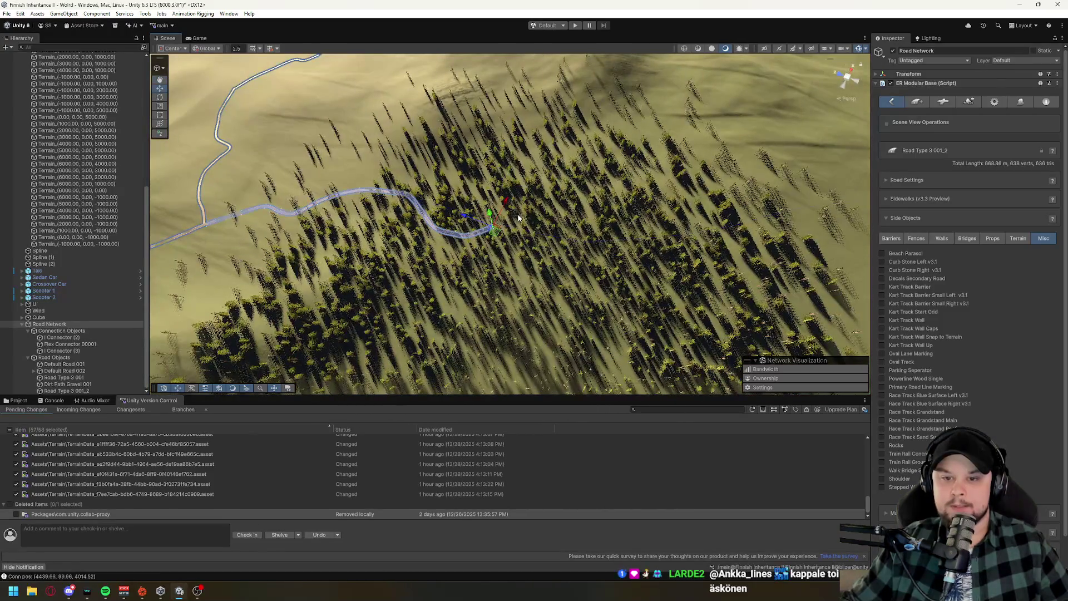
left_click(662, 258)
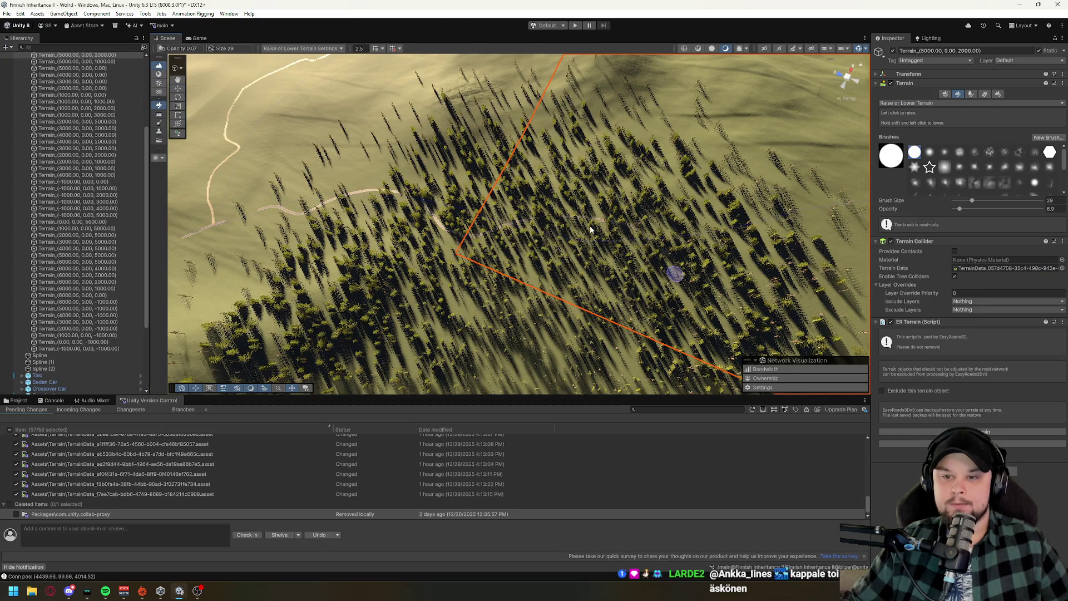
key("ctrl+z")
mouse_move(619, 229)
left_mouse_down()
mouse_move(487, 299)
mouse_move(482, 327)
mouse_move(470, 325)
mouse_move(468, 303)
mouse_move(466, 313)
left_mouse_up()
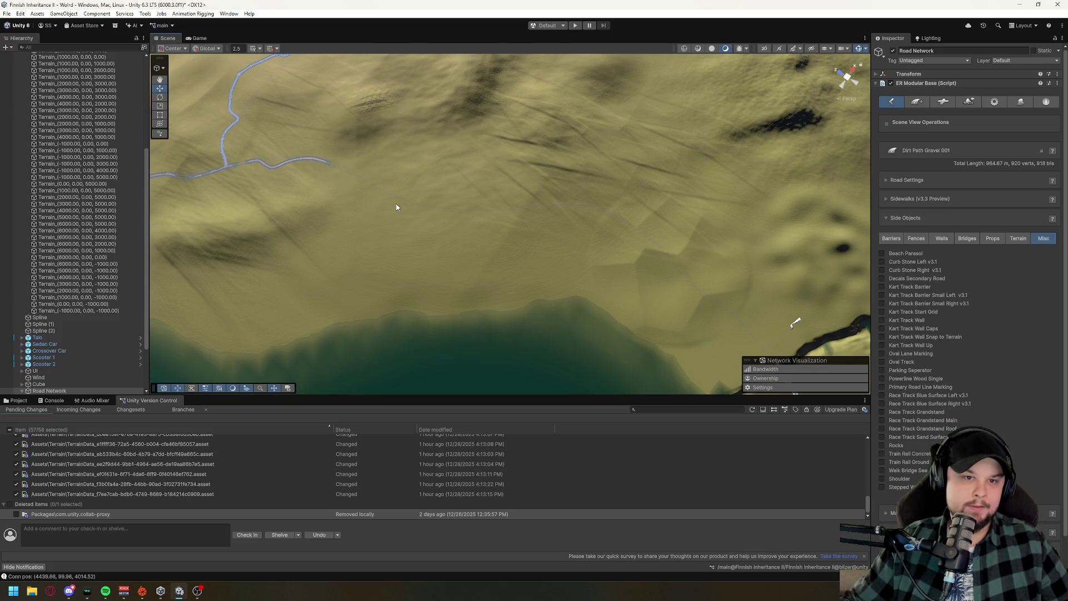
Deselect the dirt path, reselect the 442.99 m Road Type 3 001_2, and zoom out over the river and lake.
mouse_move(388, 194)
left_mouse_down()
mouse_move(384, 146)
mouse_move(349, 168)
left_mouse_up()
left_click(336, 167)
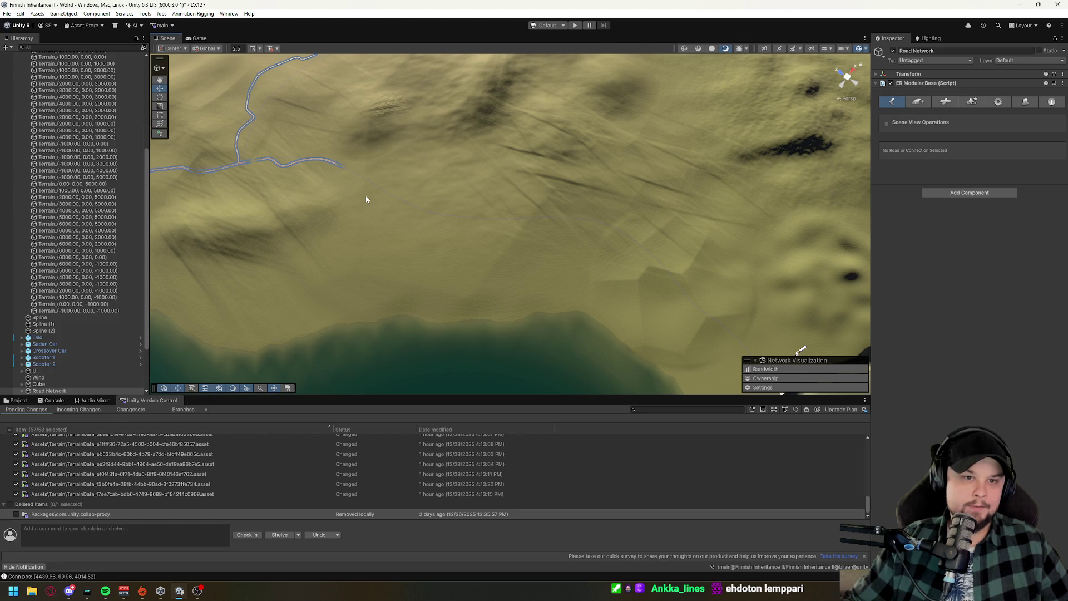
mouse_move(385, 215)
left_mouse_down()
mouse_move(415, 195)
mouse_move(410, 177)
mouse_move(476, 215)
left_mouse_up()
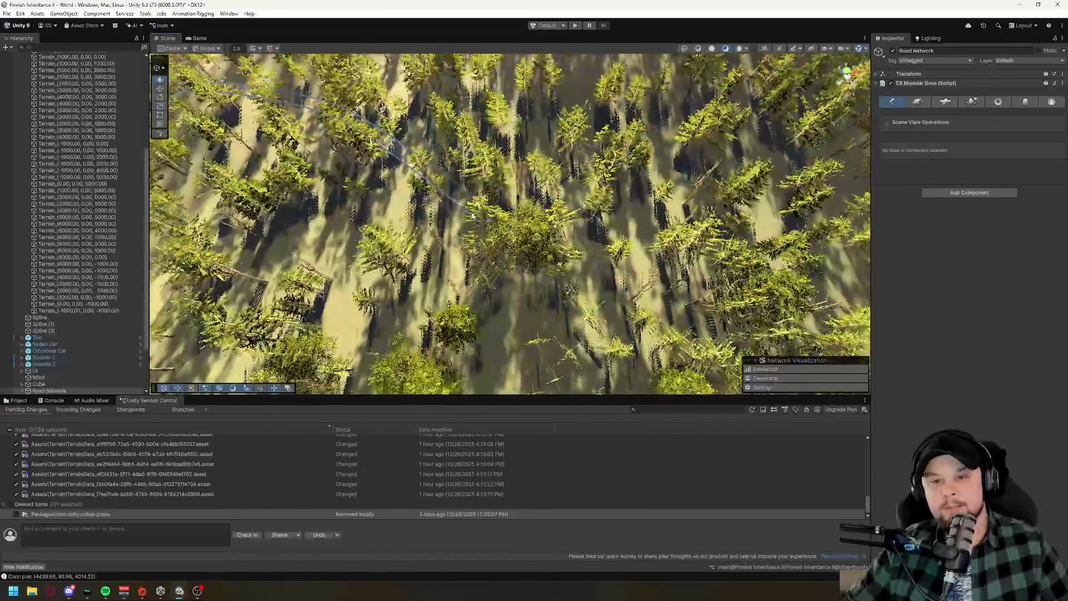
left_click(488, 219)
scroll(467, 290, "down", 10)
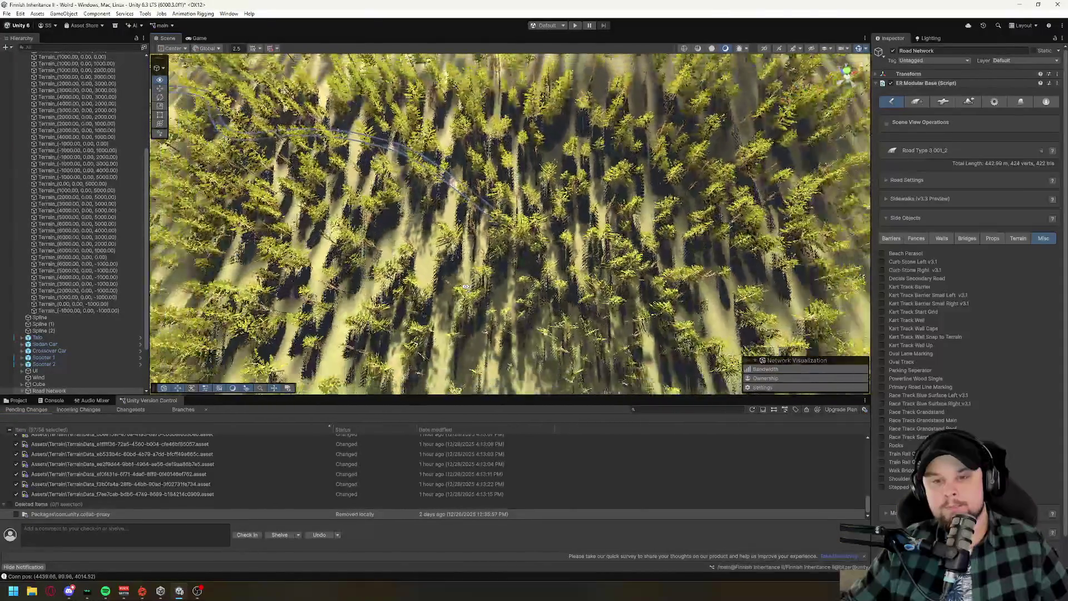
scroll(478, 273, "down", 10)
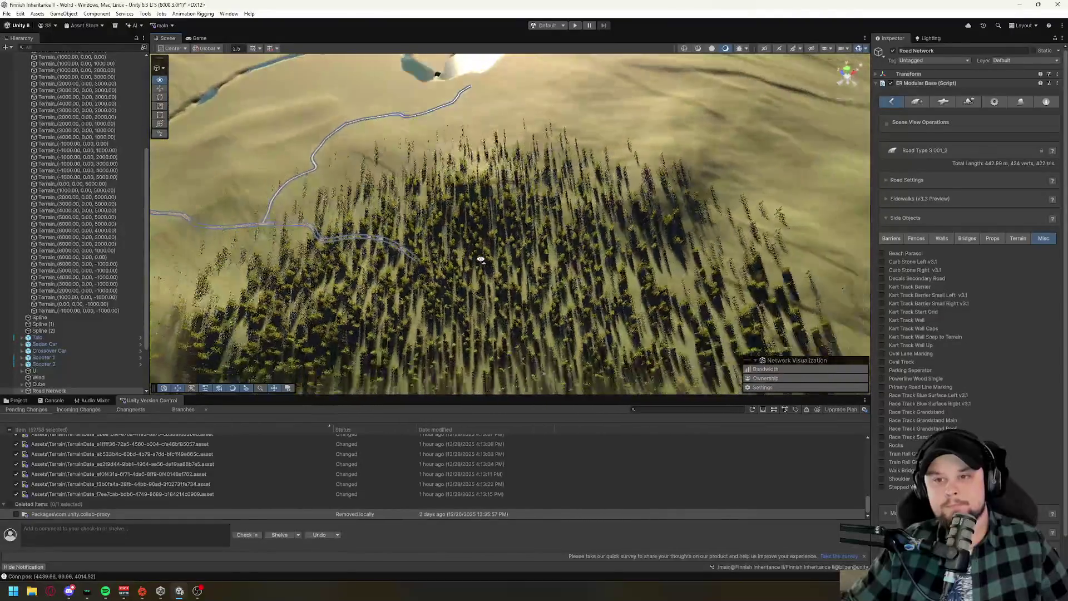
scroll(503, 273, "down", 6)
mouse_move(501, 278)
left_mouse_down()
mouse_move(680, 247)
mouse_move(701, 190)
mouse_move(628, 241)
mouse_move(385, 338)
left_mouse_up()
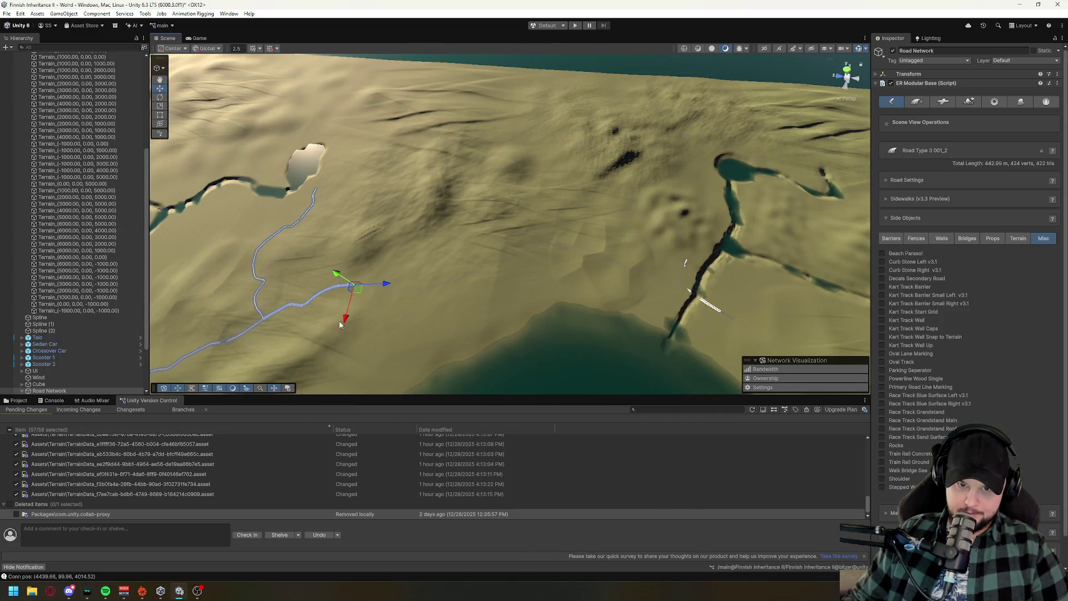
Add an end point to Road Type 3 001_2 at the river's edge, bringing the total to 2.171 km.
left_click_drag(463, 315, 438, 327)
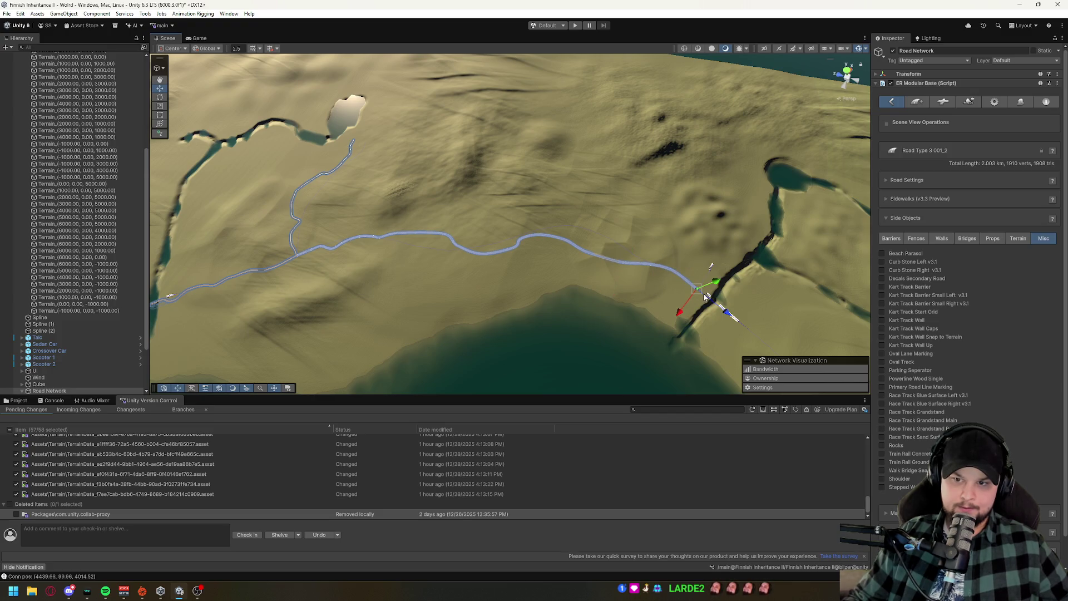
left_click_drag(600, 266, 832, 240)
key("w")
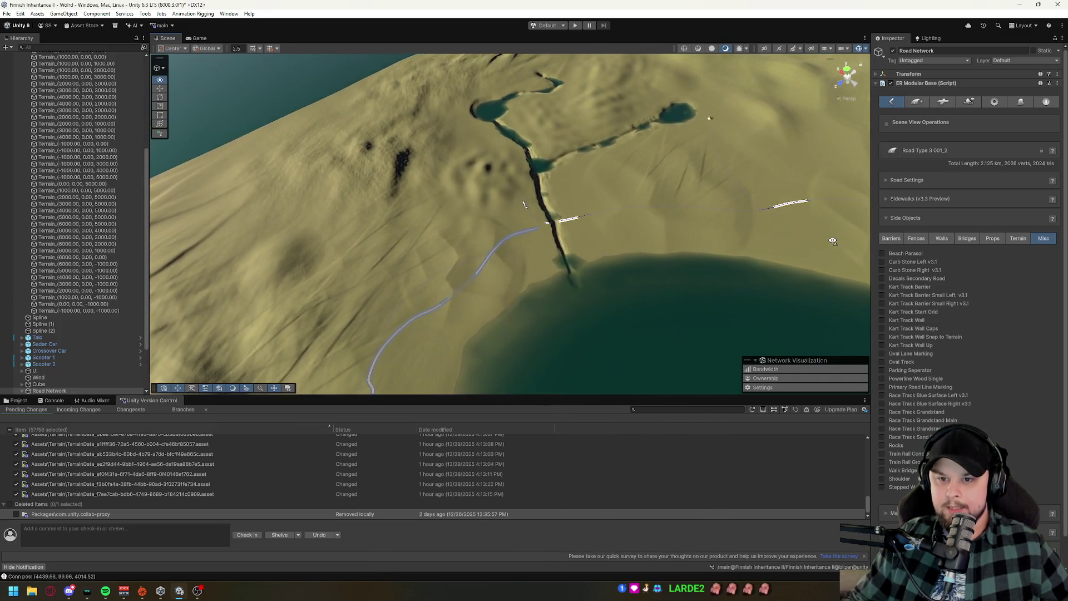
key("w")
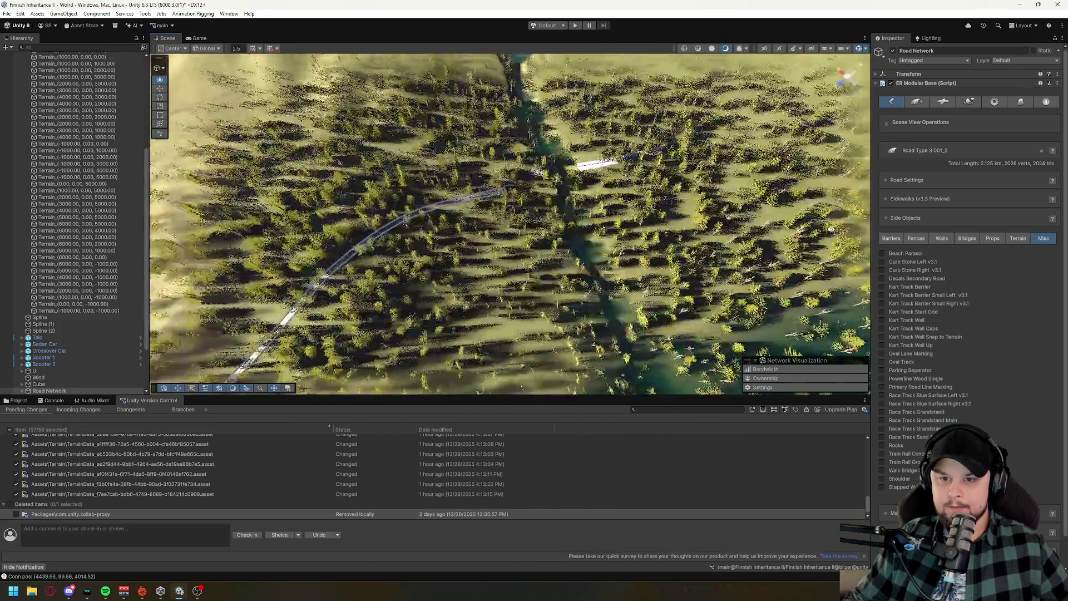
key("w")
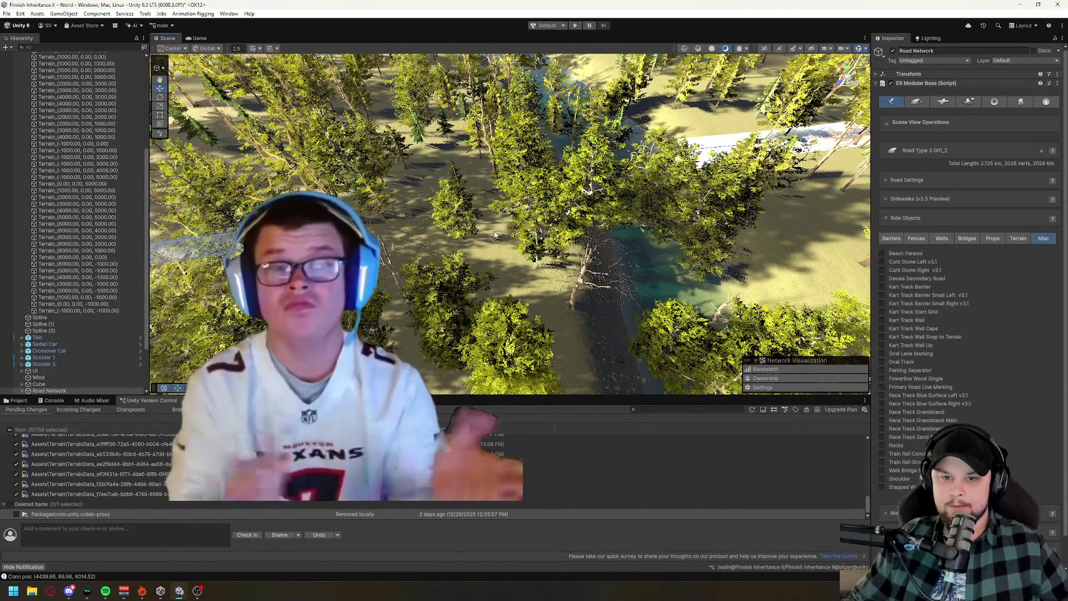
key("w")
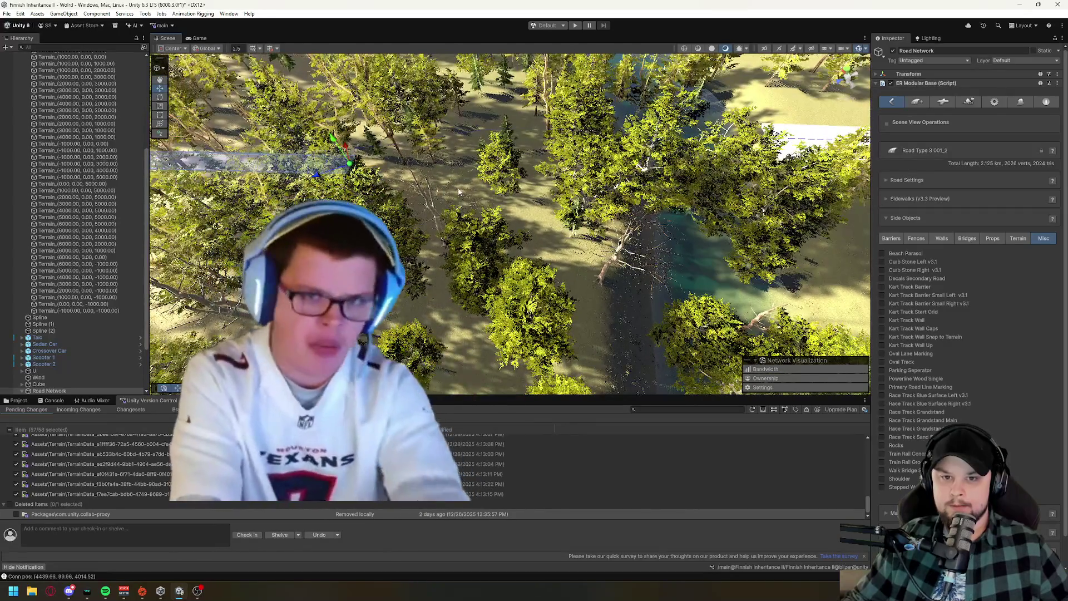
left_click(483, 192, "shift")
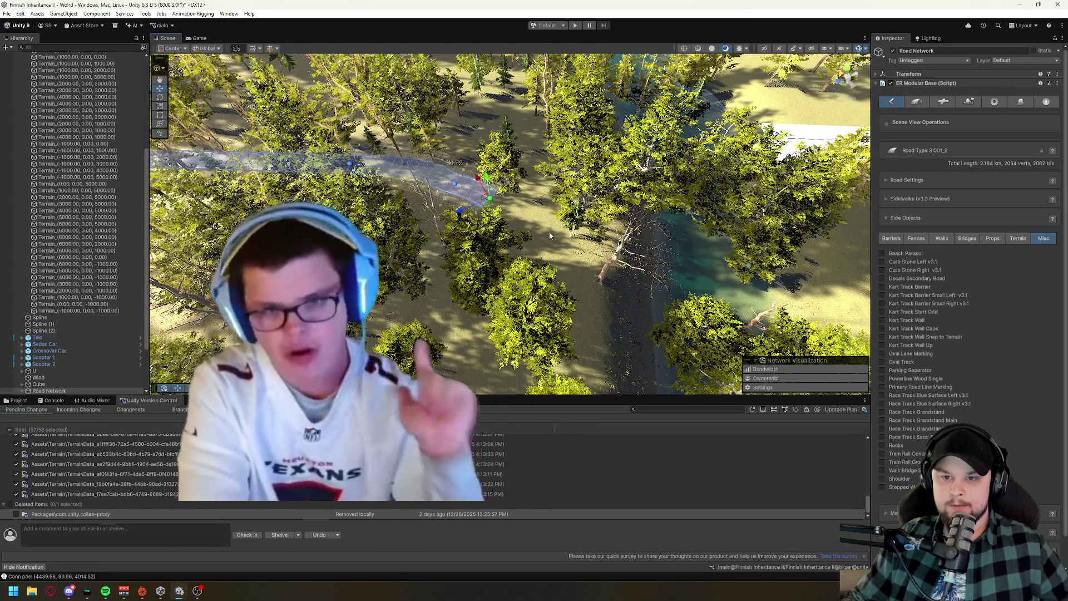
key("w")
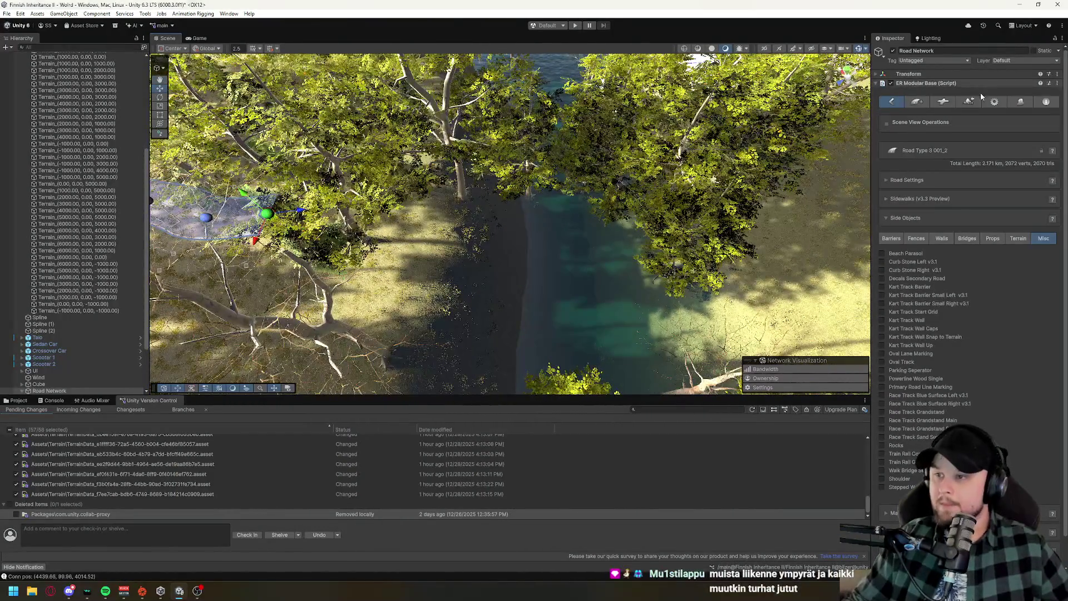
Create a new road object, road_0001, spanning 48.61 m straight across the river.
left_click(918, 101)
left_click(969, 232)
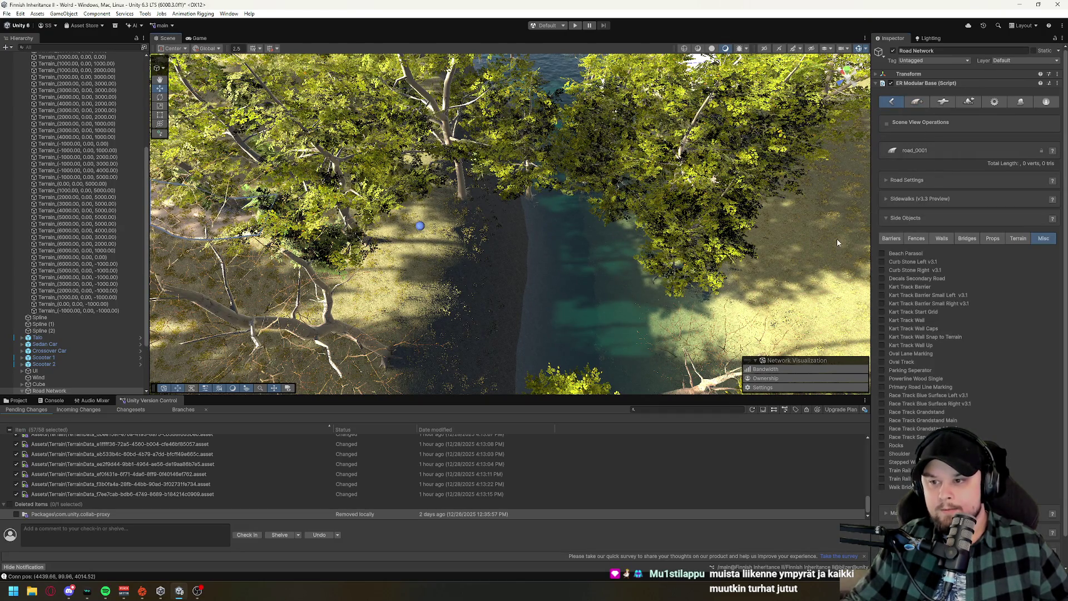
left_click(853, 234, "shift")
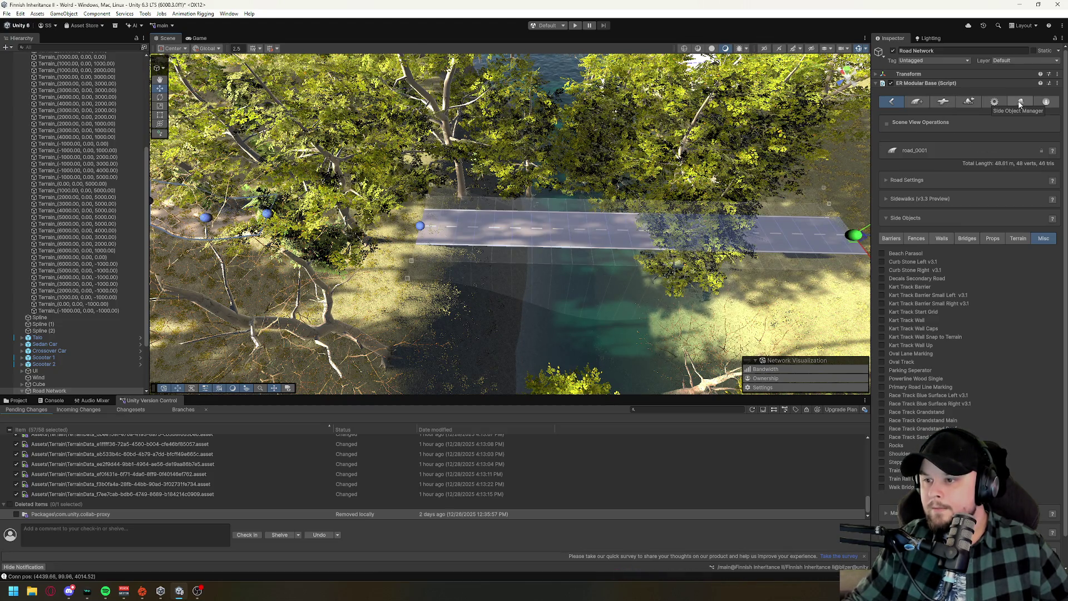
Enable the Bridge 01 Pillar and Bridge Simple side objects on road_0001.
left_click(978, 244)
left_click(910, 262)
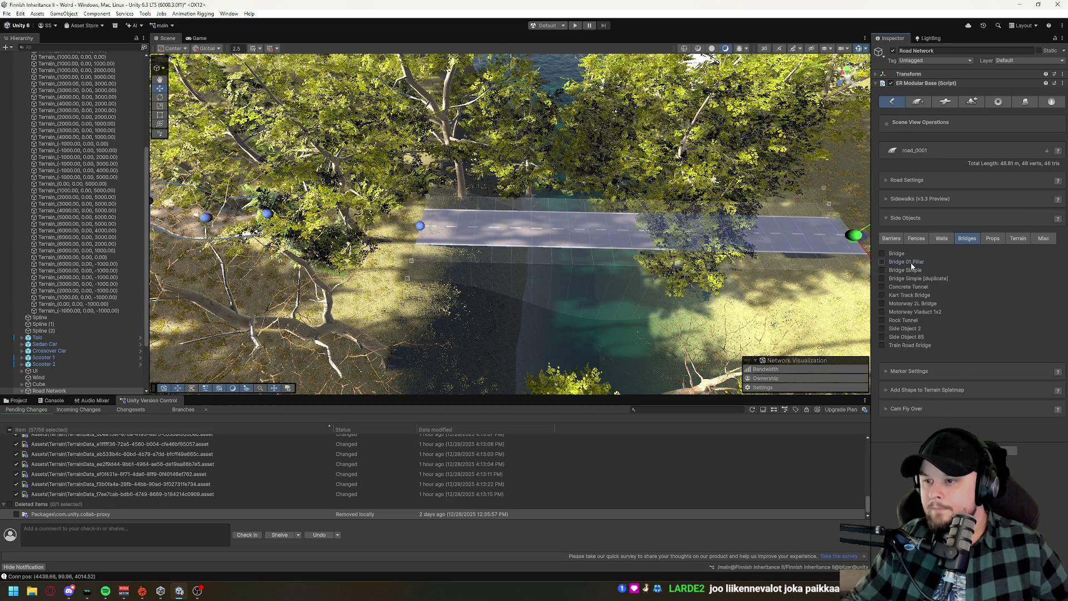
left_click(890, 263)
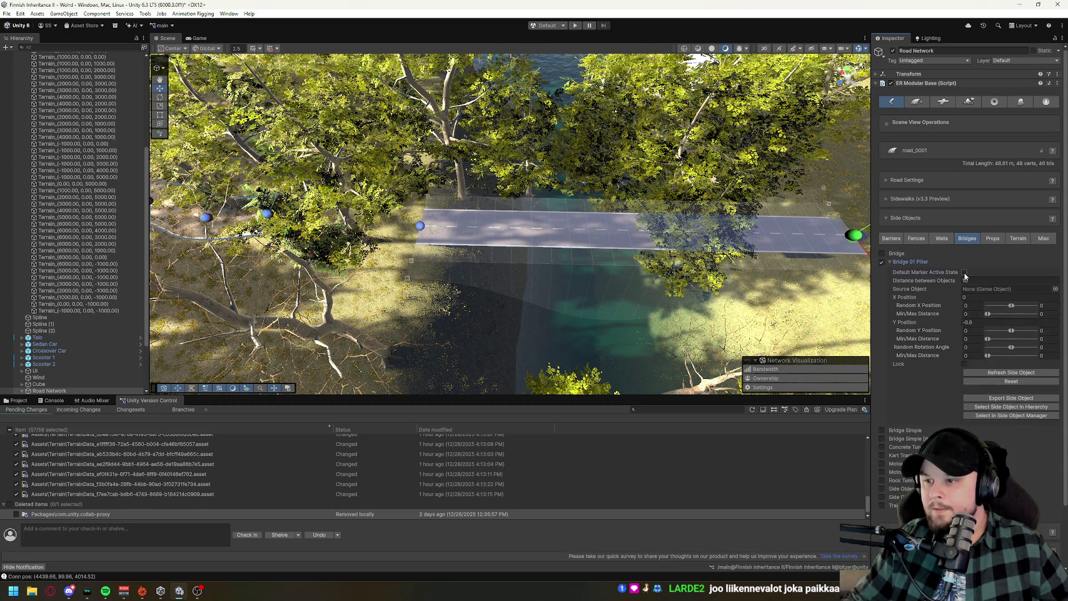
mouse_move(615, 248)
left_mouse_down()
mouse_move(542, 178)
mouse_move(608, 183)
left_mouse_up()
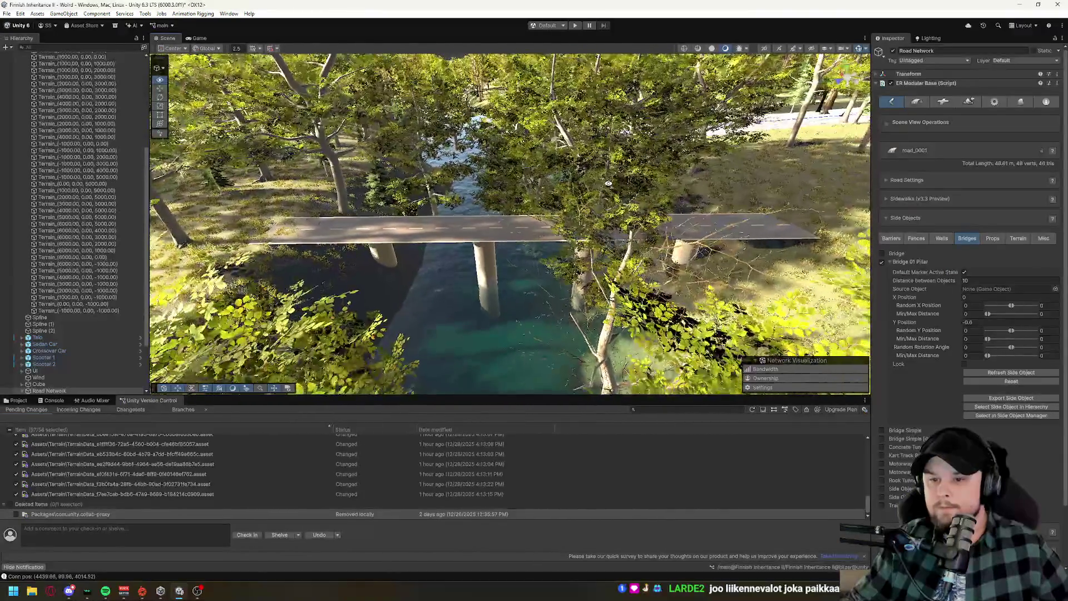
left_click(890, 261)
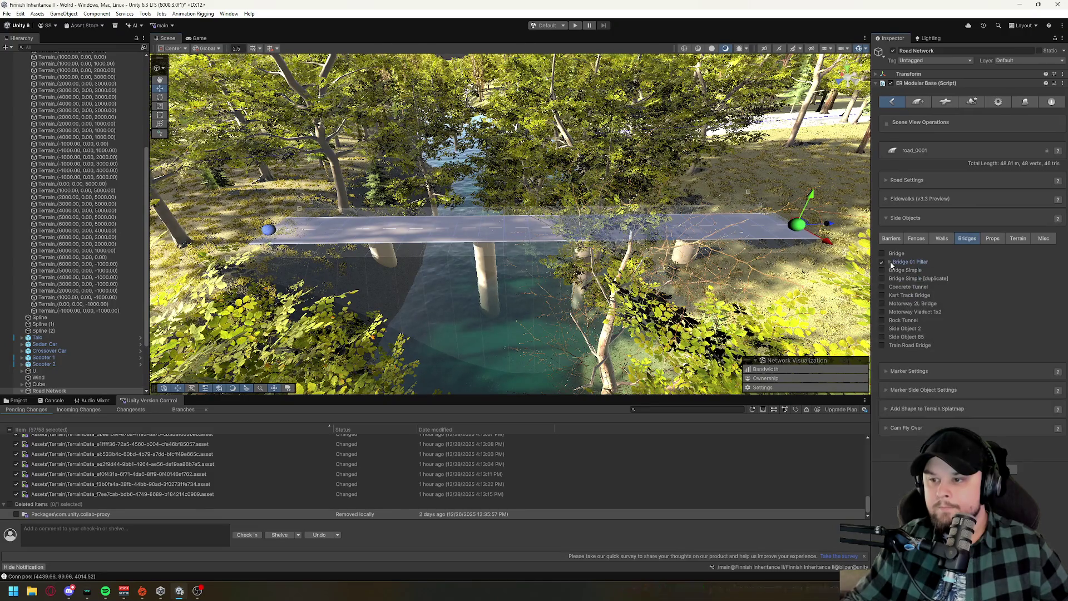
left_click(885, 269)
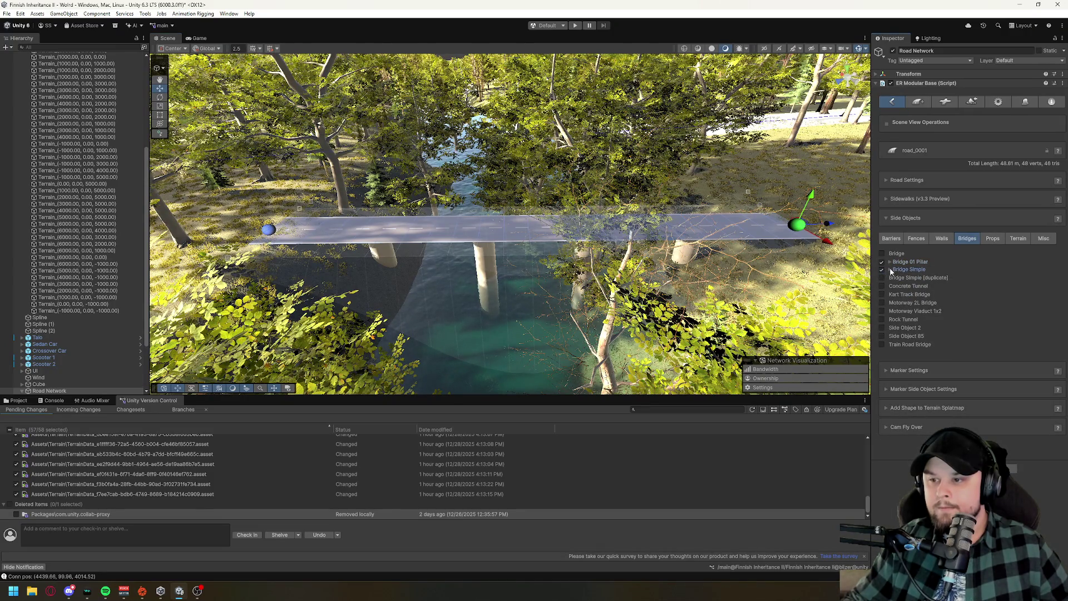
left_click(890, 269)
left_click(965, 279)
Select the end point of the Road Type 3 001_2 road by the river.
mouse_move(589, 236)
left_mouse_down()
mouse_move(624, 220)
mouse_move(625, 265)
mouse_move(577, 229)
mouse_move(377, 223)
left_mouse_up()
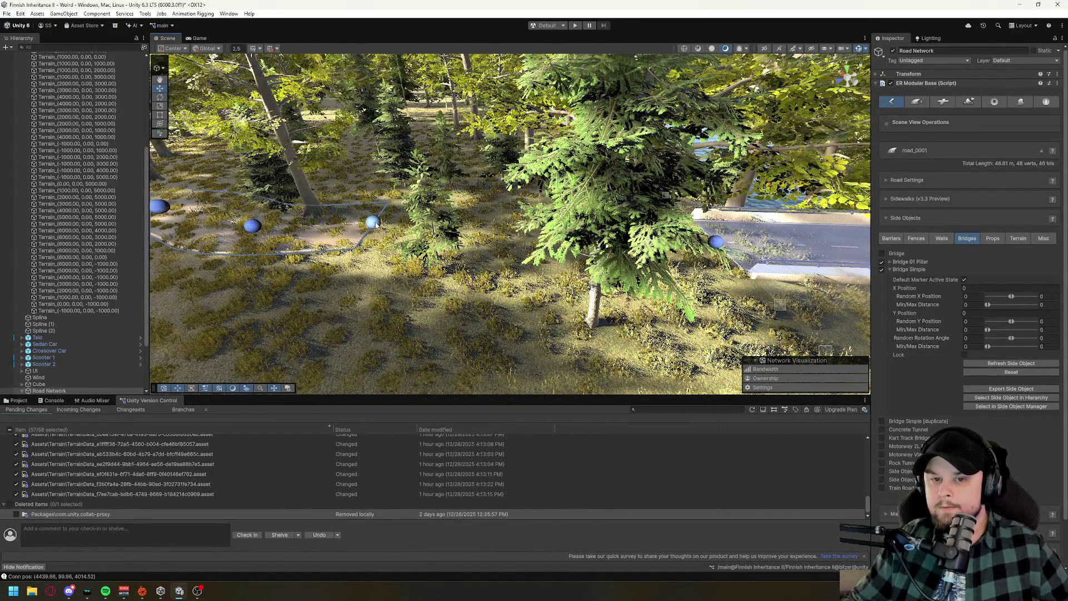
left_click(373, 223)
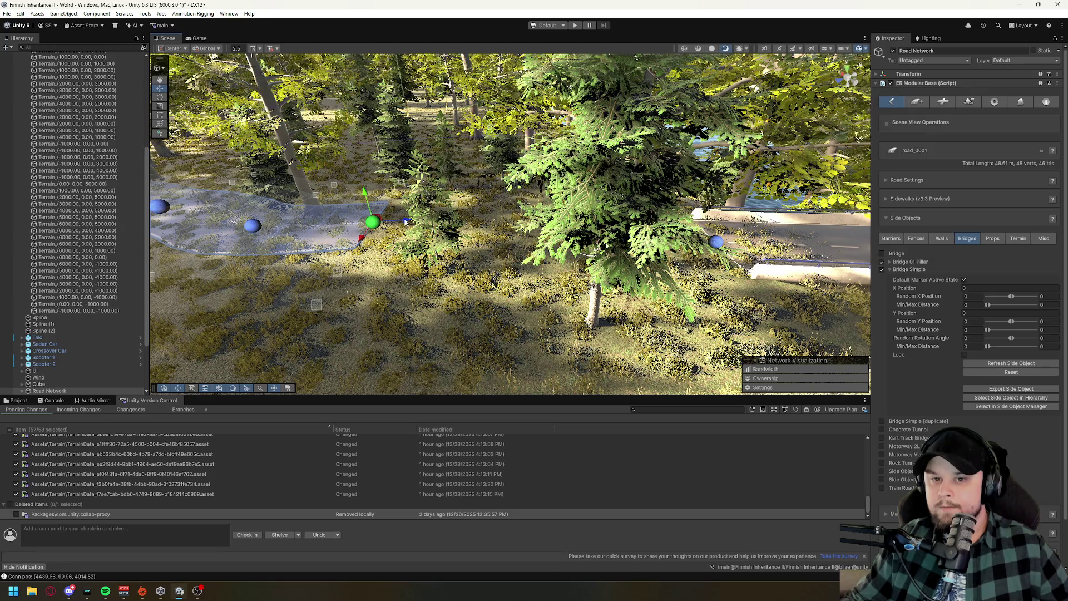
left_click(440, 219)
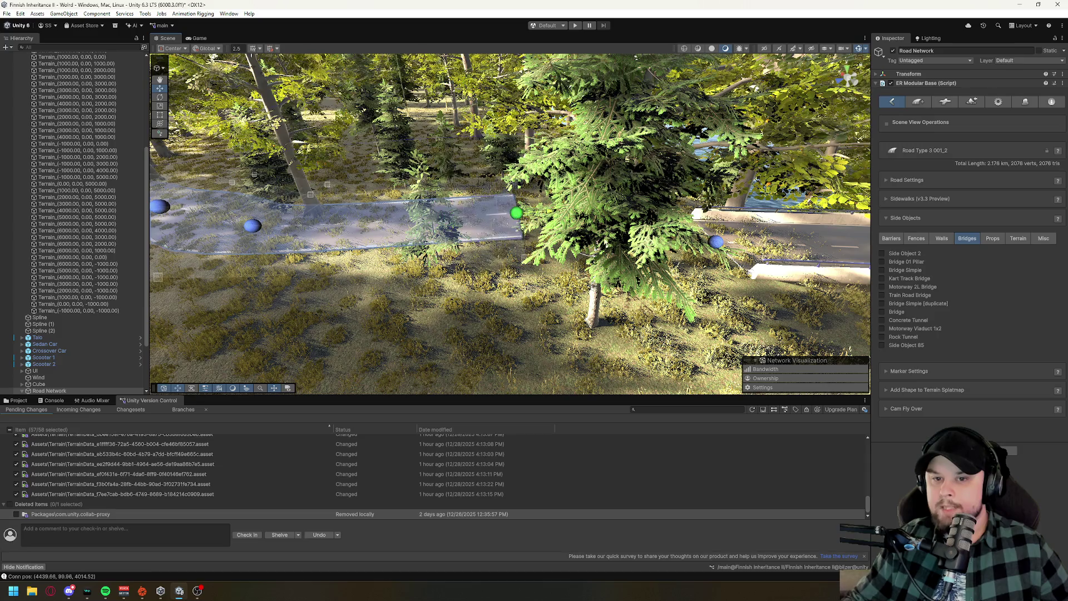
Create road_0021, a 16.83 m road, and snap its start node to the bridge's far end.
mouse_move(644, 208)
left_mouse_down()
mouse_move(724, 235)
mouse_move(574, 237)
mouse_move(681, 287)
mouse_move(724, 289)
left_mouse_up()
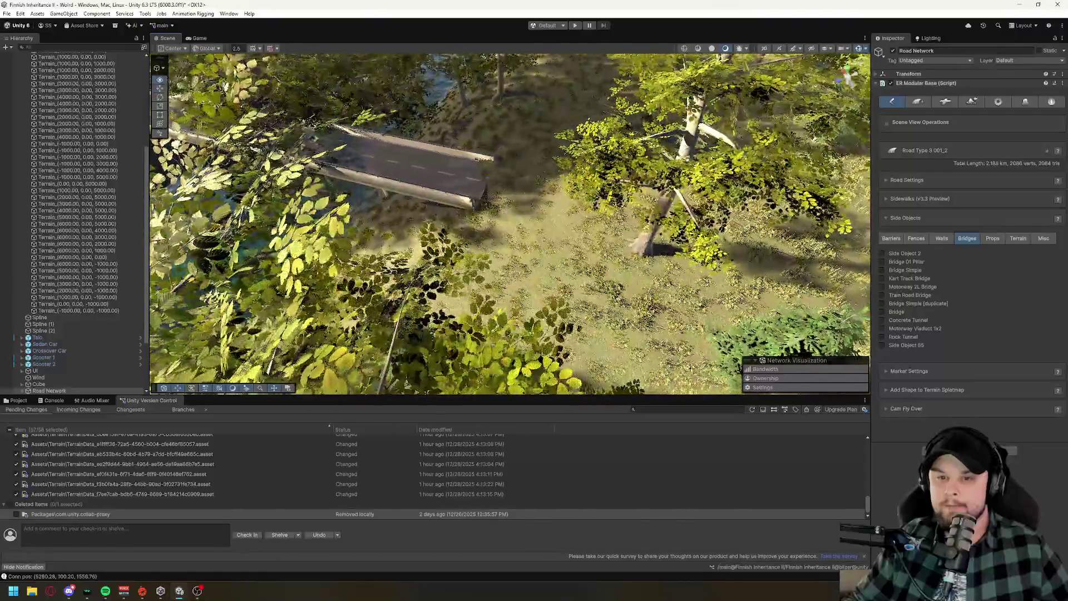
left_click(919, 103)
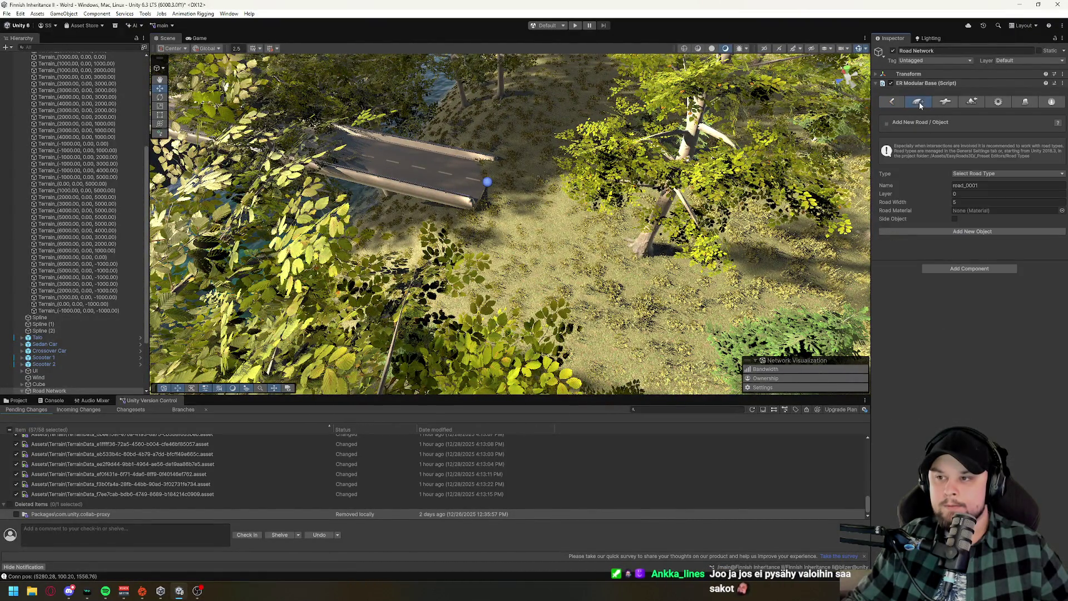
left_click(973, 231)
left_click(816, 271)
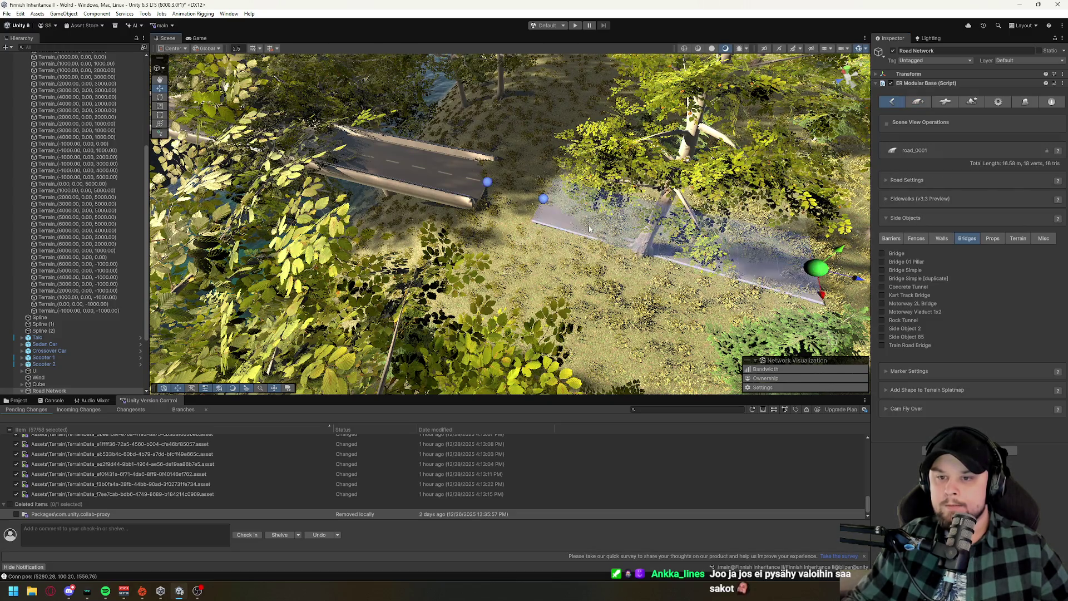
scroll(590, 228, "up", 5)
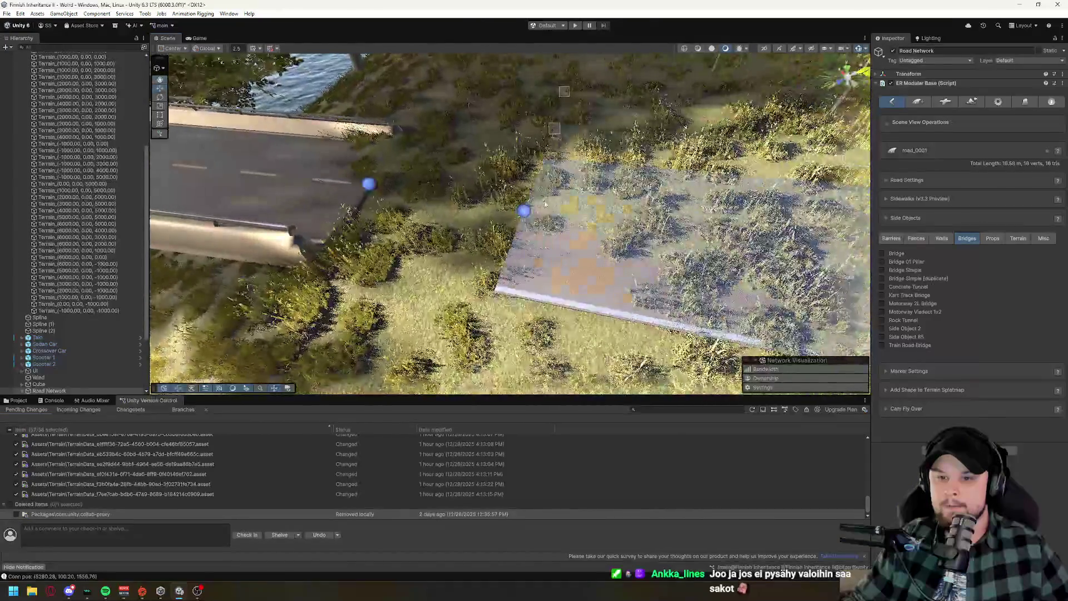
left_click(528, 210)
scroll(523, 235, "up", 2)
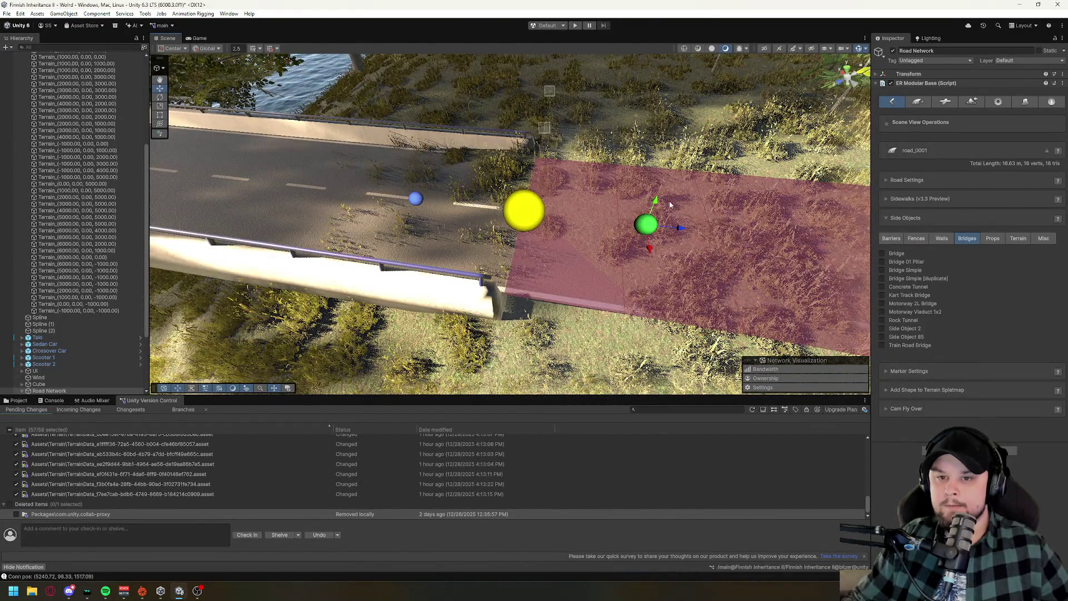
left_click_drag(523, 235, 668, 191)
scroll(668, 191, "down", 10)
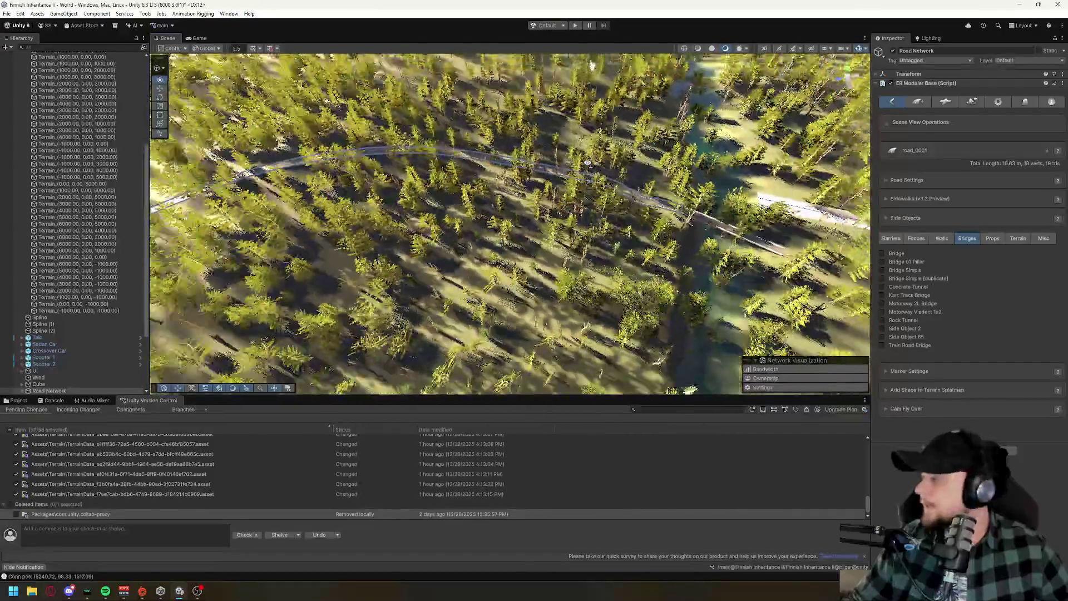
scroll(588, 163, "down", 10)
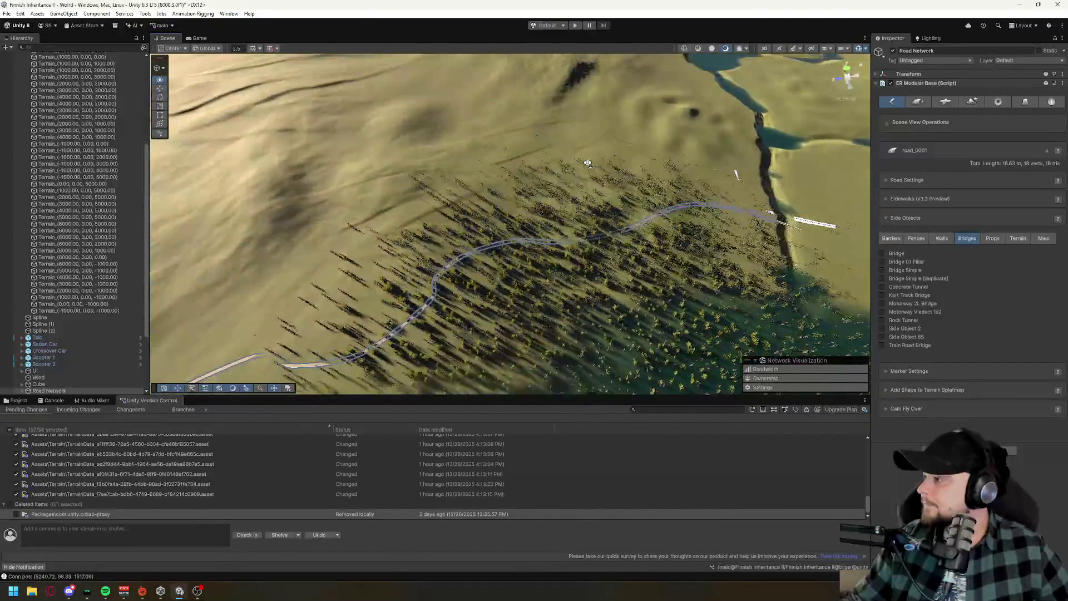
mouse_move(588, 163)
left_mouse_down()
mouse_move(338, 175)
mouse_move(338, 162)
mouse_move(394, 128)
mouse_move(603, 138)
mouse_move(515, 235)
left_mouse_up()
scroll(602, 138, "down", 10)
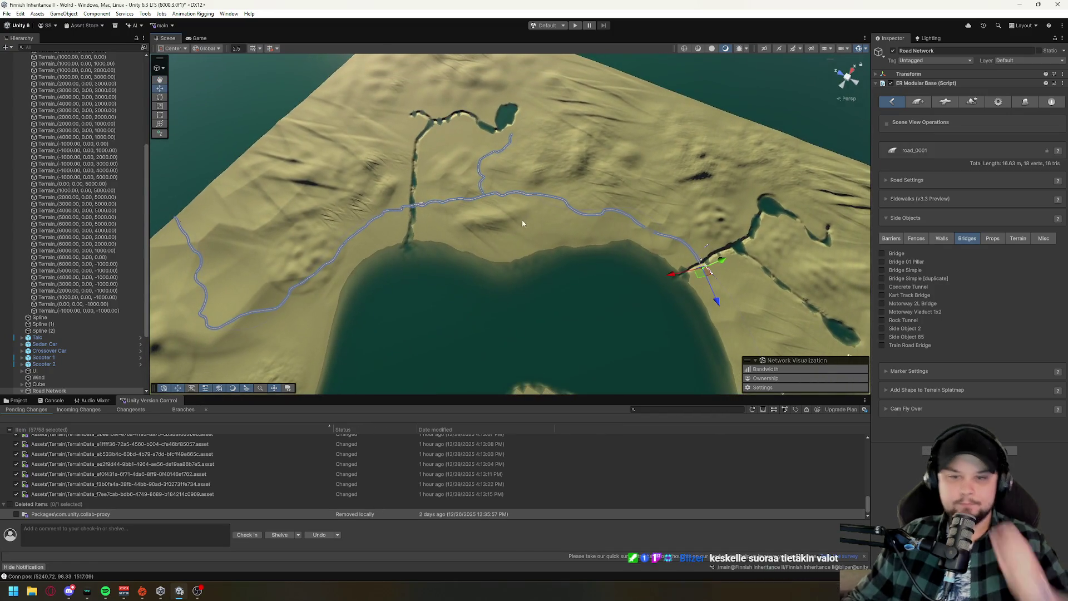